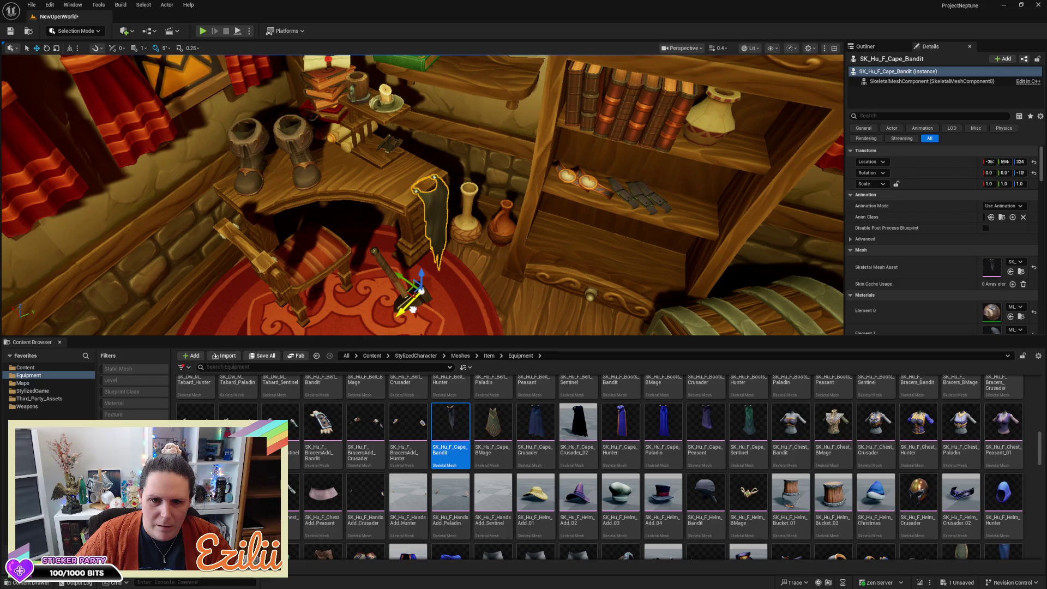
Slide the bandit cape slightly sideways along one axis and frame it in view
{"action": "mouse_move", "coordinate": [441, 260]}
{"action": "left_mouse_down"}
{"action": "mouse_move", "coordinate": [431, 256]}
{"action": "mouse_move", "coordinate": [419, 278]}
{"action": "mouse_move", "coordinate": [446, 257]}
{"action": "left_mouse_up"}
{"action": "left_click_drag", "start_coordinate": [362, 271], "coordinate": [355, 273]}
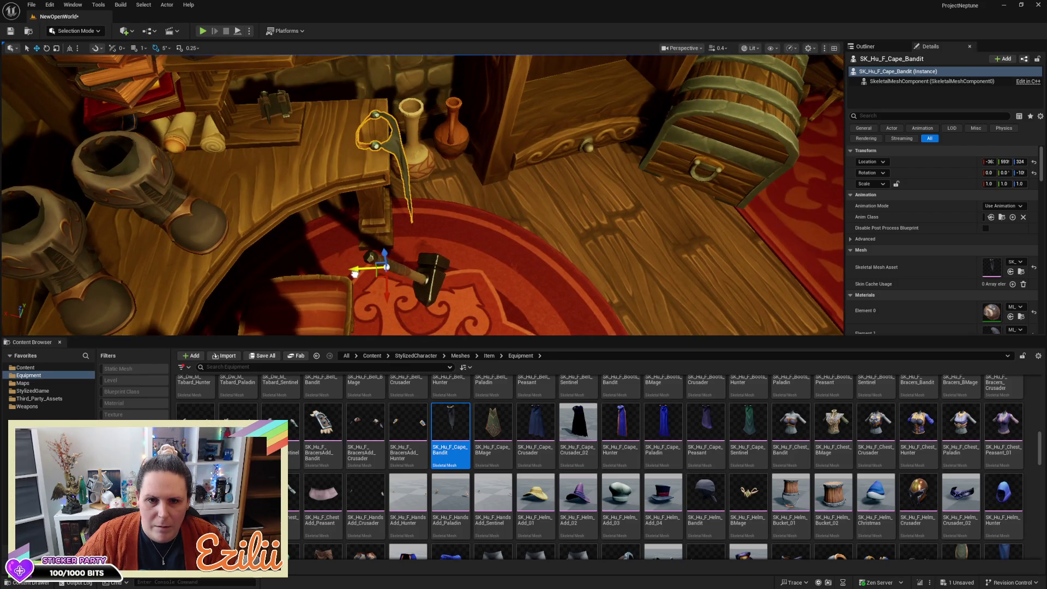
{"action": "key", "text": "f"}
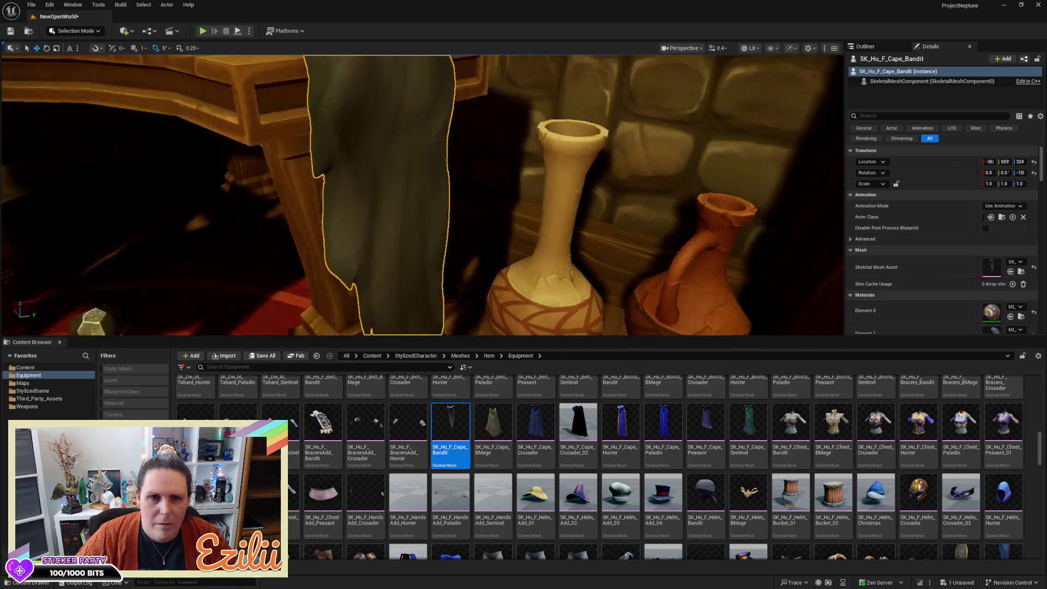
Orbit back out to show the desk, chair and rug, and select the hammer on the rug
{"action": "left_click_drag", "start_coordinate": [423, 196], "coordinate": [338, 197]}
{"action": "left_click_drag", "start_coordinate": [426, 263], "coordinate": [394, 262]}
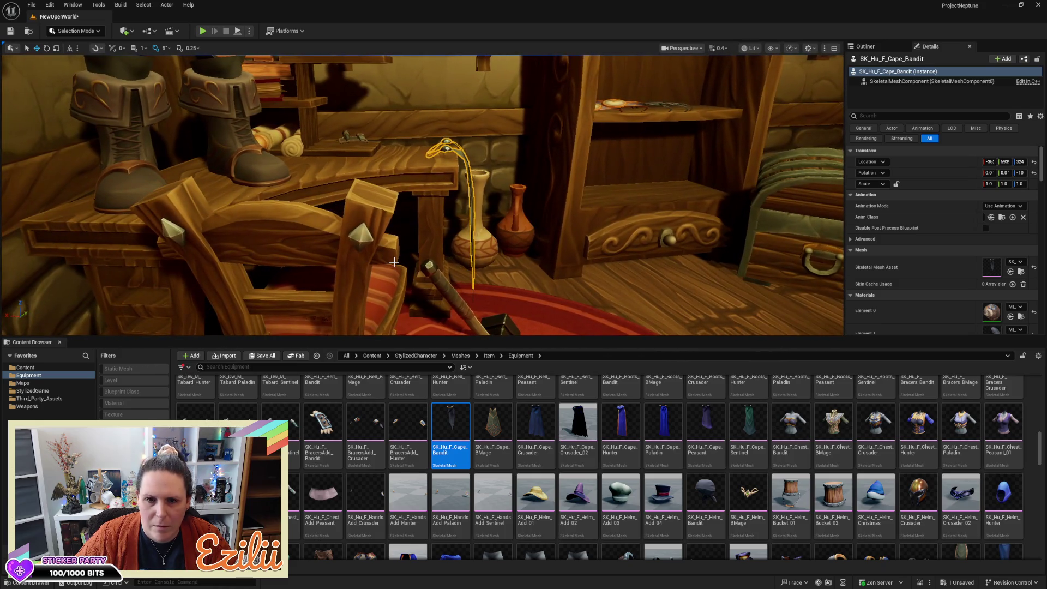
{"action": "left_click_drag", "start_coordinate": [464, 286], "coordinate": [420, 286]}
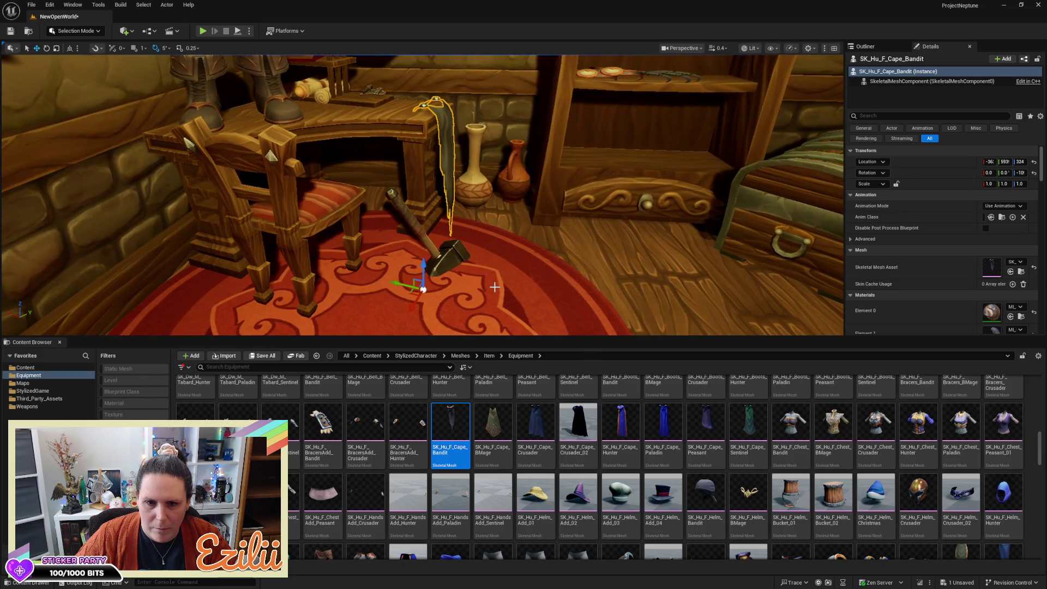
{"action": "left_click", "coordinate": [430, 243]}
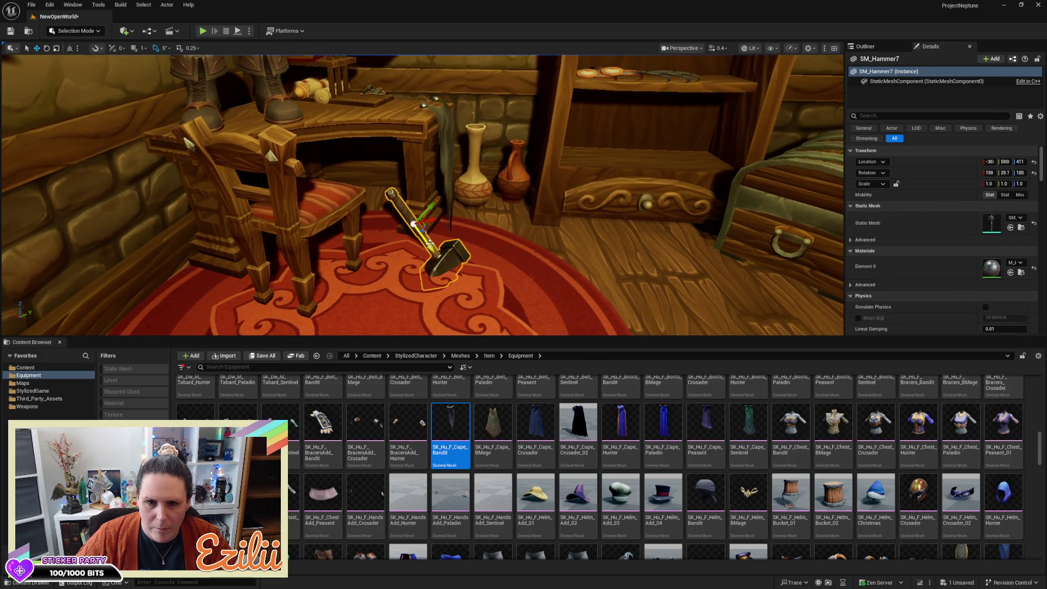
Lift the hammer off the rug and rotate it by -55 degrees
{"action": "left_click_drag", "start_coordinate": [429, 204], "coordinate": [486, 184]}
{"action": "key", "text": "e"}
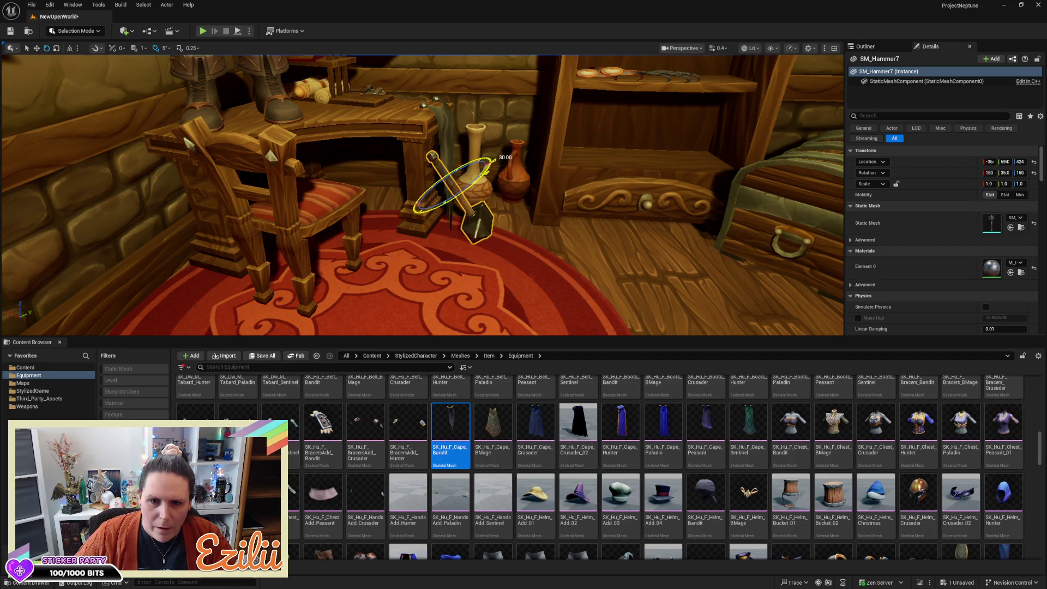
{"action": "scroll", "coordinate": [423, 195], "scroll_direction": "up", "scroll_amount": 10}
{"action": "scroll", "coordinate": [438, 185], "scroll_direction": "down", "scroll_amount": 6}
{"action": "left_click_drag", "start_coordinate": [397, 134], "coordinate": [377, 141]}
{"action": "mouse_move", "coordinate": [422, 195]}
{"action": "left_mouse_down"}
{"action": "mouse_move", "coordinate": [381, 186]}
{"action": "mouse_move", "coordinate": [415, 201]}
{"action": "mouse_move", "coordinate": [489, 193]}
{"action": "mouse_move", "coordinate": [509, 95]}
{"action": "left_mouse_up"}
Slide the hammer toward the wall, tilt it 5 degrees and lower it onto the desk
{"action": "key", "text": "w"}
{"action": "mouse_move", "coordinate": [526, 136]}
{"action": "left_mouse_down"}
{"action": "mouse_move", "coordinate": [403, 133]}
{"action": "mouse_move", "coordinate": [534, 122]}
{"action": "left_mouse_up"}
{"action": "key", "text": "e"}
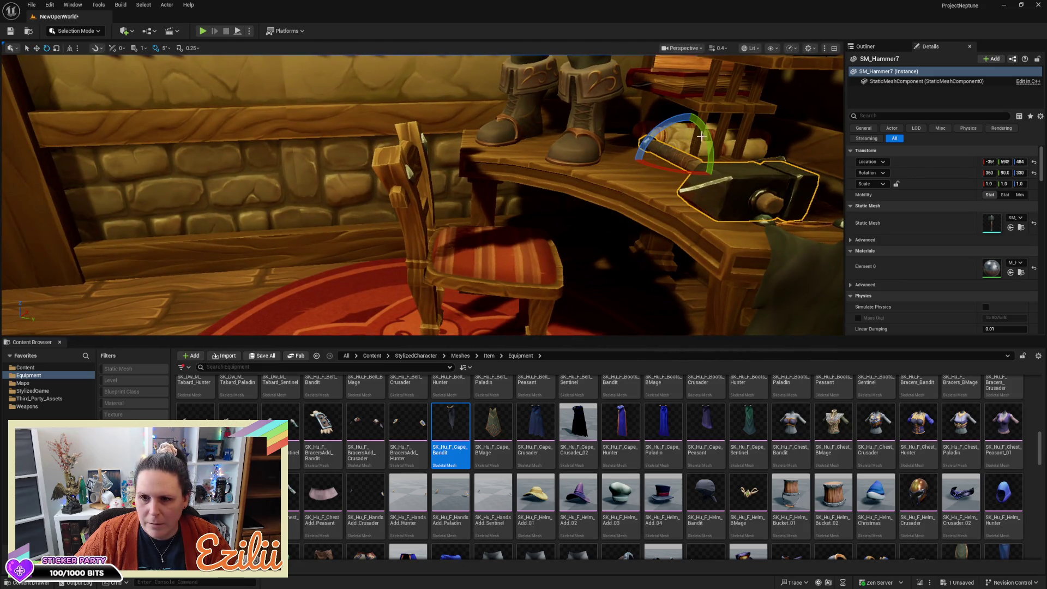
{"action": "left_click_drag", "start_coordinate": [700, 137], "coordinate": [707, 143]}
{"action": "key", "text": "w"}
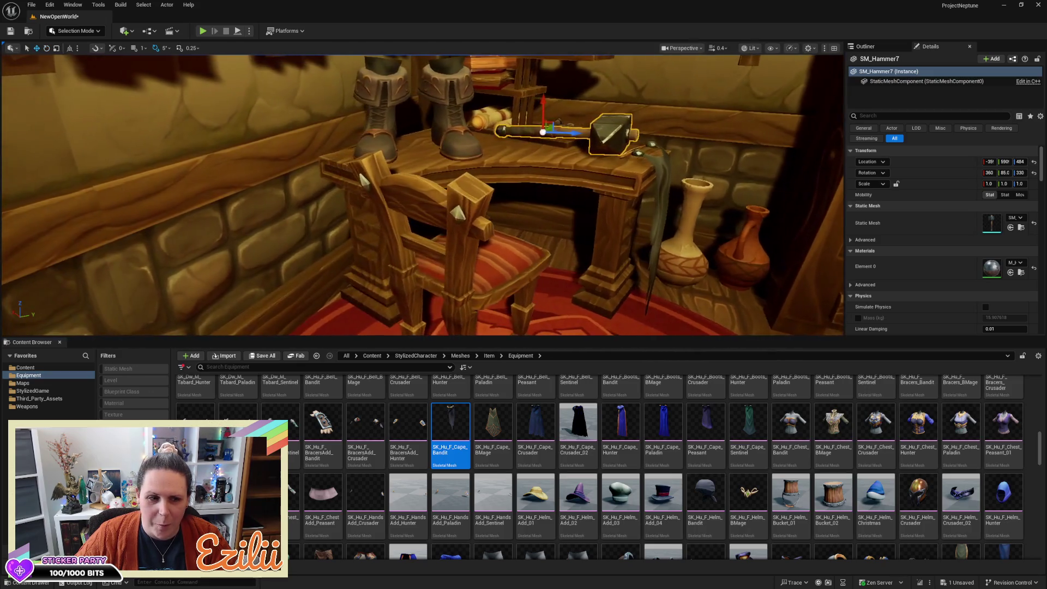
{"action": "mouse_move", "coordinate": [575, 137]}
{"action": "left_mouse_down"}
{"action": "mouse_move", "coordinate": [483, 149]}
{"action": "mouse_move", "coordinate": [466, 132]}
{"action": "mouse_move", "coordinate": [469, 144]}
{"action": "mouse_move", "coordinate": [507, 103]}
{"action": "left_mouse_up"}
Rotate the hammer by -20 degrees and slide it along the desk top to rest flat
{"action": "left_click_drag", "start_coordinate": [487, 204], "coordinate": [463, 204]}
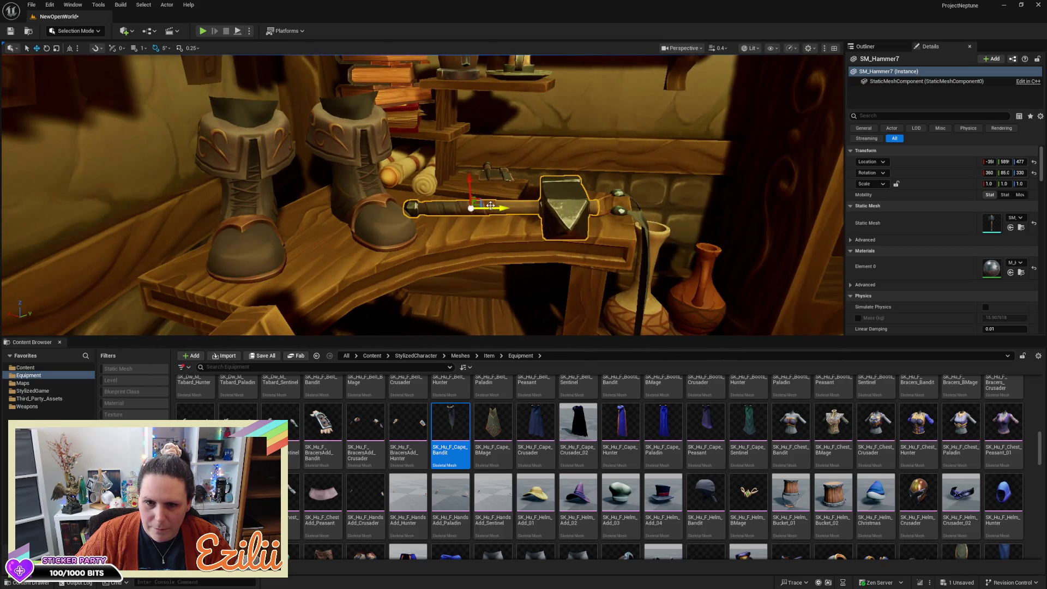
{"action": "left_click_drag", "start_coordinate": [480, 261], "coordinate": [469, 251]}
{"action": "mouse_move", "coordinate": [486, 190]}
{"action": "left_mouse_down"}
{"action": "mouse_move", "coordinate": [474, 186]}
{"action": "mouse_move", "coordinate": [486, 190]}
{"action": "left_mouse_up"}
{"action": "key", "text": "e"}
{"action": "left_click_drag", "start_coordinate": [377, 152], "coordinate": [349, 158]}
{"action": "key", "text": "w"}
{"action": "left_click_drag", "start_coordinate": [406, 140], "coordinate": [447, 138]}
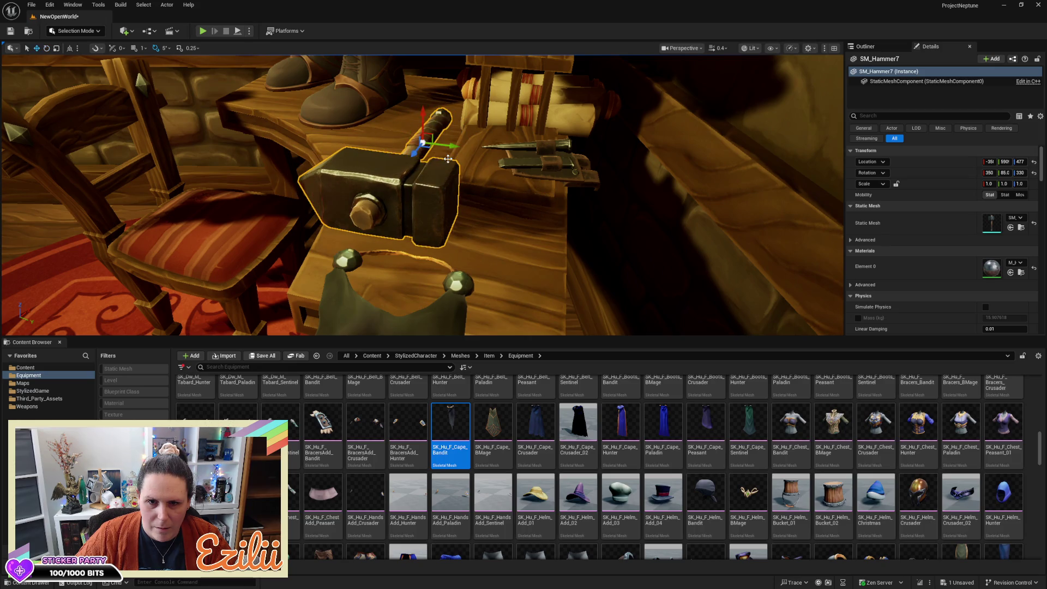
{"action": "mouse_move", "coordinate": [454, 147]}
{"action": "left_mouse_down"}
{"action": "mouse_move", "coordinate": [464, 146]}
{"action": "mouse_move", "coordinate": [295, 149]}
{"action": "mouse_move", "coordinate": [267, 177]}
{"action": "mouse_move", "coordinate": [232, 171]}
{"action": "left_mouse_up"}
{"action": "left_click_drag", "start_coordinate": [469, 167], "coordinate": [474, 158]}
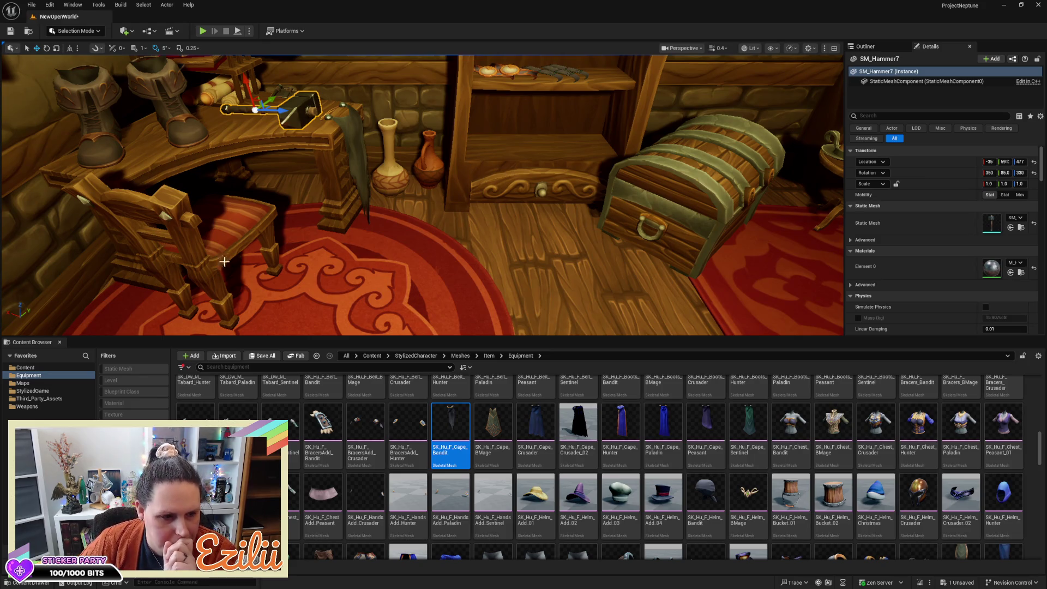
{"action": "left_click", "coordinate": [60, 367]}
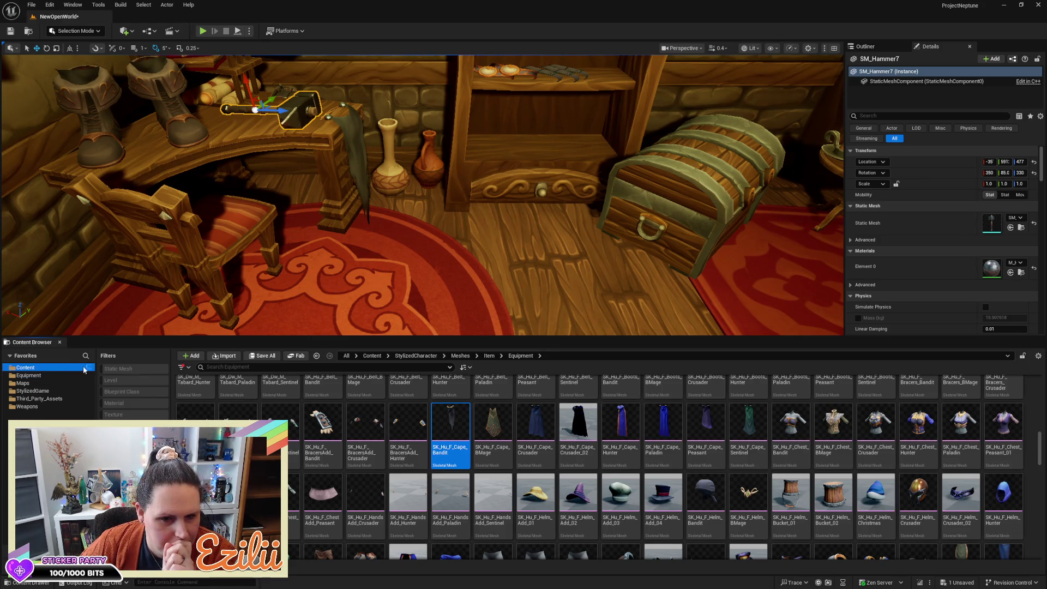
Search 'log' with the Static Mesh filter, place SM-Log-01 and SM-Log-02, then delete SM-Log-02
{"action": "left_click", "coordinate": [392, 366]}
{"action": "type", "text": "log"}
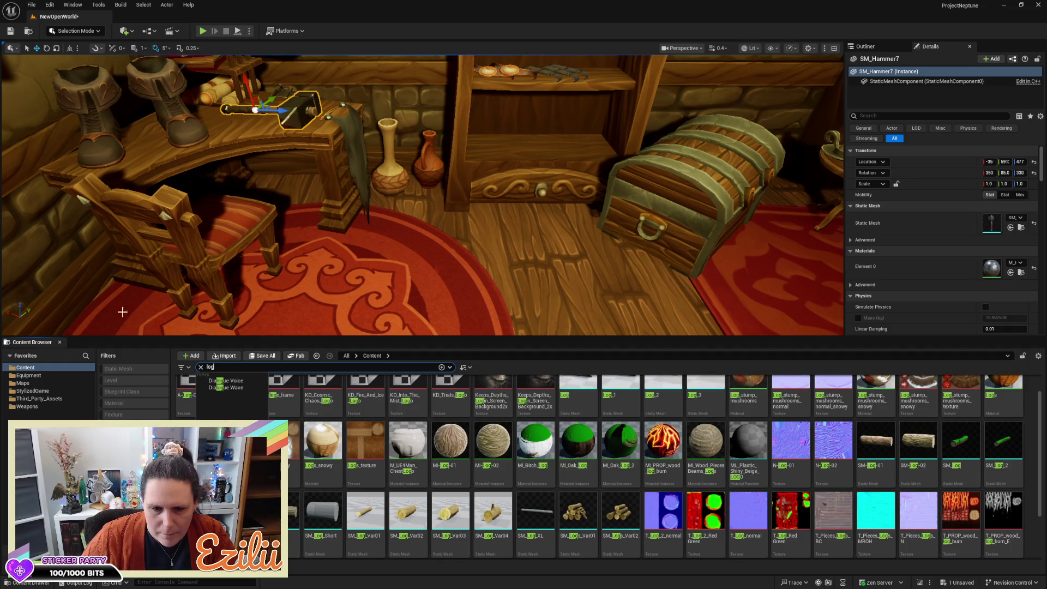
{"action": "left_click", "coordinate": [113, 369]}
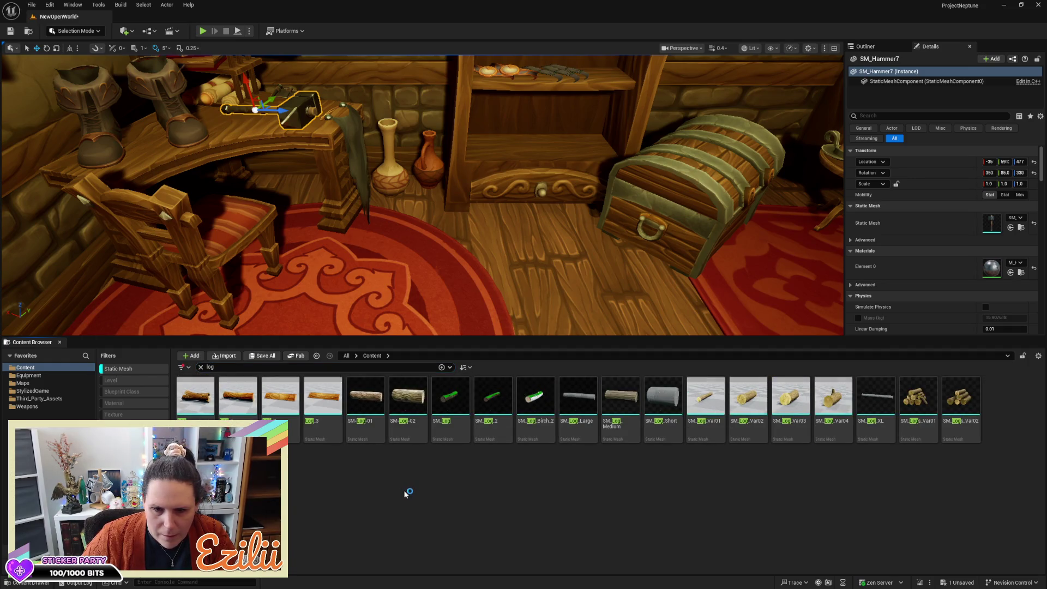
{"action": "left_click_drag", "start_coordinate": [365, 397], "coordinate": [492, 297]}
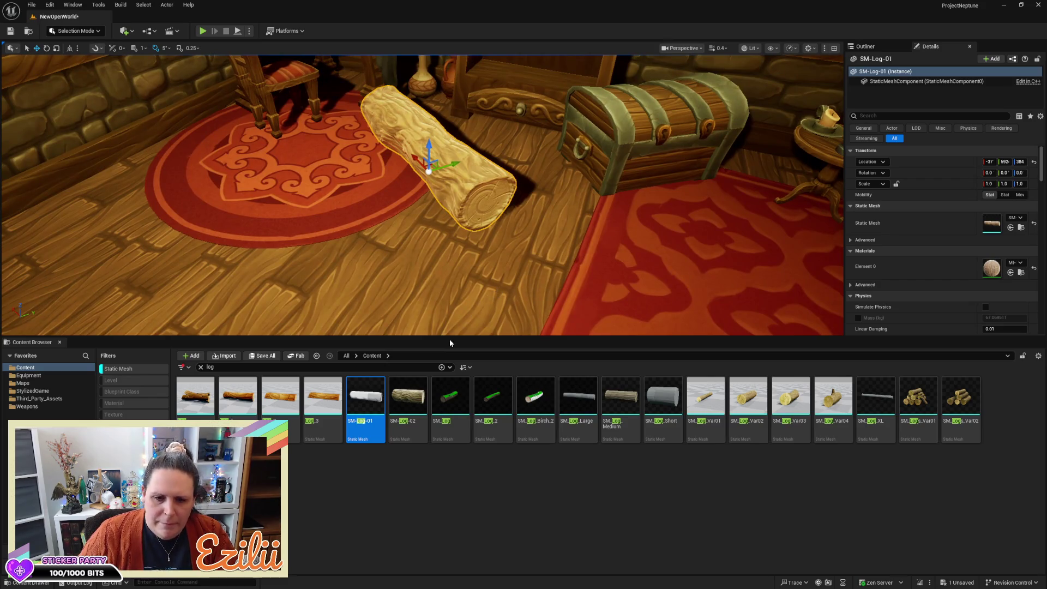
{"action": "mouse_move", "coordinate": [408, 398]}
{"action": "left_mouse_down"}
{"action": "mouse_move", "coordinate": [328, 295]}
{"action": "mouse_move", "coordinate": [339, 250]}
{"action": "left_mouse_up"}
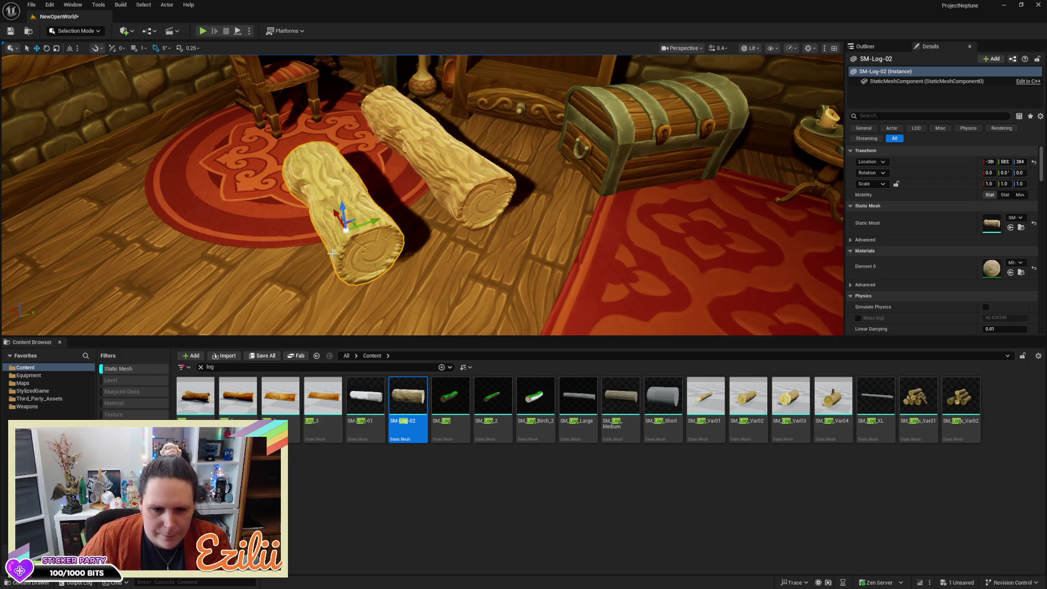
{"action": "key", "text": "Delete"}
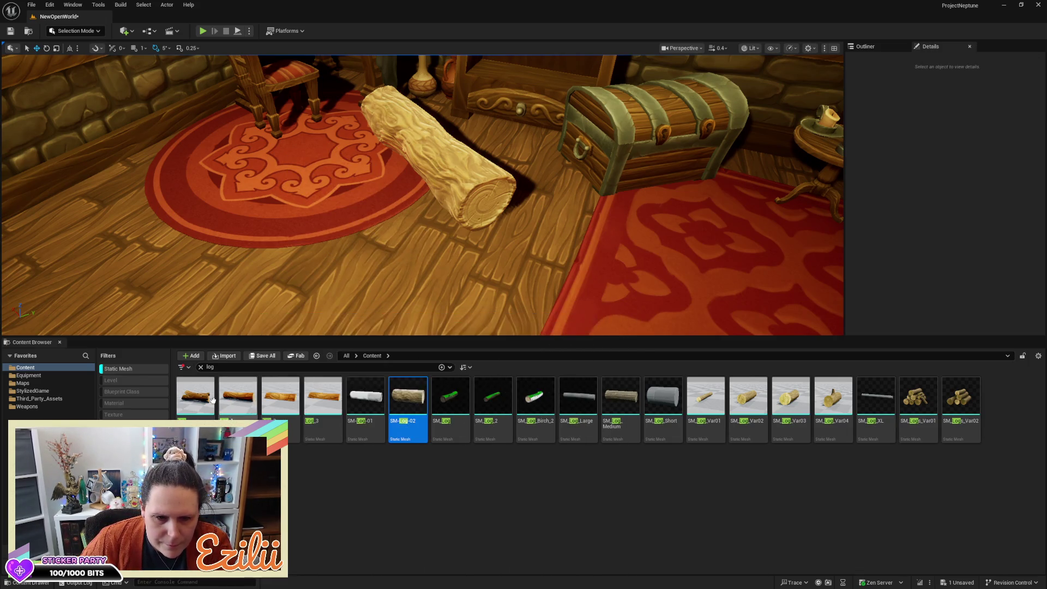
Place the orange log, delete the pale log and scale Log_1 down to about 0.25
{"action": "mouse_move", "coordinate": [228, 399]}
{"action": "left_mouse_down"}
{"action": "mouse_move", "coordinate": [289, 213]}
{"action": "mouse_move", "coordinate": [308, 188]}
{"action": "left_mouse_up"}
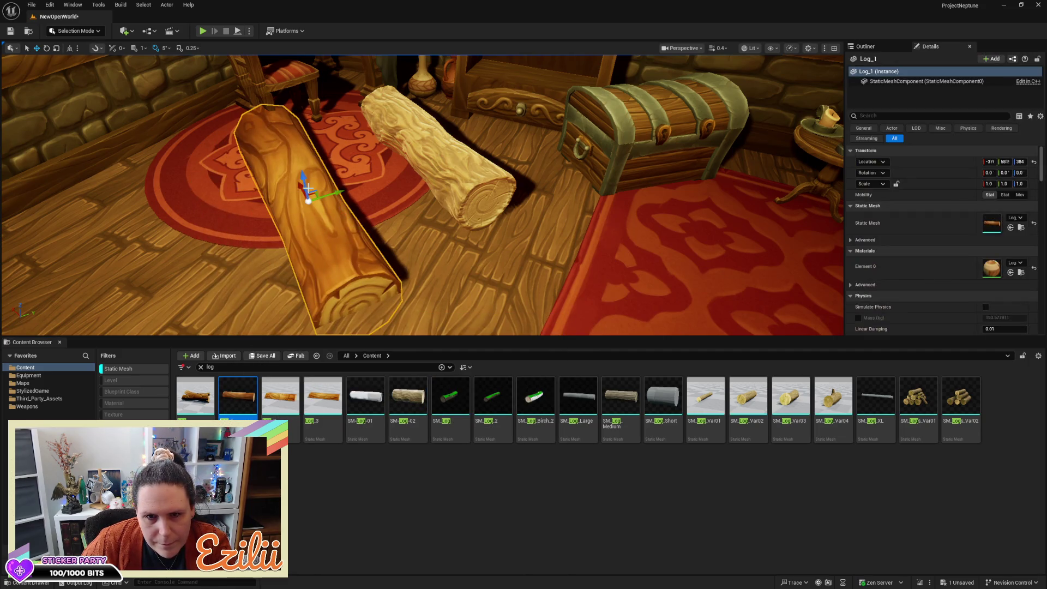
{"action": "left_click", "coordinate": [427, 152]}
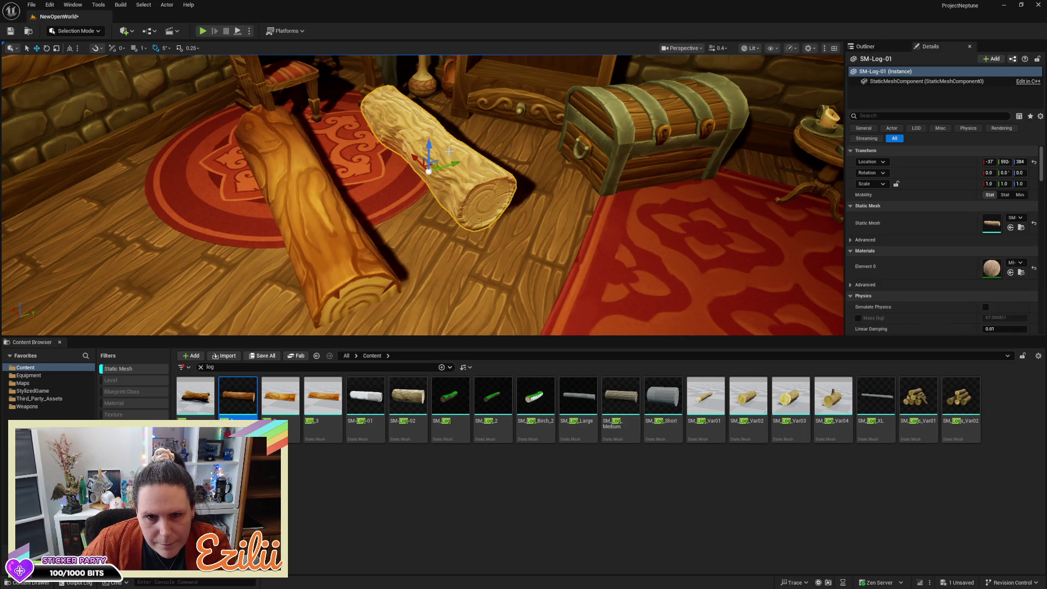
{"action": "key", "text": "Delete"}
{"action": "left_click", "coordinate": [323, 216]}
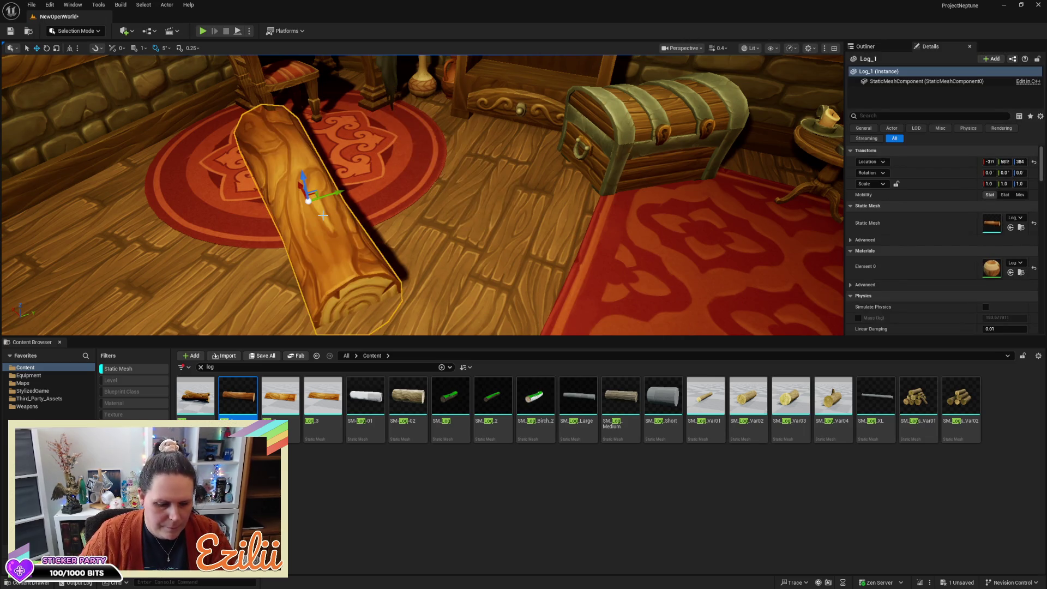
{"action": "left_click_drag", "start_coordinate": [306, 200], "coordinate": [293, 244]}
Raise Log_1 to desk height, turn it 55 degrees and nudge it upright onto the desk end
{"action": "key", "text": "w"}
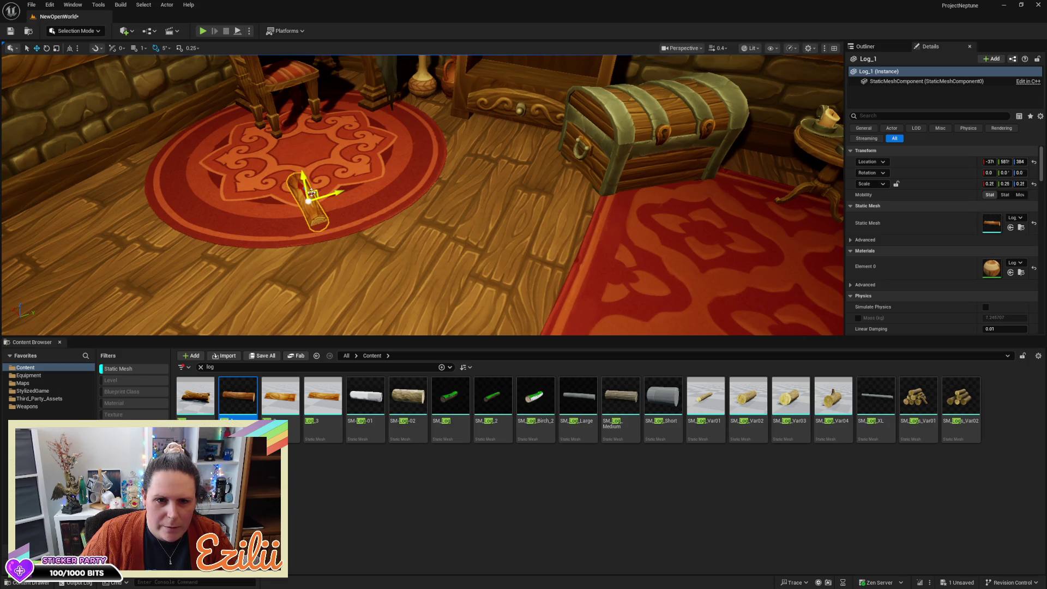
{"action": "left_click_drag", "start_coordinate": [307, 187], "coordinate": [303, 77]}
{"action": "key", "text": "f"}
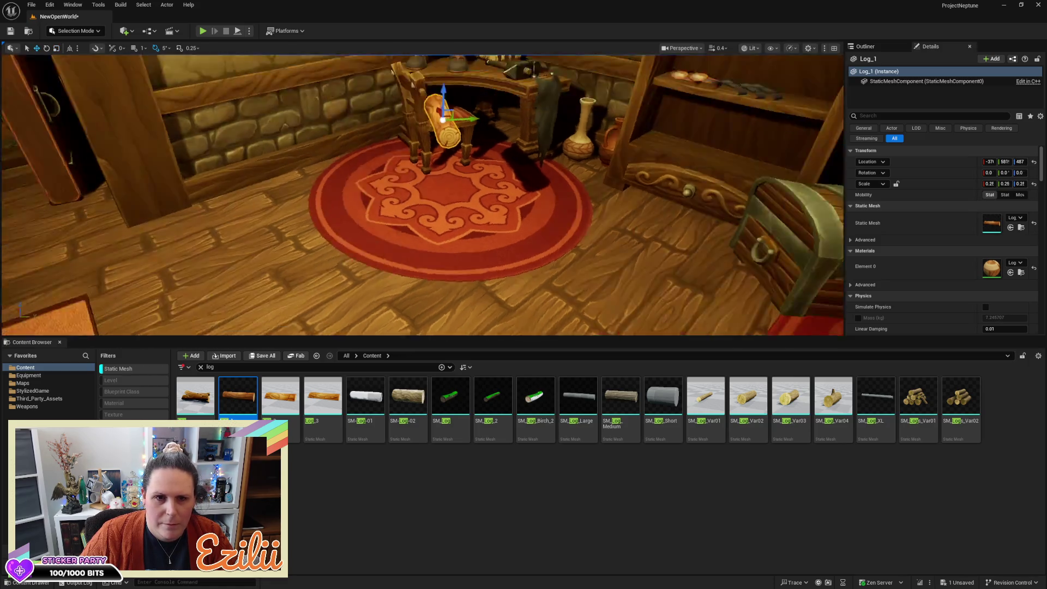
{"action": "key", "text": "e"}
{"action": "mouse_move", "coordinate": [431, 199]}
{"action": "left_mouse_down"}
{"action": "mouse_move", "coordinate": [458, 189]}
{"action": "mouse_move", "coordinate": [311, 195]}
{"action": "left_mouse_up"}
{"action": "mouse_move", "coordinate": [414, 246]}
{"action": "left_mouse_down"}
{"action": "mouse_move", "coordinate": [376, 246]}
{"action": "mouse_move", "coordinate": [330, 169]}
{"action": "mouse_move", "coordinate": [370, 167]}
{"action": "left_mouse_up"}
{"action": "key", "text": "w"}
{"action": "mouse_move", "coordinate": [414, 218]}
{"action": "left_mouse_down"}
{"action": "mouse_move", "coordinate": [382, 207]}
{"action": "mouse_move", "coordinate": [376, 186]}
{"action": "mouse_move", "coordinate": [455, 176]}
{"action": "left_mouse_up"}
{"action": "key", "text": "e"}
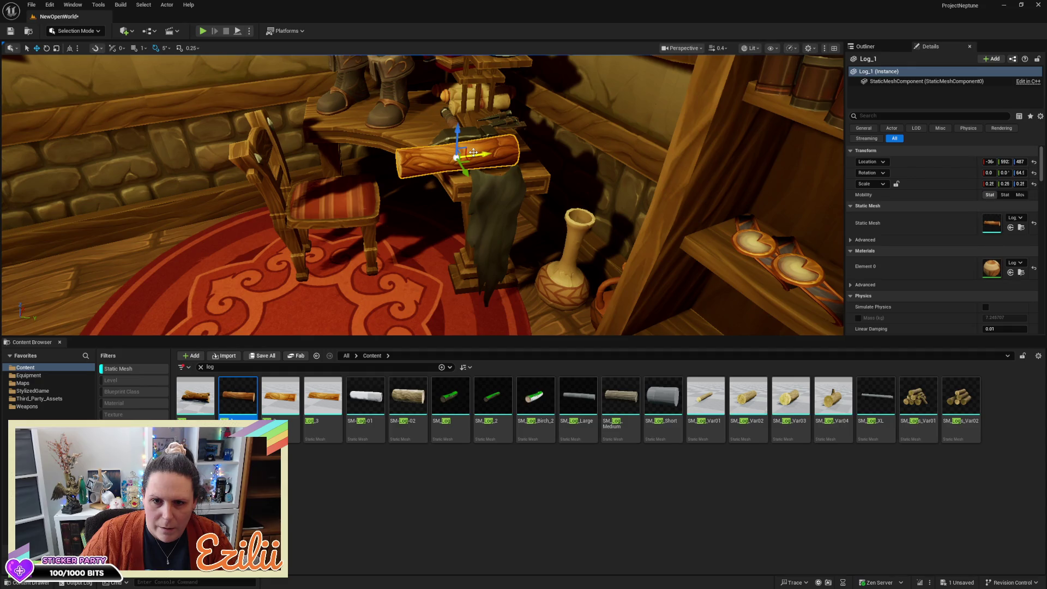
{"action": "mouse_move", "coordinate": [473, 154]}
{"action": "left_mouse_down"}
{"action": "mouse_move", "coordinate": [414, 180]}
{"action": "mouse_move", "coordinate": [511, 173]}
{"action": "mouse_move", "coordinate": [481, 189]}
{"action": "mouse_move", "coordinate": [447, 174]}
{"action": "mouse_move", "coordinate": [447, 184]}
{"action": "left_mouse_up"}
{"action": "left_click", "coordinate": [402, 197]}
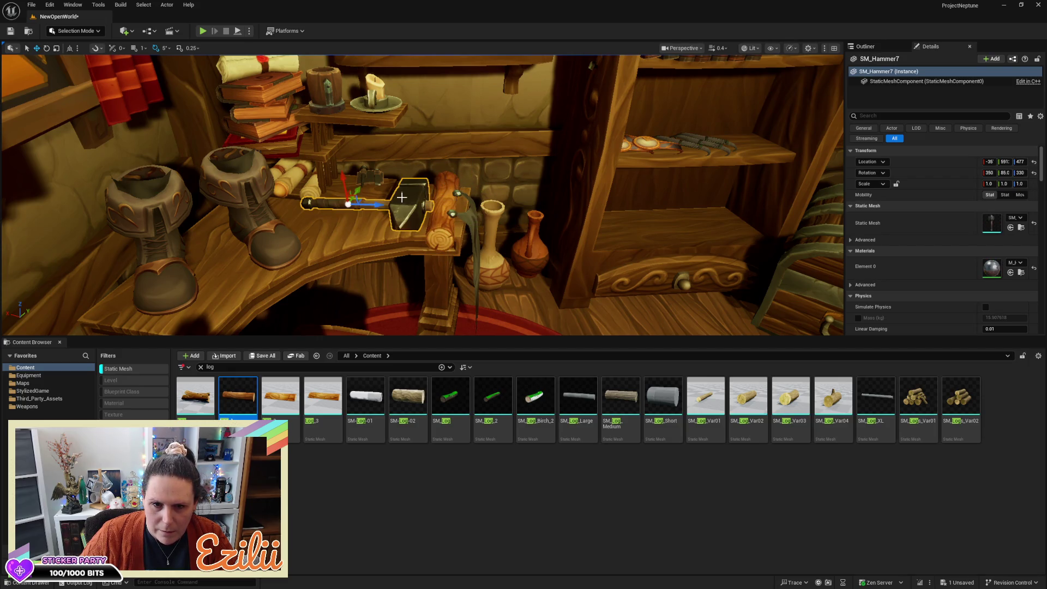
Slide the hammer slightly left on the desk, then select and frame the small Log_1 from the front
{"action": "left_click_drag", "start_coordinate": [373, 203], "coordinate": [325, 203]}
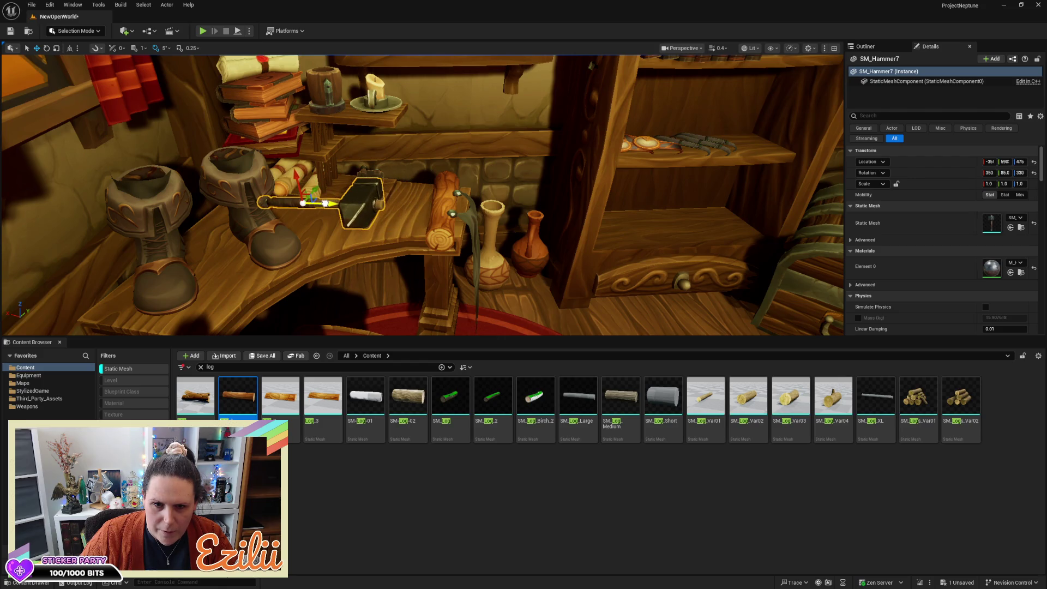
{"action": "left_click", "coordinate": [435, 205]}
{"action": "key", "text": "f"}
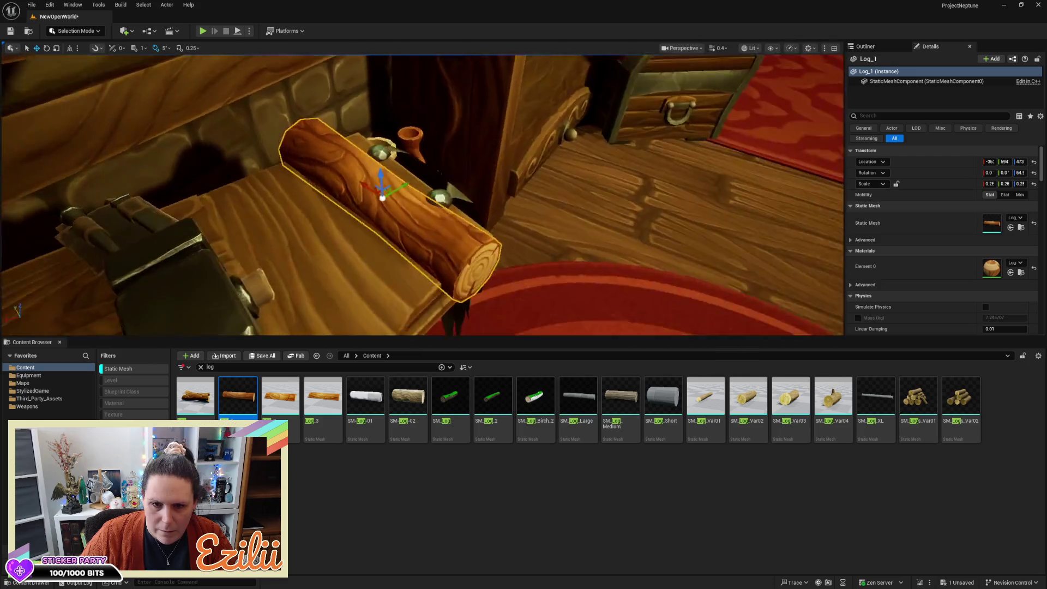
{"action": "mouse_move", "coordinate": [382, 198]}
{"action": "left_mouse_down"}
{"action": "mouse_move", "coordinate": [393, 157]}
{"action": "mouse_move", "coordinate": [386, 164]}
{"action": "mouse_move", "coordinate": [375, 150]}
{"action": "mouse_move", "coordinate": [376, 166]}
{"action": "mouse_move", "coordinate": [436, 163]}
{"action": "mouse_move", "coordinate": [428, 101]}
{"action": "mouse_move", "coordinate": [437, 99]}
{"action": "mouse_move", "coordinate": [455, 174]}
{"action": "mouse_move", "coordinate": [449, 202]}
{"action": "left_mouse_up"}
{"action": "key", "text": "e"}
Select the cape and the small log together and slide them left along the table edge
{"action": "left_click", "coordinate": [439, 112], "text": "ctrl"}
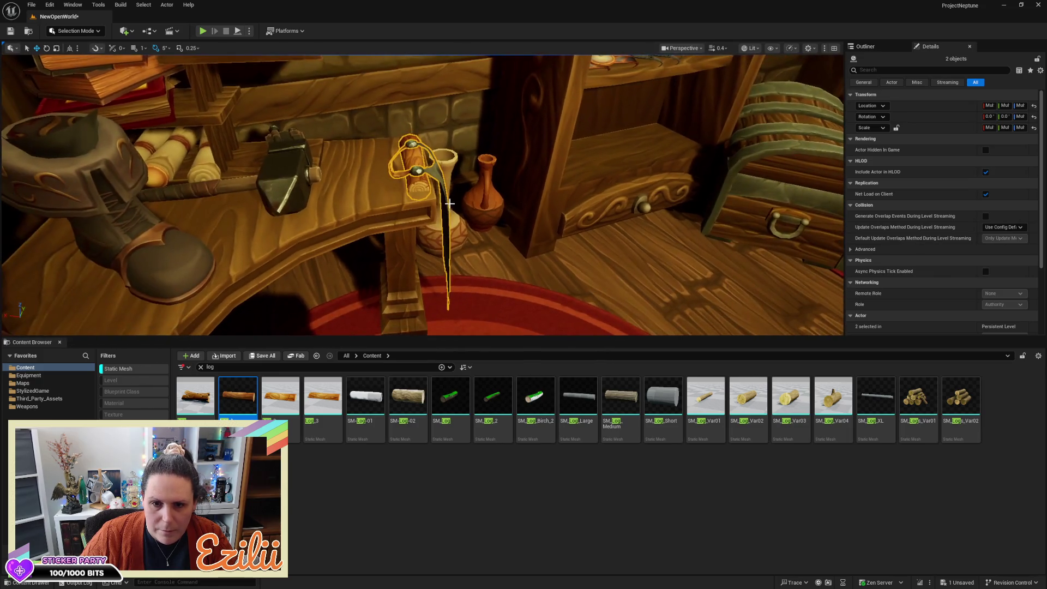
{"action": "left_click", "coordinate": [436, 197]}
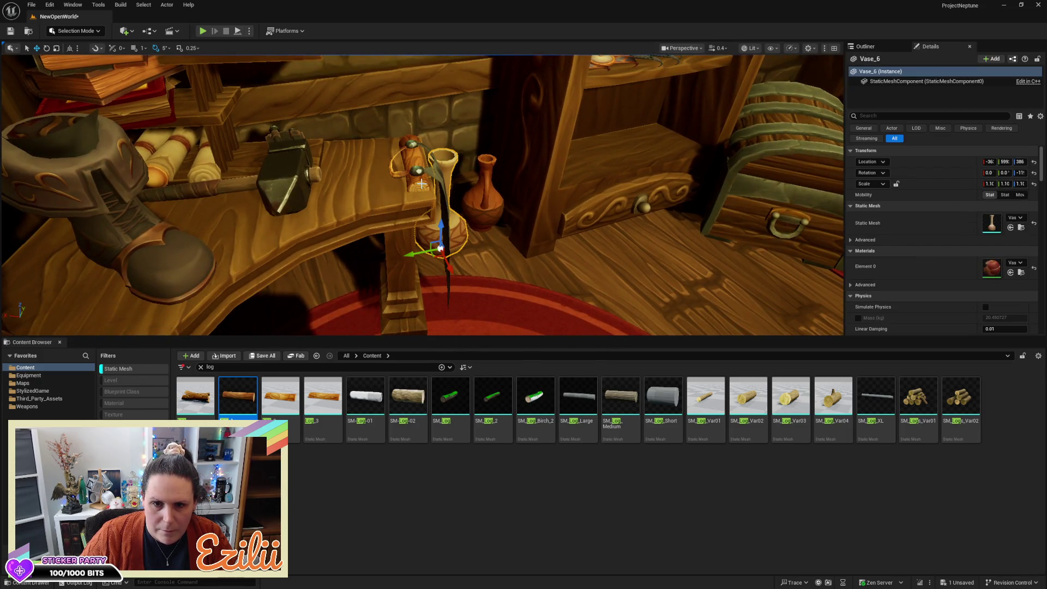
{"action": "left_click", "coordinate": [417, 180]}
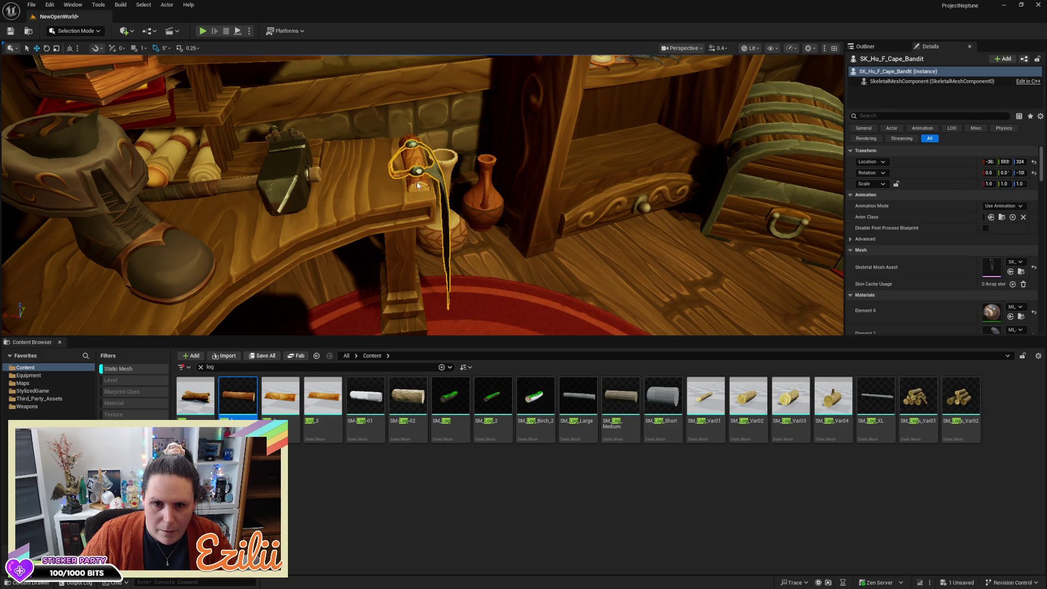
{"action": "left_click", "coordinate": [419, 170], "text": "ctrl"}
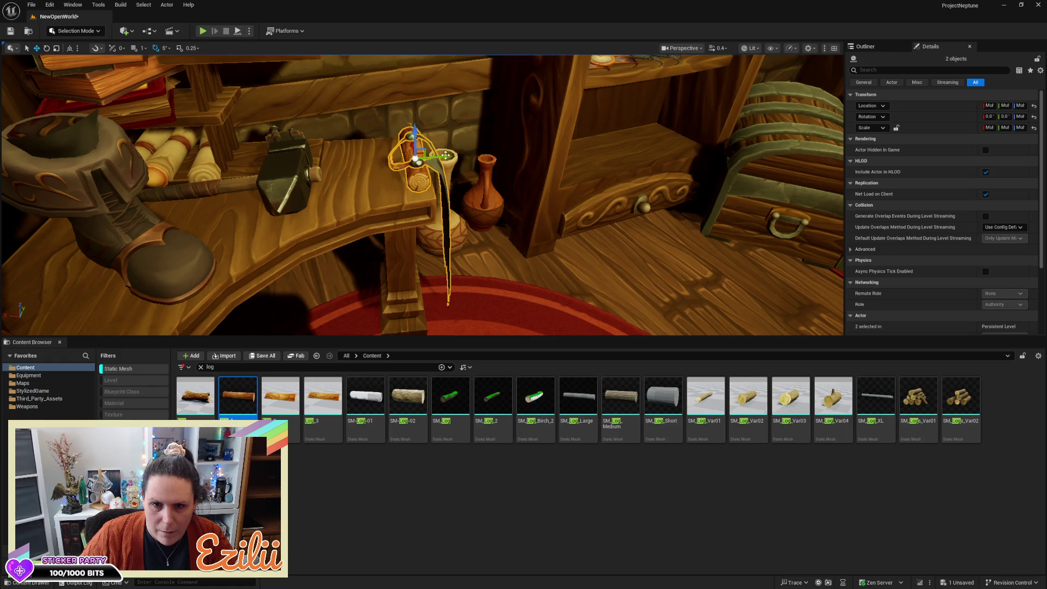
{"action": "left_click_drag", "start_coordinate": [444, 155], "coordinate": [437, 157]}
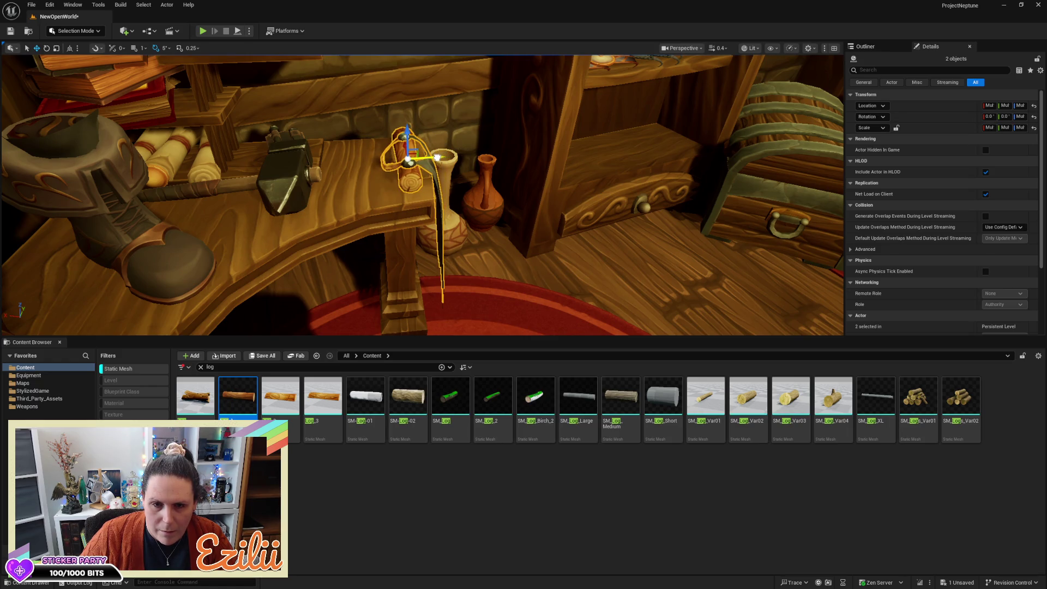
{"action": "key", "text": "f"}
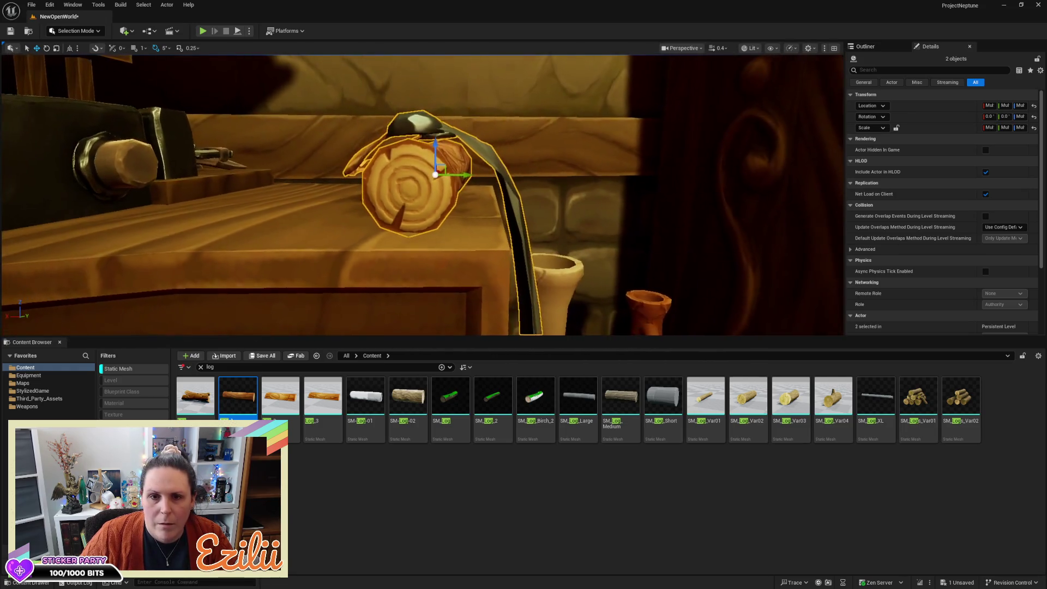
Reselect the cape on its own and pull the view back around the table
{"action": "left_click", "coordinate": [395, 138]}
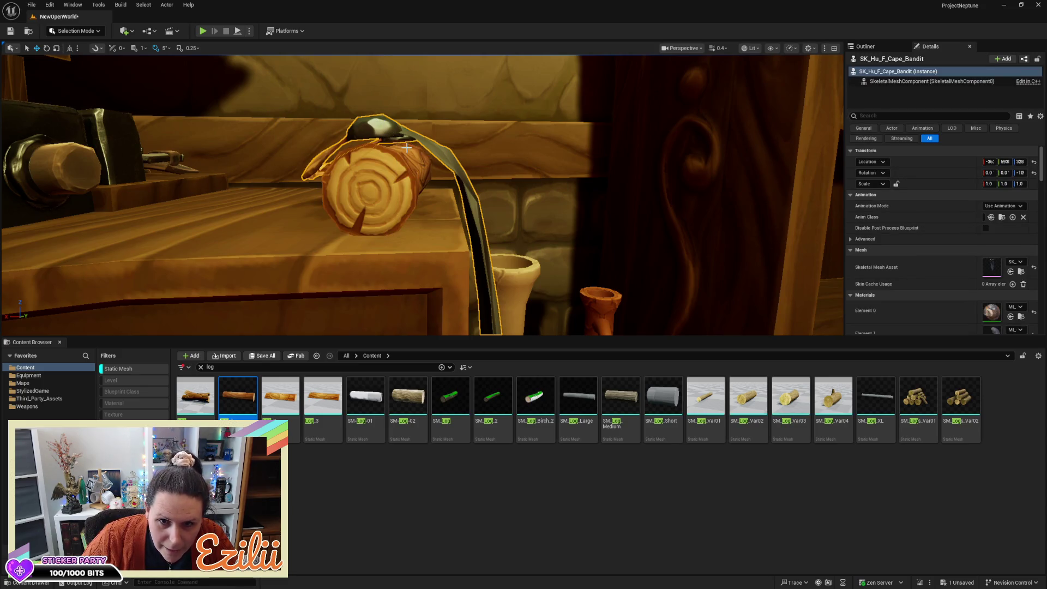
{"action": "scroll", "coordinate": [423, 194], "scroll_direction": "down", "scroll_amount": 10}
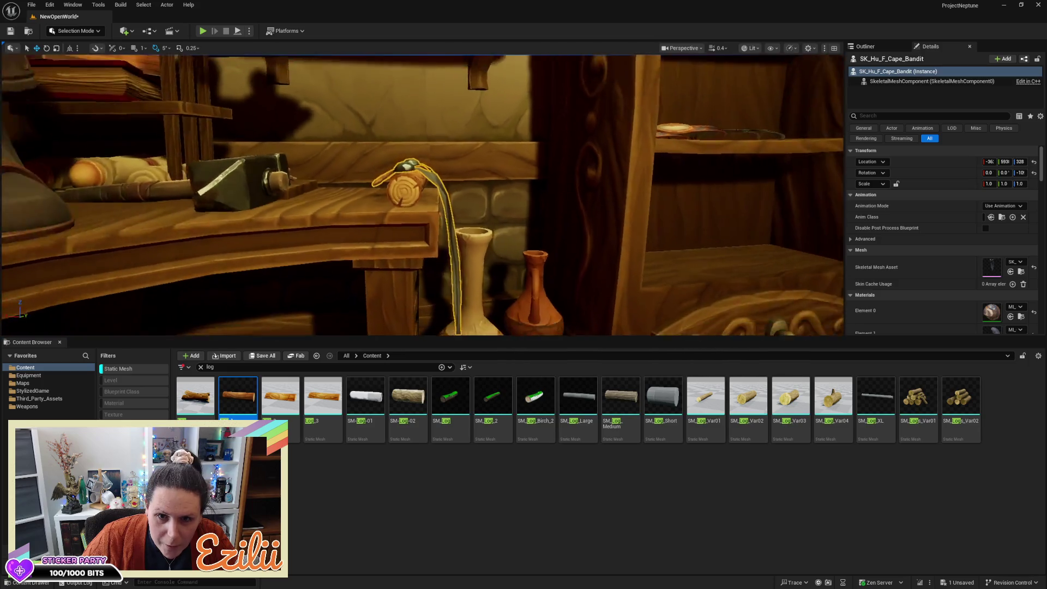
{"action": "scroll", "coordinate": [496, 203], "scroll_direction": "down", "scroll_amount": 5}
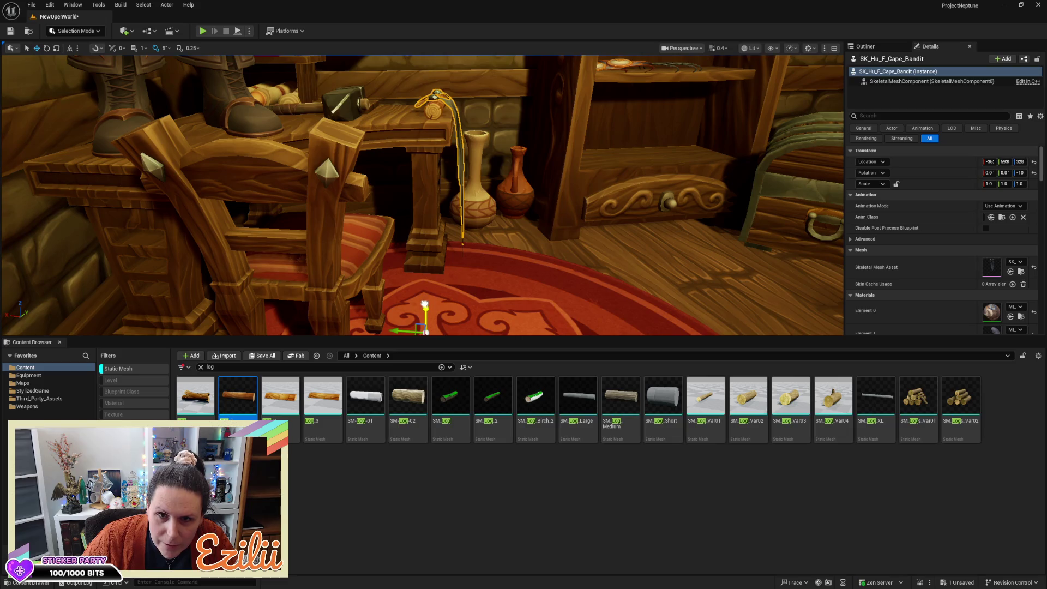
{"action": "left_click", "coordinate": [486, 264]}
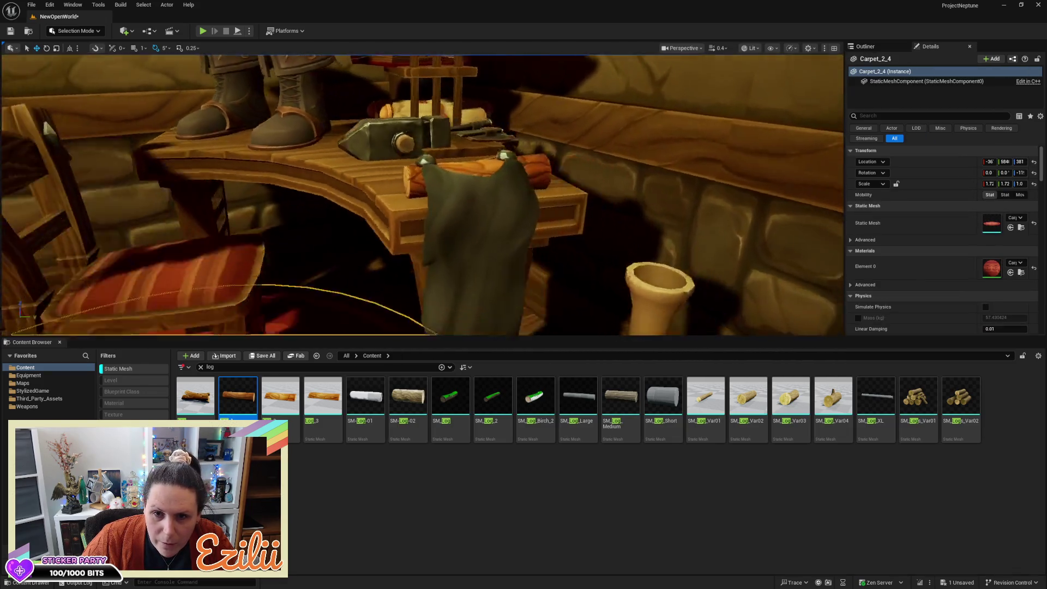
{"action": "left_click", "coordinate": [424, 224]}
{"action": "mouse_move", "coordinate": [419, 247]}
{"action": "left_mouse_down"}
{"action": "mouse_move", "coordinate": [390, 295]}
{"action": "mouse_move", "coordinate": [424, 327]}
{"action": "mouse_move", "coordinate": [480, 273]}
{"action": "left_mouse_up"}
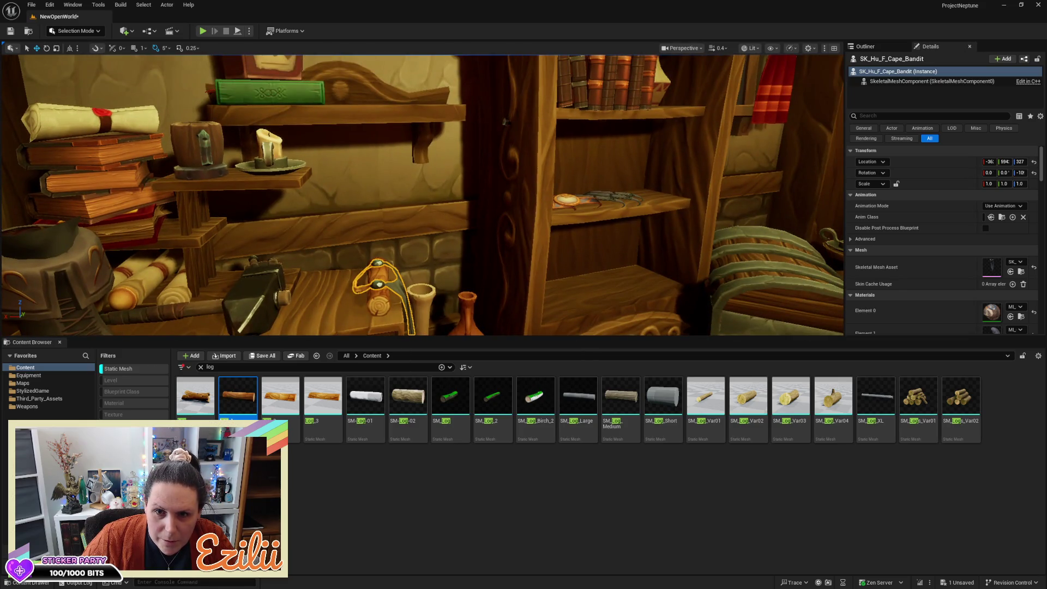
Duplicate a shelf nail and set the copy angled into the small log
{"action": "left_click", "coordinate": [507, 121]}
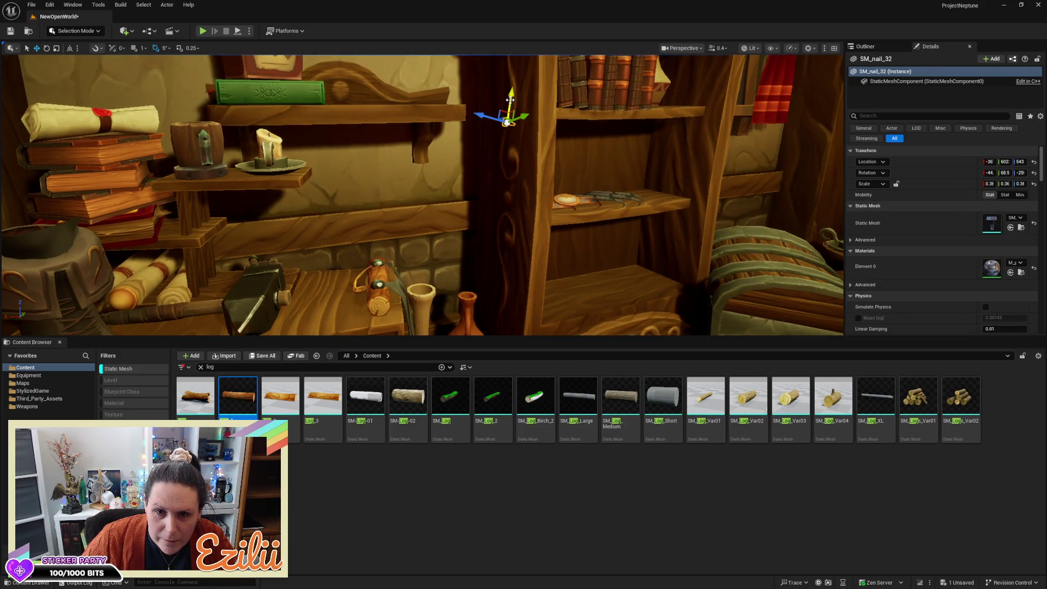
{"action": "mouse_move", "coordinate": [507, 121]}
{"action": "left_mouse_down"}
{"action": "mouse_move", "coordinate": [458, 201]}
{"action": "mouse_move", "coordinate": [444, 253]}
{"action": "mouse_move", "coordinate": [453, 273]}
{"action": "mouse_move", "coordinate": [461, 267]}
{"action": "mouse_move", "coordinate": [418, 243]}
{"action": "mouse_move", "coordinate": [430, 218]}
{"action": "mouse_move", "coordinate": [443, 250]}
{"action": "mouse_move", "coordinate": [444, 228]}
{"action": "mouse_move", "coordinate": [444, 267]}
{"action": "left_mouse_up"}
{"action": "key", "text": "e"}
{"action": "key", "text": "w"}
{"action": "left_click_drag", "start_coordinate": [409, 215], "coordinate": [394, 278]}
{"action": "mouse_move", "coordinate": [423, 194]}
{"action": "left_mouse_down"}
{"action": "mouse_move", "coordinate": [403, 229]}
{"action": "mouse_move", "coordinate": [425, 212]}
{"action": "mouse_move", "coordinate": [390, 217]}
{"action": "mouse_move", "coordinate": [389, 120]}
{"action": "left_mouse_up"}
{"action": "left_click_drag", "start_coordinate": [370, 154], "coordinate": [380, 147]}
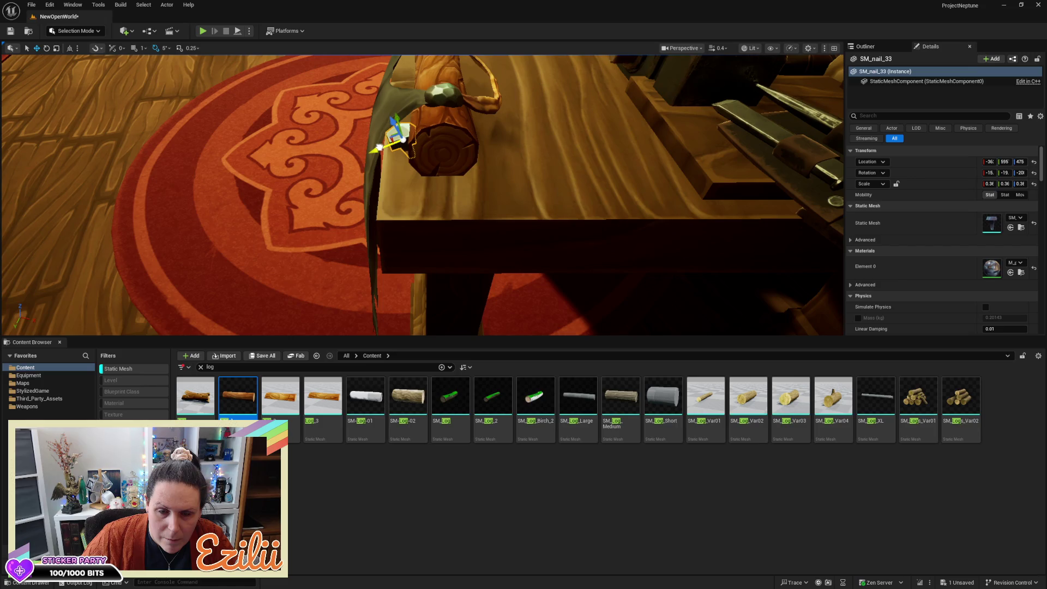
{"action": "key", "text": "f"}
{"action": "mouse_move", "coordinate": [428, 212]}
{"action": "left_mouse_down"}
{"action": "mouse_move", "coordinate": [398, 197]}
{"action": "mouse_move", "coordinate": [430, 207]}
{"action": "mouse_move", "coordinate": [387, 169]}
{"action": "mouse_move", "coordinate": [408, 147]}
{"action": "mouse_move", "coordinate": [365, 116]}
{"action": "left_mouse_up"}
Add a second nail further along the log, tilted about 5 degrees into it
{"action": "key", "text": "e"}
{"action": "left_click_drag", "start_coordinate": [336, 79], "coordinate": [382, 89]}
{"action": "key", "text": "w"}
{"action": "left_click_drag", "start_coordinate": [375, 169], "coordinate": [376, 176]}
{"action": "scroll", "coordinate": [376, 176], "scroll_direction": "down", "scroll_amount": 5}
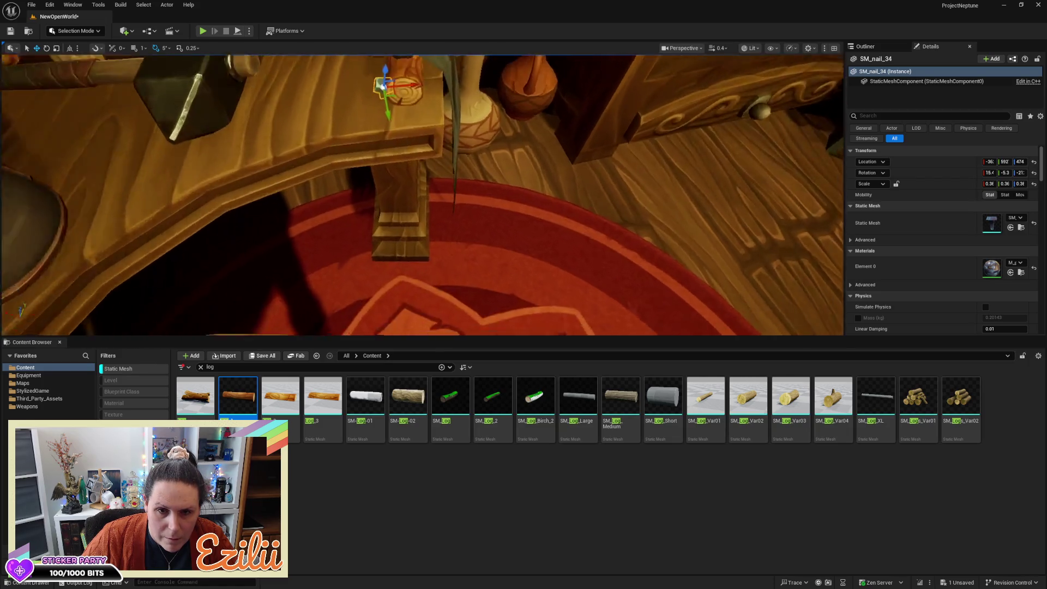
{"action": "key", "text": "f"}
{"action": "mouse_move", "coordinate": [438, 155]}
{"action": "left_mouse_down"}
{"action": "mouse_move", "coordinate": [545, 180]}
{"action": "mouse_move", "coordinate": [514, 156]}
{"action": "left_mouse_up"}
{"action": "key", "text": "e"}
{"action": "key", "text": "w"}
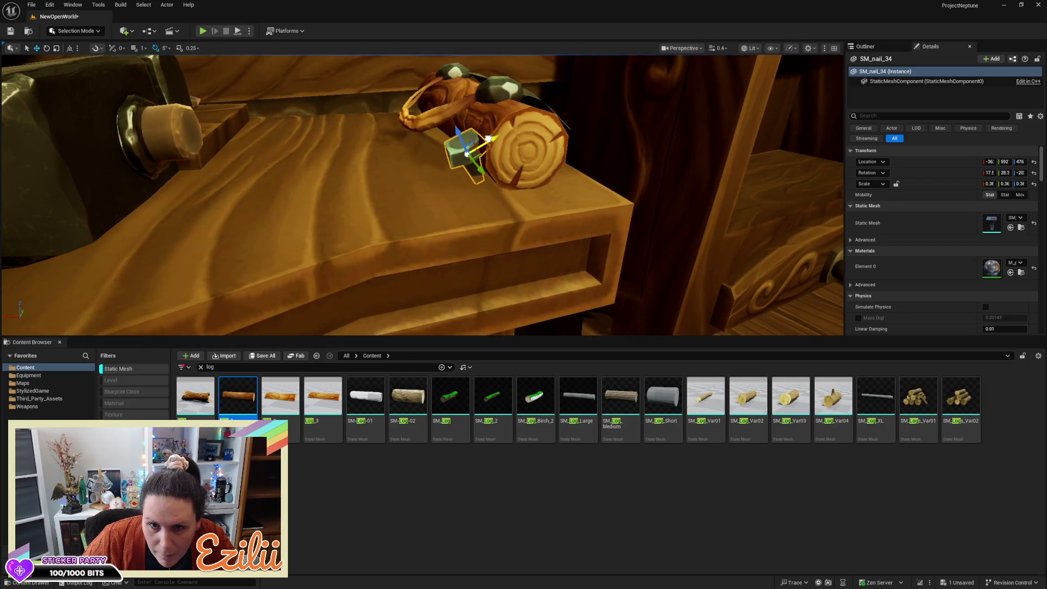
{"action": "key", "text": "e"}
{"action": "left_click_drag", "start_coordinate": [439, 129], "coordinate": [439, 129]}
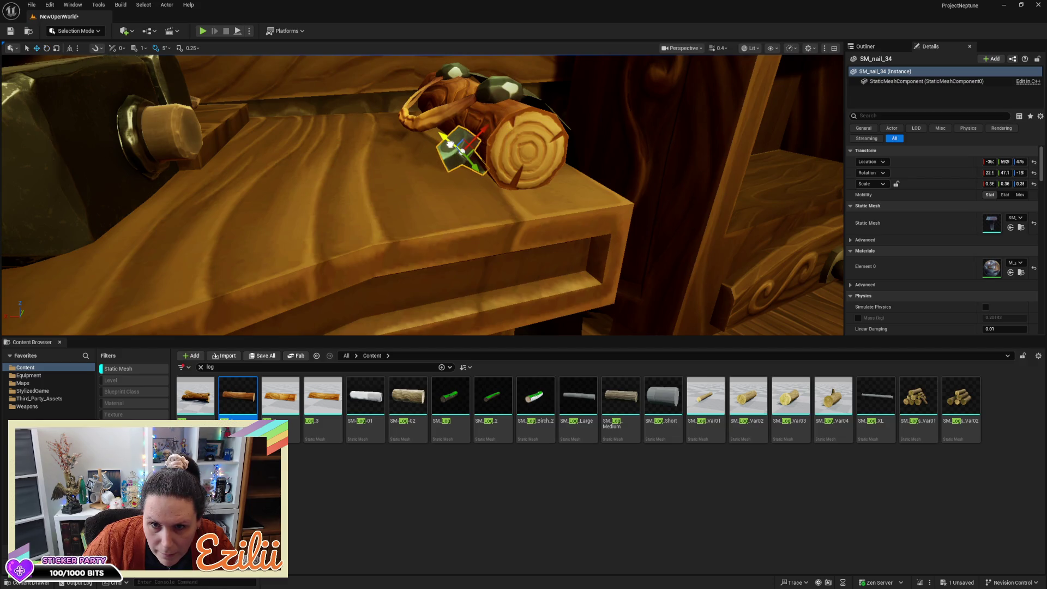
{"action": "mouse_move", "coordinate": [482, 133]}
{"action": "left_mouse_down"}
{"action": "mouse_move", "coordinate": [561, 158]}
{"action": "mouse_move", "coordinate": [588, 155]}
{"action": "mouse_move", "coordinate": [655, 186]}
{"action": "mouse_move", "coordinate": [605, 180]}
{"action": "mouse_move", "coordinate": [643, 171]}
{"action": "mouse_move", "coordinate": [638, 196]}
{"action": "left_mouse_up"}
{"action": "mouse_move", "coordinate": [478, 155]}
{"action": "left_mouse_down"}
{"action": "mouse_move", "coordinate": [490, 158]}
{"action": "mouse_move", "coordinate": [478, 155]}
{"action": "left_mouse_up"}
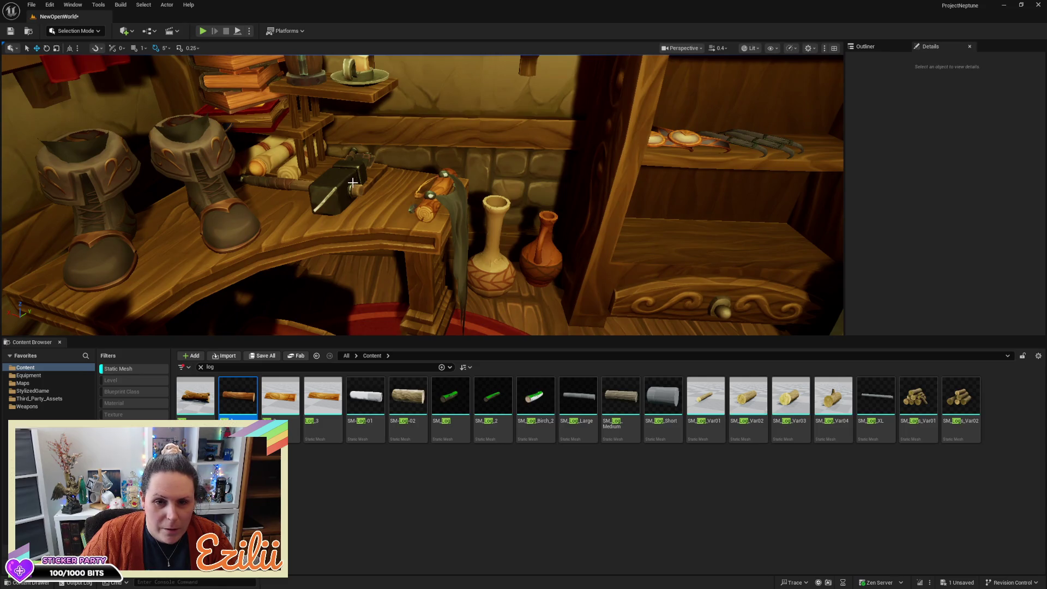
Deselect the hammer, make the 3D viewport taller and fly toward the chest and rug
{"action": "left_click", "coordinate": [352, 181]}
{"action": "mouse_move", "coordinate": [349, 180]}
{"action": "left_mouse_down"}
{"action": "mouse_move", "coordinate": [339, 170]}
{"action": "mouse_move", "coordinate": [380, 174]}
{"action": "mouse_move", "coordinate": [384, 215]}
{"action": "mouse_move", "coordinate": [492, 142]}
{"action": "left_mouse_up"}
{"action": "key", "text": "Escape"}
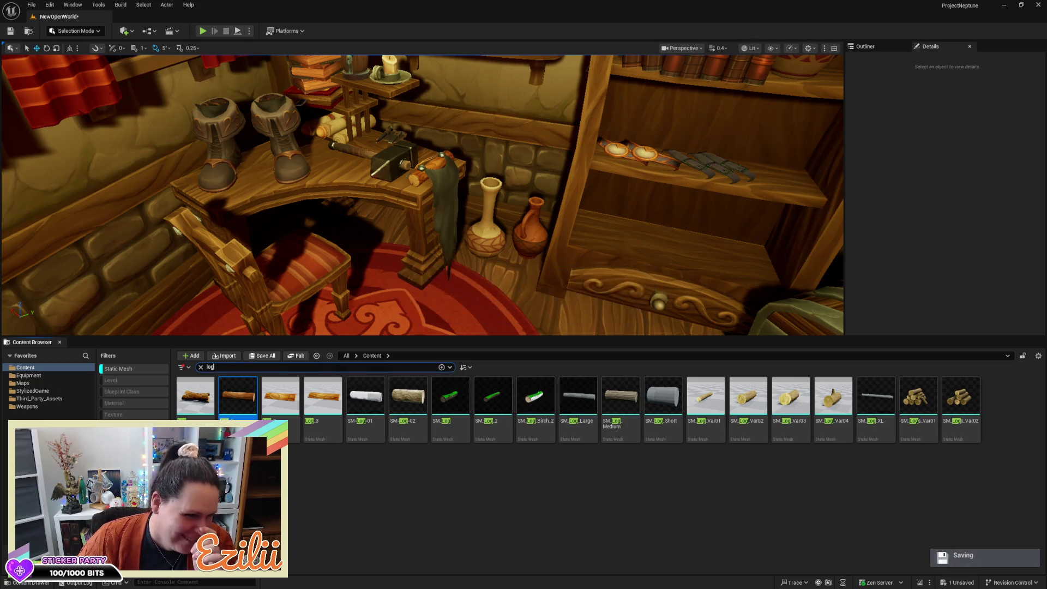
{"action": "scroll", "coordinate": [422, 194], "scroll_direction": "down", "scroll_amount": 3}
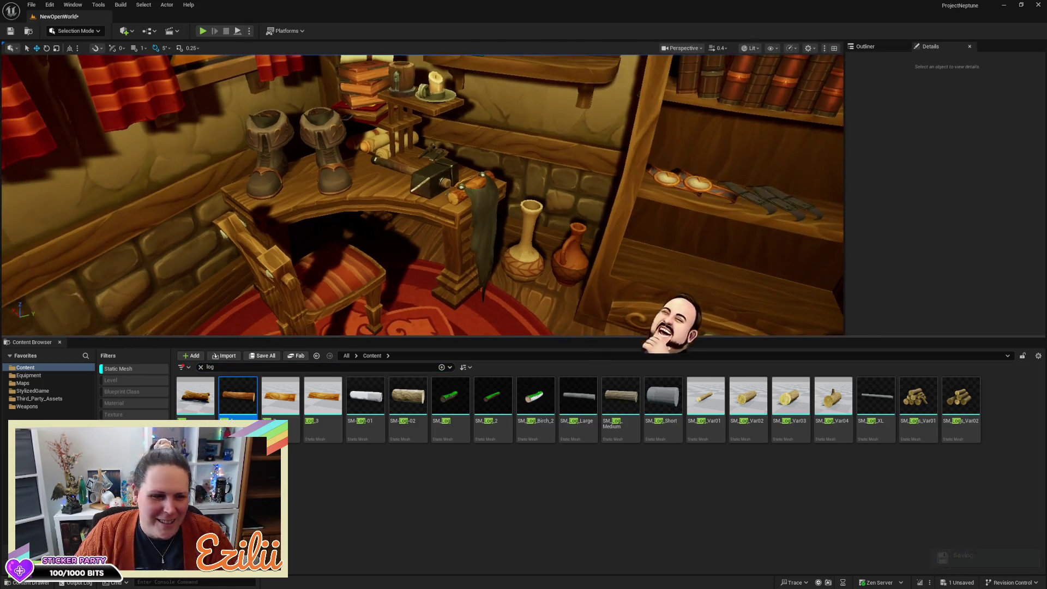
{"action": "scroll", "coordinate": [421, 194], "scroll_direction": "down", "scroll_amount": 3}
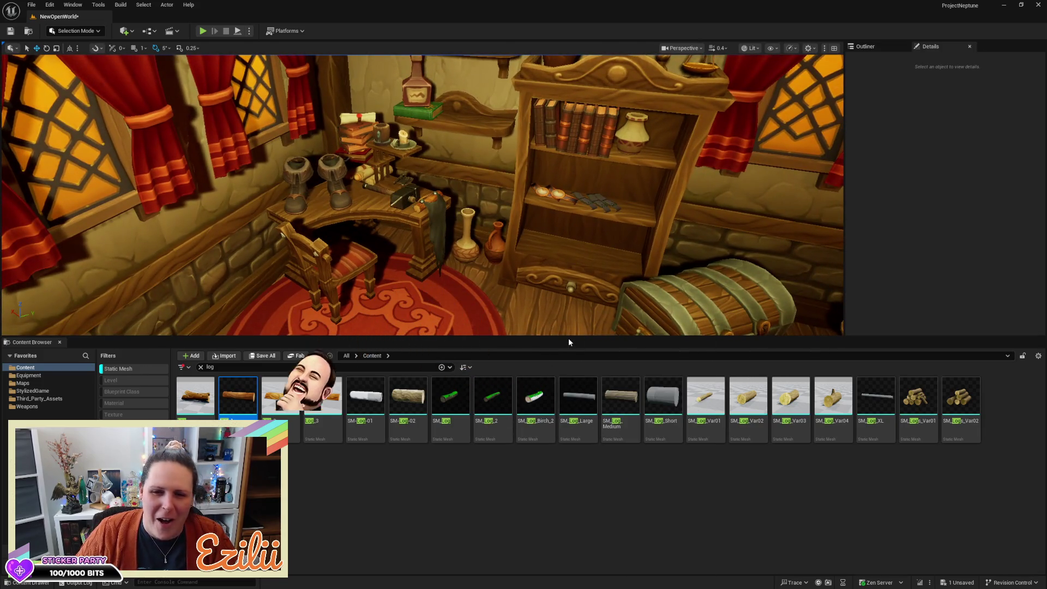
{"action": "left_click_drag", "start_coordinate": [575, 337], "coordinate": [560, 499]}
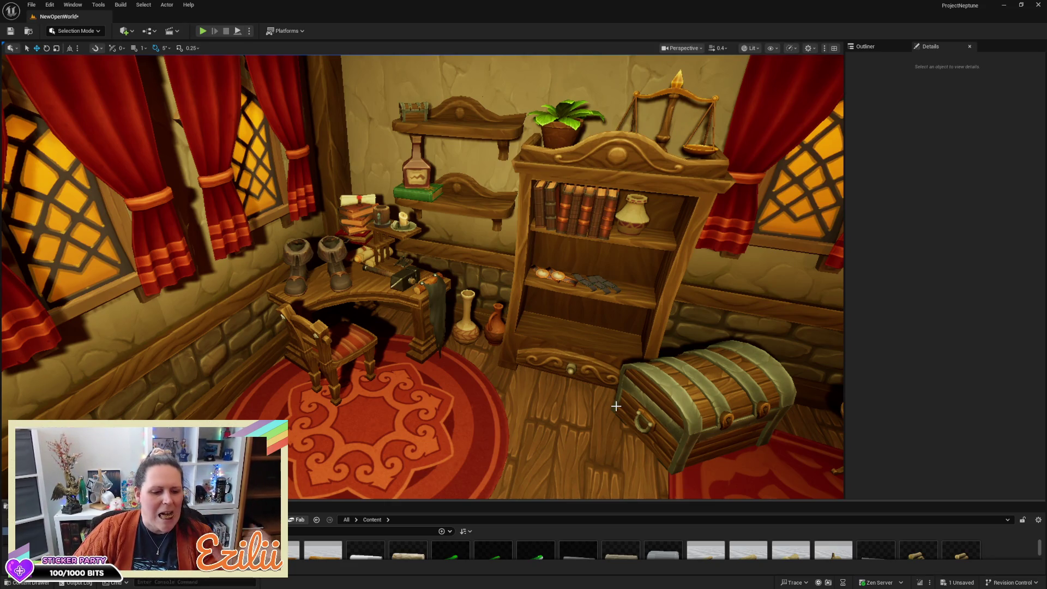
{"action": "mouse_move", "coordinate": [615, 405]}
{"action": "left_mouse_down"}
{"action": "mouse_move", "coordinate": [638, 359]}
{"action": "mouse_move", "coordinate": [621, 346]}
{"action": "mouse_move", "coordinate": [578, 349]}
{"action": "mouse_move", "coordinate": [610, 321]}
{"action": "mouse_move", "coordinate": [556, 328]}
{"action": "mouse_move", "coordinate": [531, 314]}
{"action": "mouse_move", "coordinate": [580, 373]}
{"action": "left_mouse_up"}
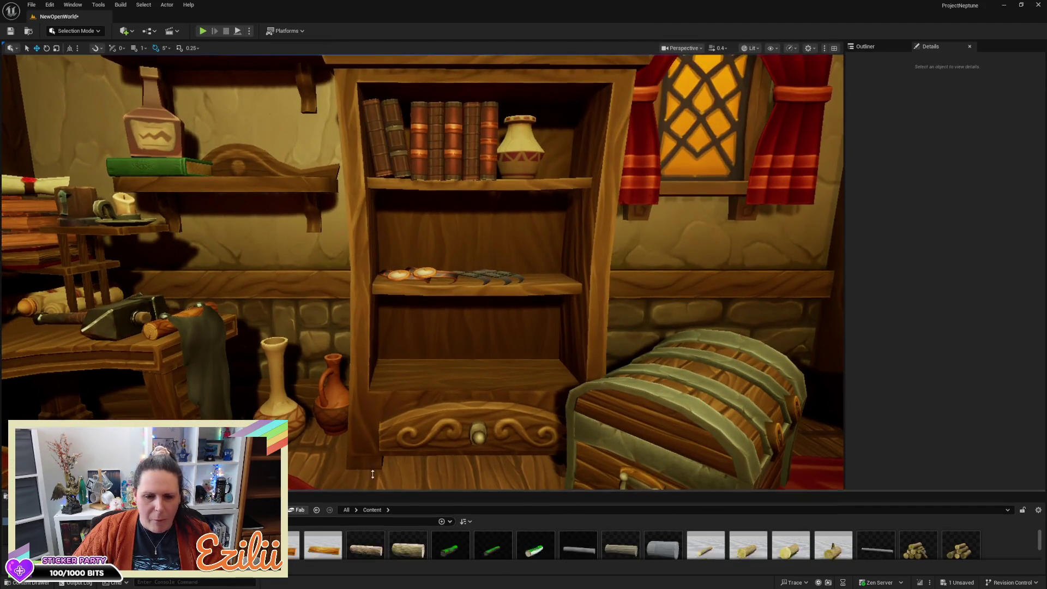
Fly the camera from the hammer and log across the room to frame the bookshelf and armchair
{"action": "left_click_drag", "start_coordinate": [383, 500], "coordinate": [382, 439]}
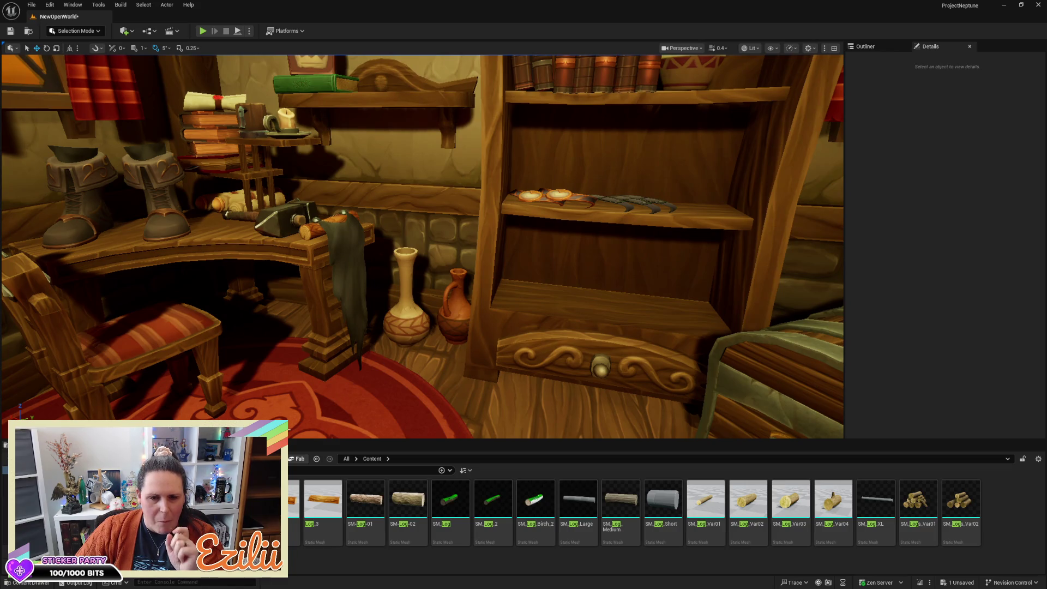
{"action": "key", "text": "a"}
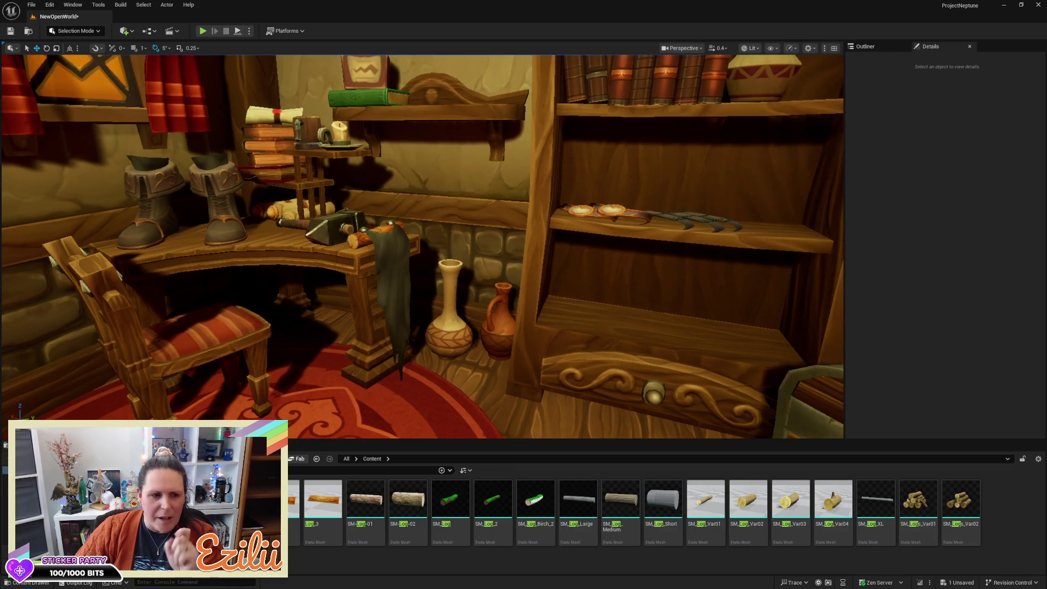
{"action": "key", "text": "a"}
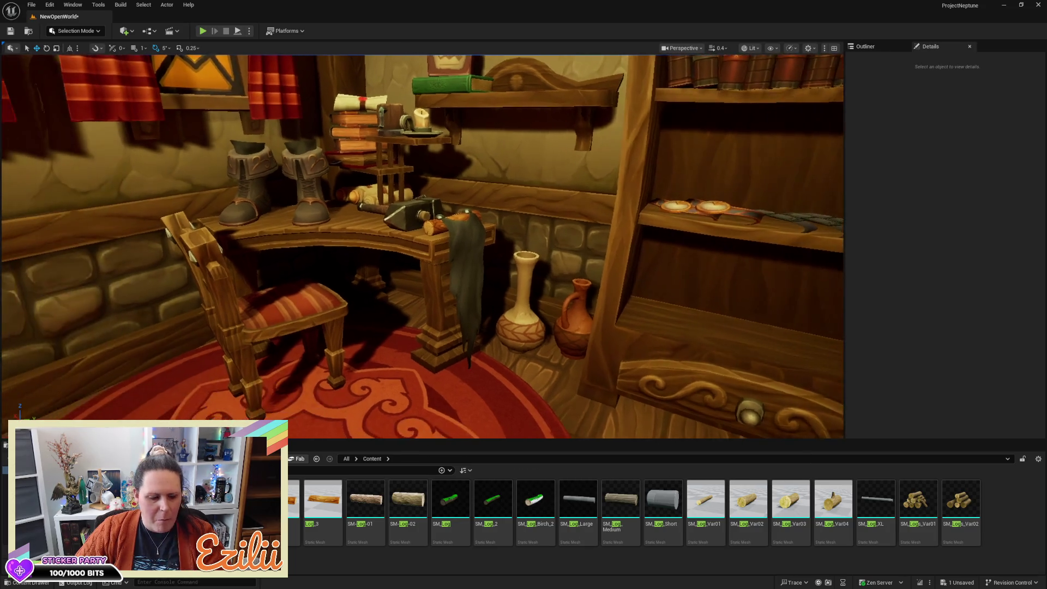
{"action": "key", "text": "w"}
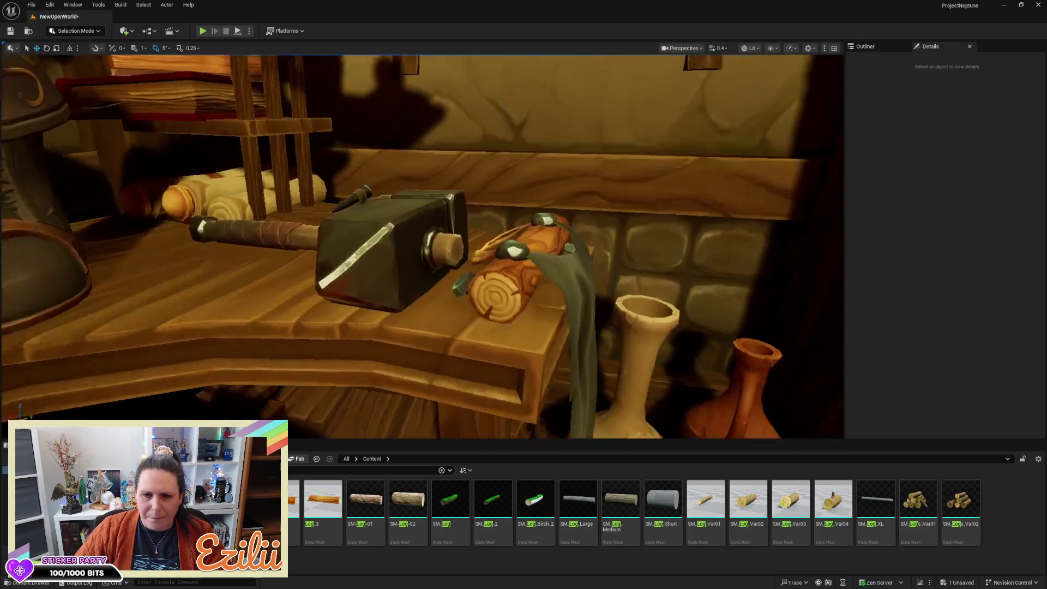
{"action": "key", "text": "d"}
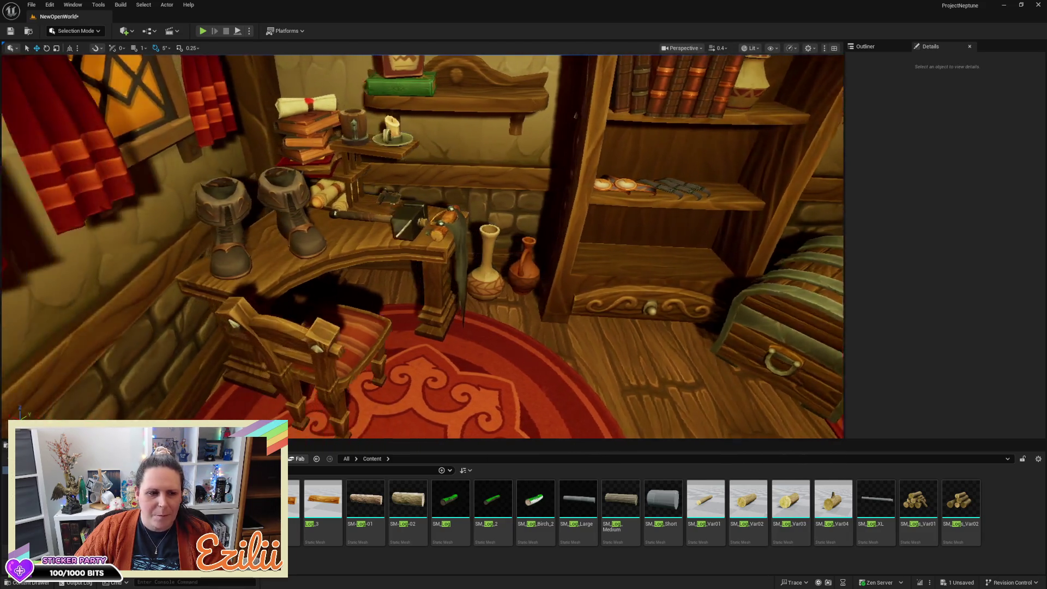
{"action": "scroll", "coordinate": [500, 316], "scroll_direction": "up", "scroll_amount": 5}
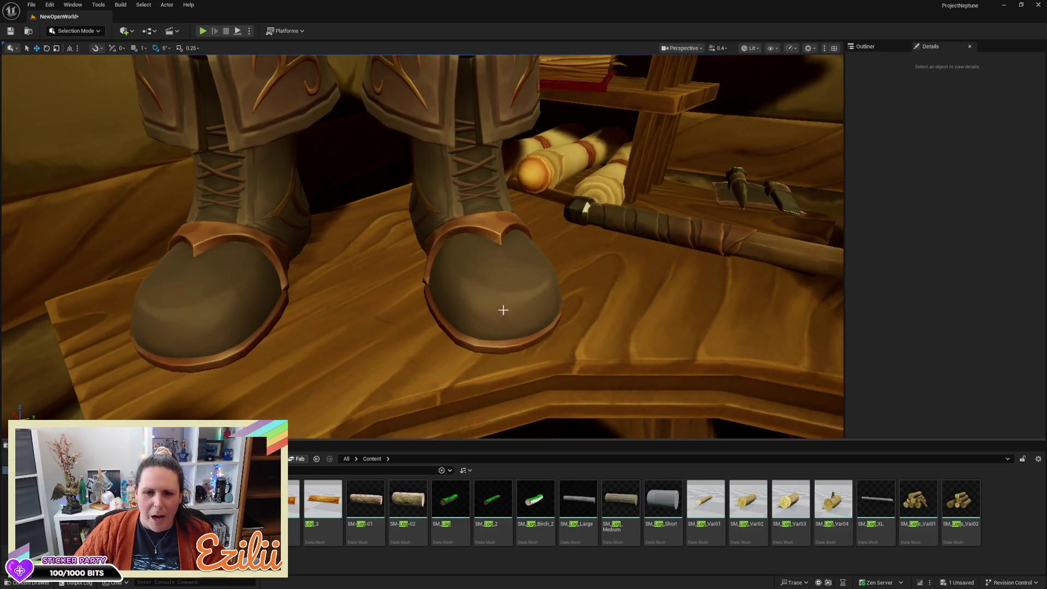
{"action": "key", "text": "d"}
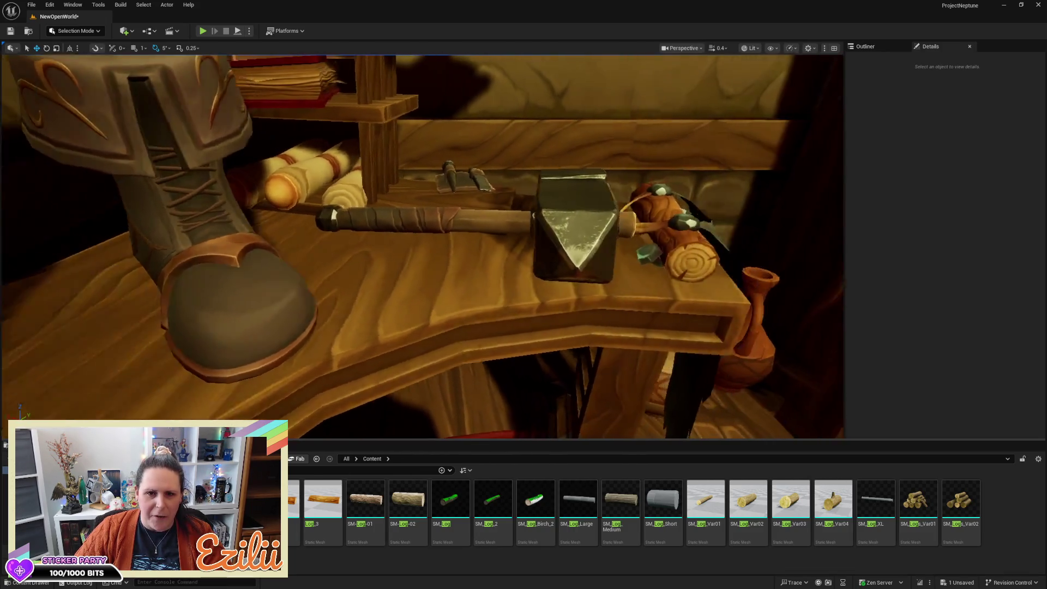
{"action": "key", "text": "s"}
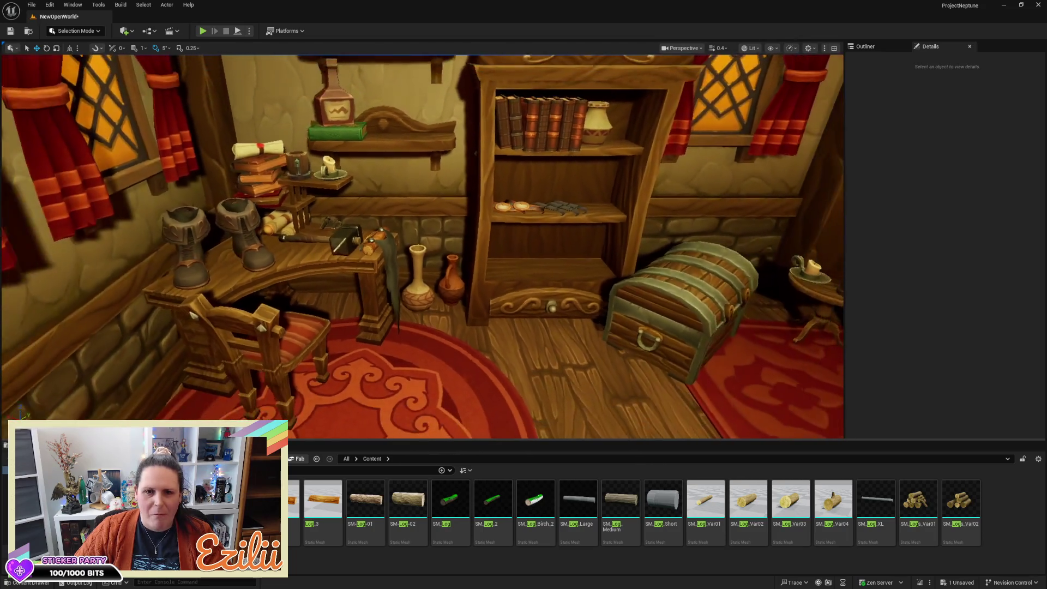
{"action": "key", "text": "d"}
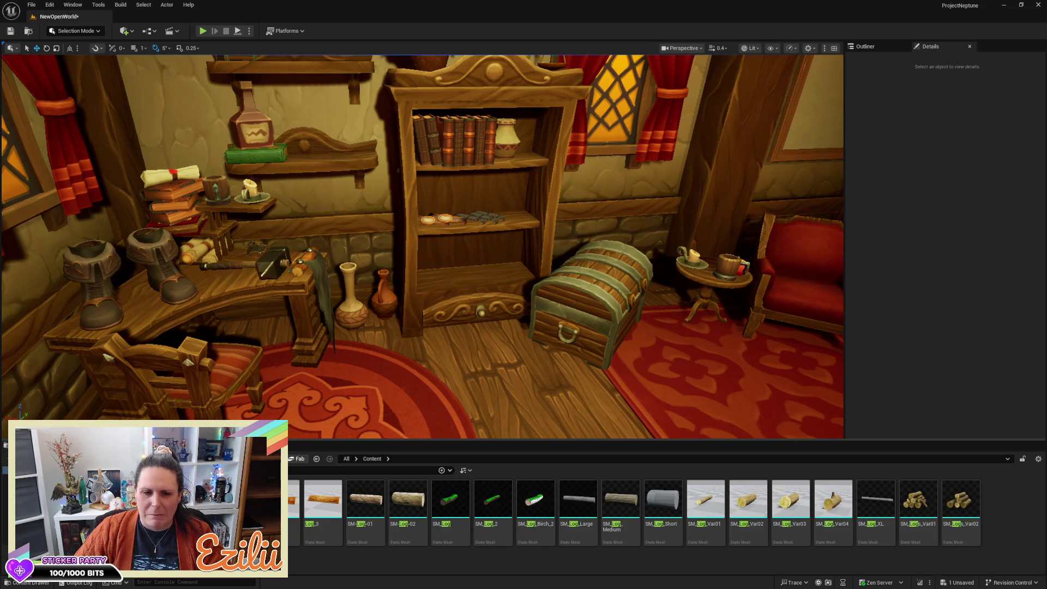
{"action": "key", "text": "w"}
{"action": "key", "text": "d"}
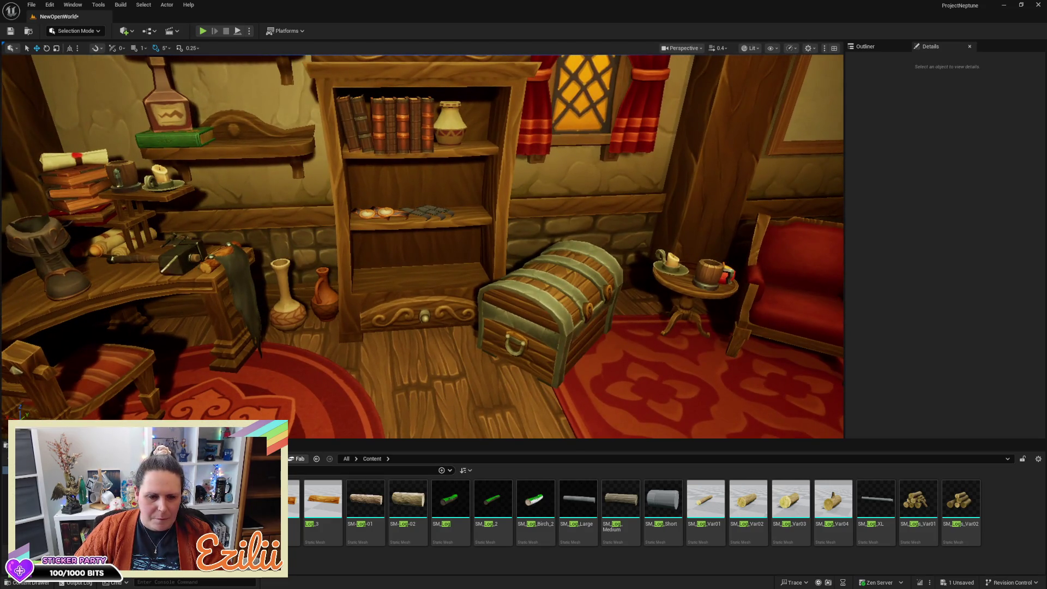
Place SK_Dw_F_Chest_BMage from the Equipment folder before the bookshelf, rotated 130 degrees about Z
{"action": "left_click", "coordinate": [54, 478]}
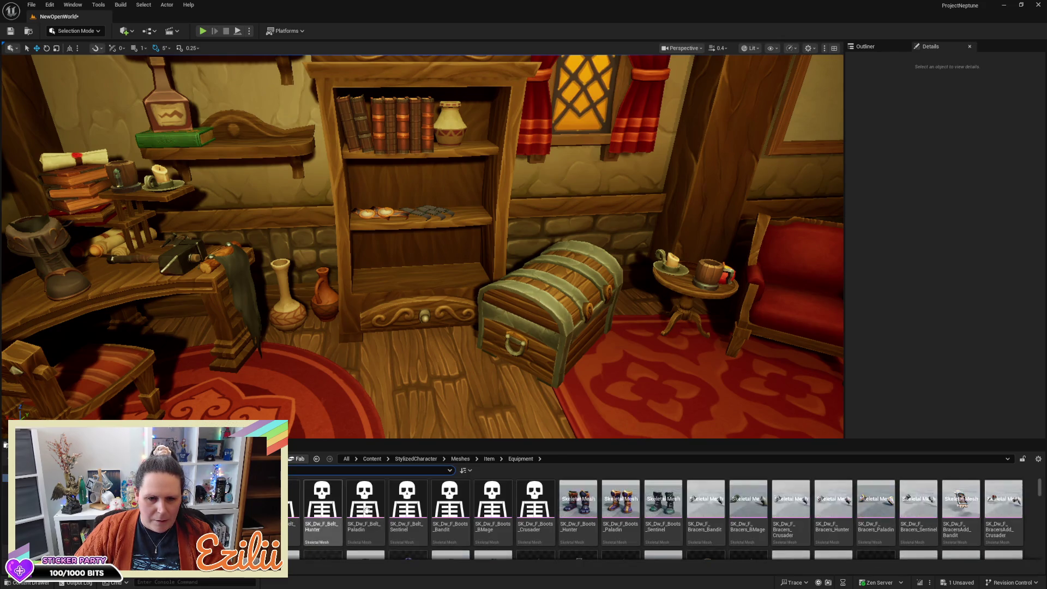
{"action": "left_click_drag", "start_coordinate": [409, 438], "coordinate": [410, 368]}
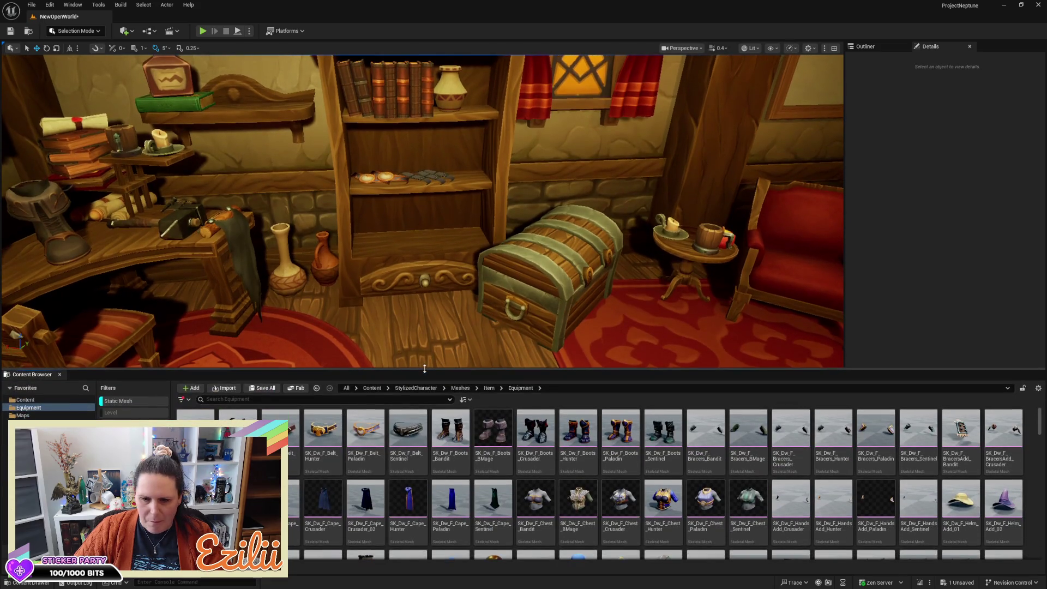
{"action": "left_click_drag", "start_coordinate": [571, 492], "coordinate": [442, 312]}
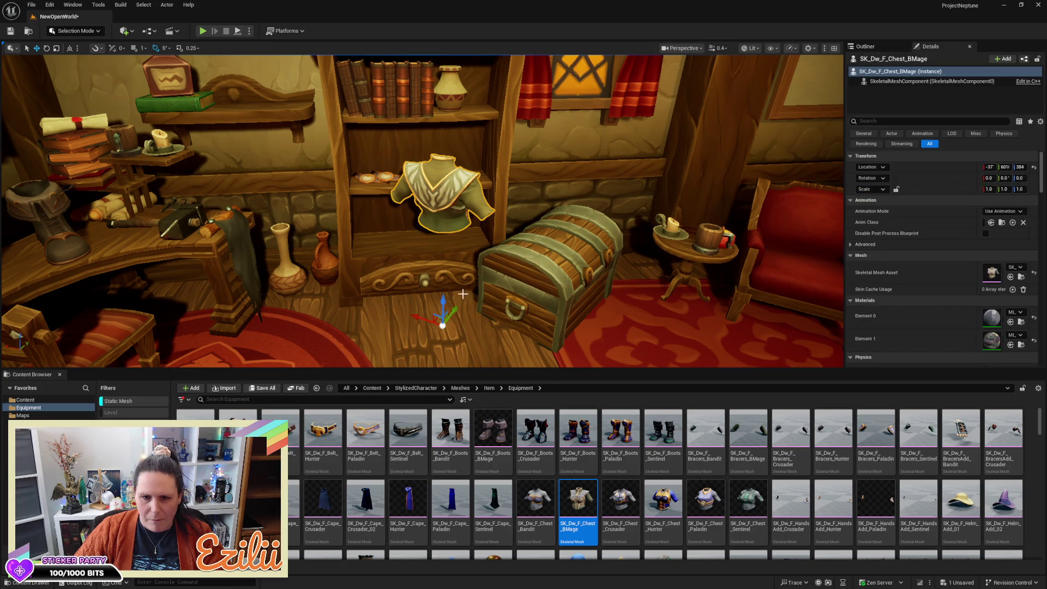
{"action": "key", "text": "e"}
{"action": "mouse_move", "coordinate": [456, 351]}
{"action": "left_mouse_down"}
{"action": "mouse_move", "coordinate": [480, 335]}
{"action": "mouse_move", "coordinate": [483, 315]}
{"action": "mouse_move", "coordinate": [489, 323]}
{"action": "left_mouse_up"}
{"action": "mouse_move", "coordinate": [491, 218]}
{"action": "left_mouse_down"}
{"action": "mouse_move", "coordinate": [414, 218]}
{"action": "mouse_move", "coordinate": [397, 188]}
{"action": "mouse_move", "coordinate": [371, 205]}
{"action": "mouse_move", "coordinate": [473, 320]}
{"action": "mouse_move", "coordinate": [523, 295]}
{"action": "left_mouse_up"}
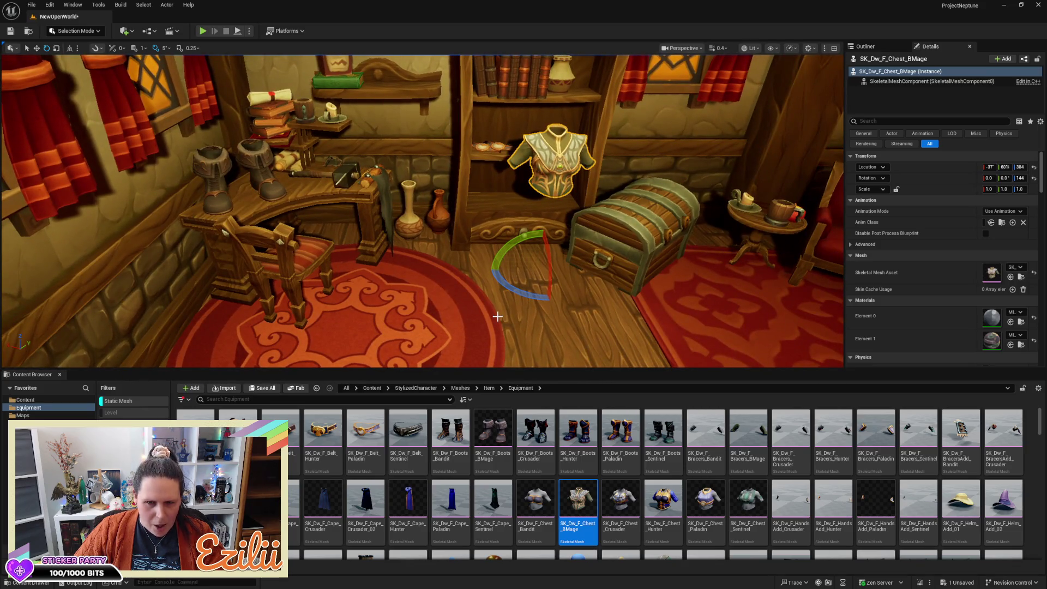
{"action": "mouse_move", "coordinate": [523, 295]}
{"action": "left_mouse_down"}
{"action": "mouse_move", "coordinate": [398, 300]}
{"action": "mouse_move", "coordinate": [491, 299]}
{"action": "mouse_move", "coordinate": [499, 235]}
{"action": "mouse_move", "coordinate": [491, 311]}
{"action": "left_mouse_up"}
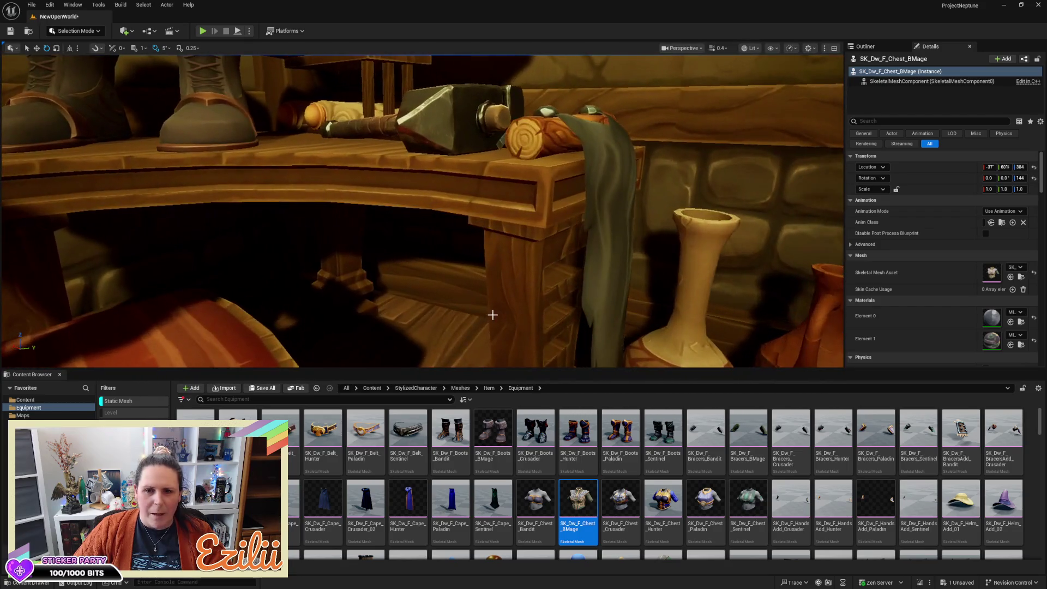
Move the dark cape left over the red carpet and turn it -70 degrees
{"action": "left_click", "coordinate": [603, 164], "text": "ctrl"}
{"action": "mouse_move", "coordinate": [603, 164]}
{"action": "left_mouse_down"}
{"action": "mouse_move", "coordinate": [594, 197]}
{"action": "mouse_move", "coordinate": [668, 146]}
{"action": "left_mouse_up"}
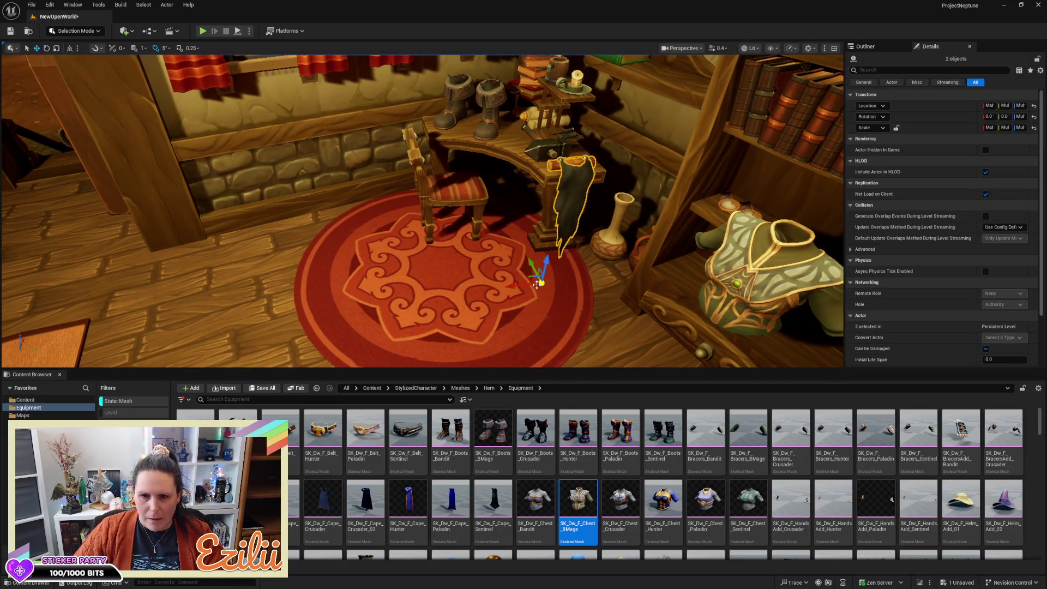
{"action": "left_click_drag", "start_coordinate": [511, 286], "coordinate": [191, 282]}
{"action": "key", "text": "e"}
{"action": "mouse_move", "coordinate": [520, 289]}
{"action": "left_mouse_down"}
{"action": "mouse_move", "coordinate": [591, 296]}
{"action": "mouse_move", "coordinate": [567, 303]}
{"action": "left_mouse_up"}
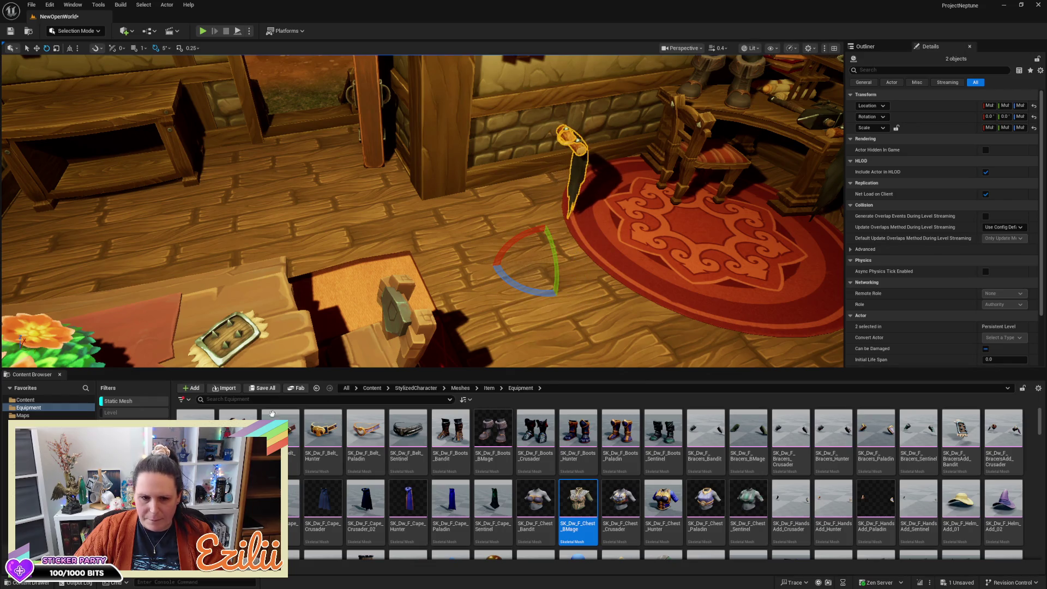
Turn off the Static Mesh filter and open the Item > Equipment > Cape folder
{"action": "left_click", "coordinate": [489, 388]}
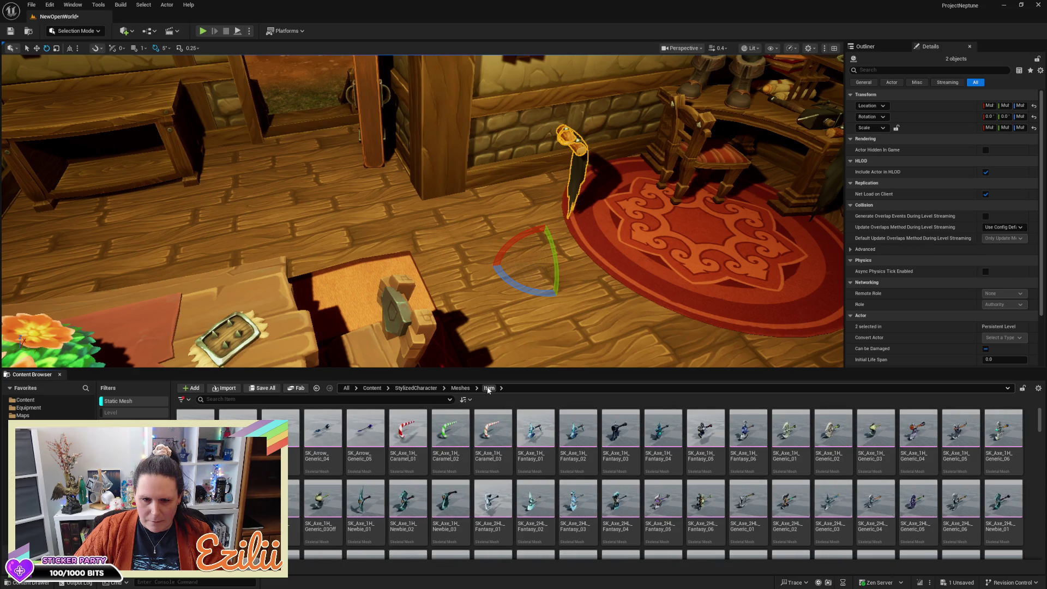
{"action": "left_click", "coordinate": [457, 388]}
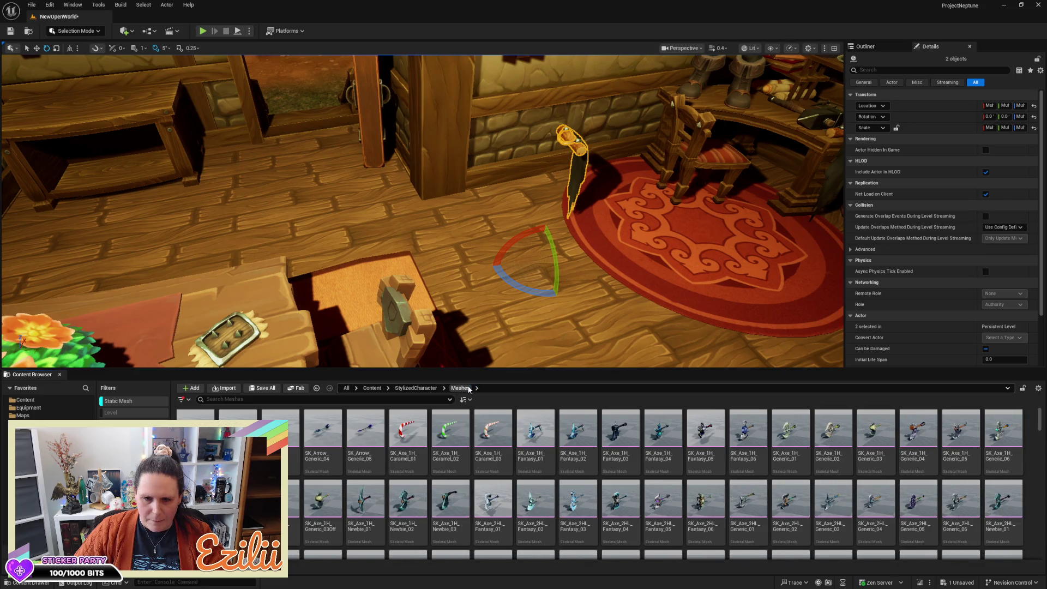
{"action": "mouse_move", "coordinate": [413, 445]}
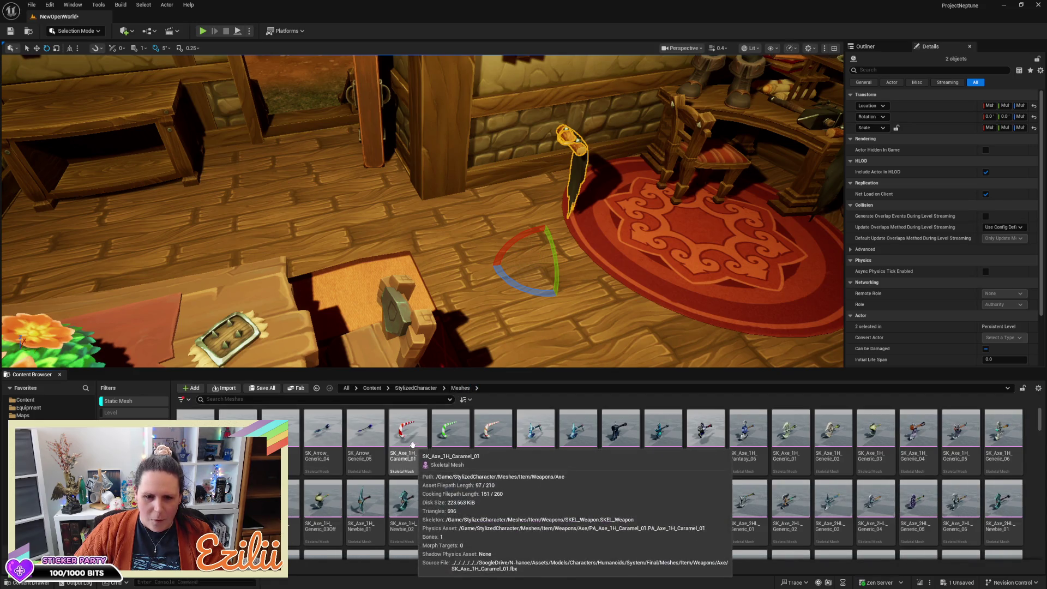
{"action": "left_click", "coordinate": [138, 402]}
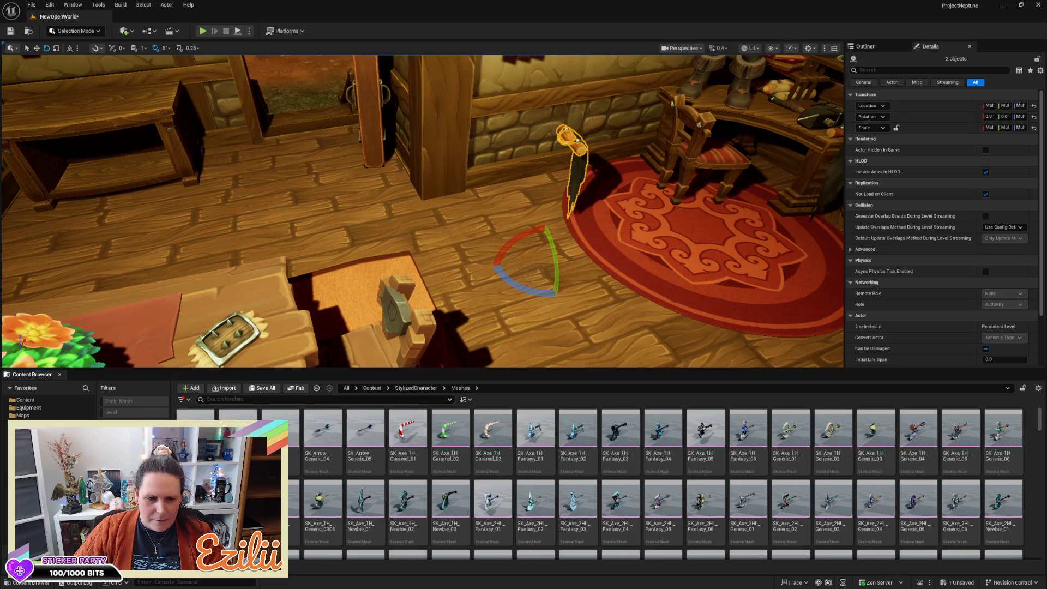
{"action": "double_click", "coordinate": [237, 431]}
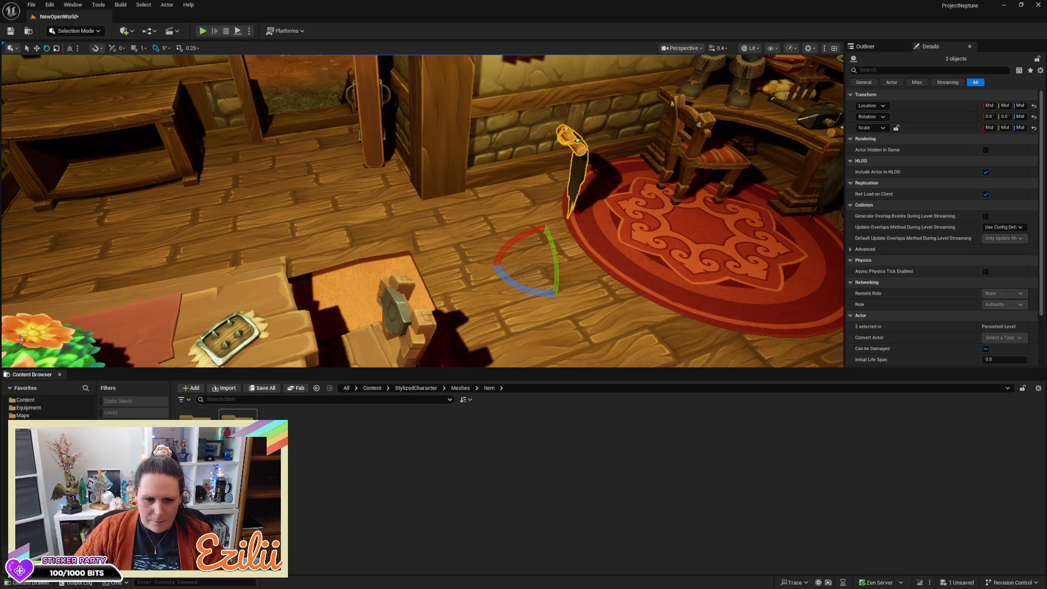
{"action": "double_click", "coordinate": [237, 430]}
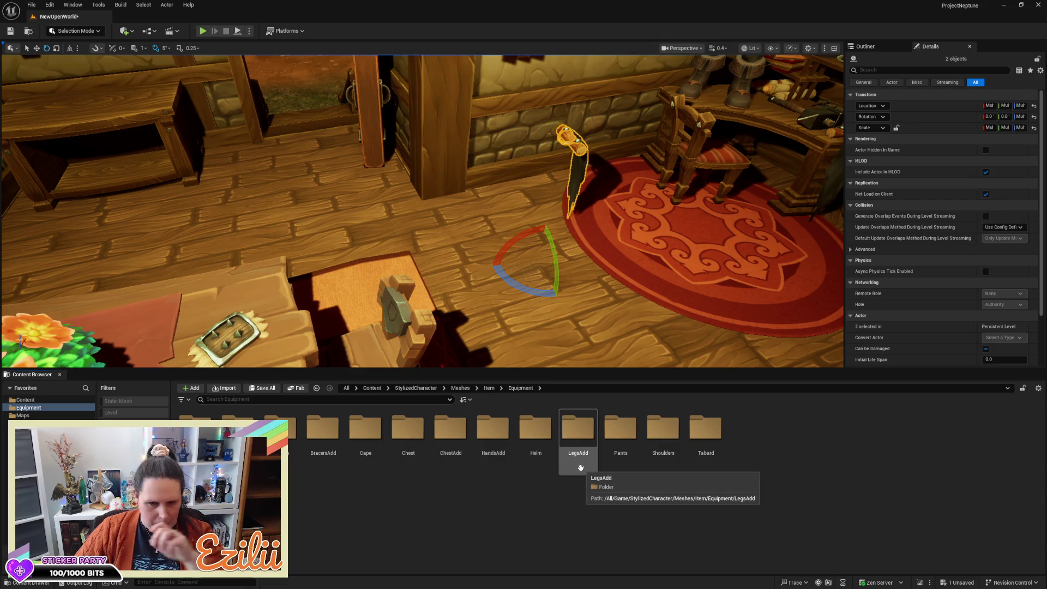
{"action": "left_click", "coordinate": [376, 436]}
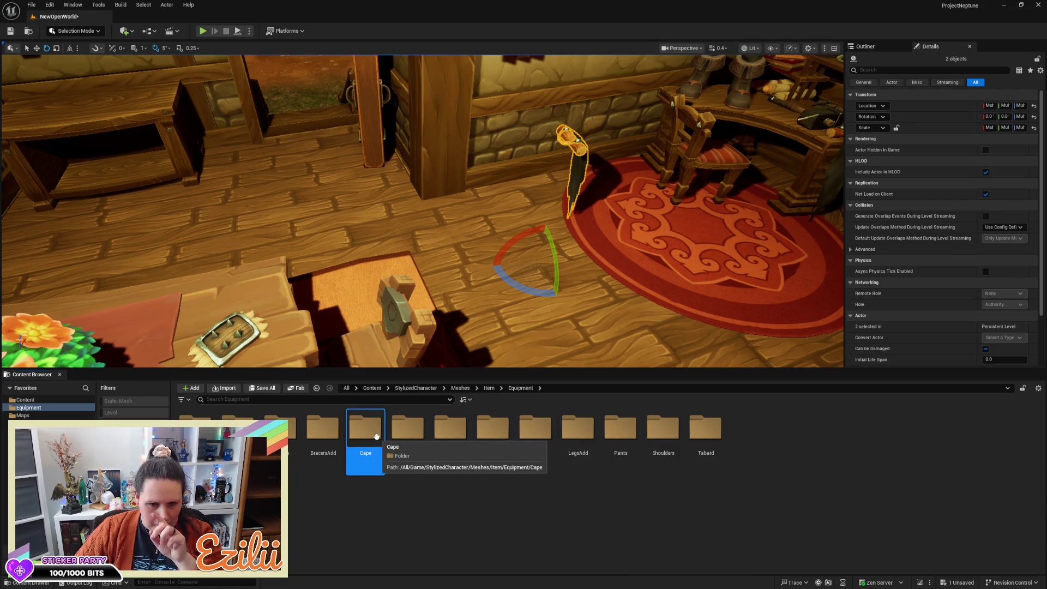
{"action": "double_click", "coordinate": [376, 436]}
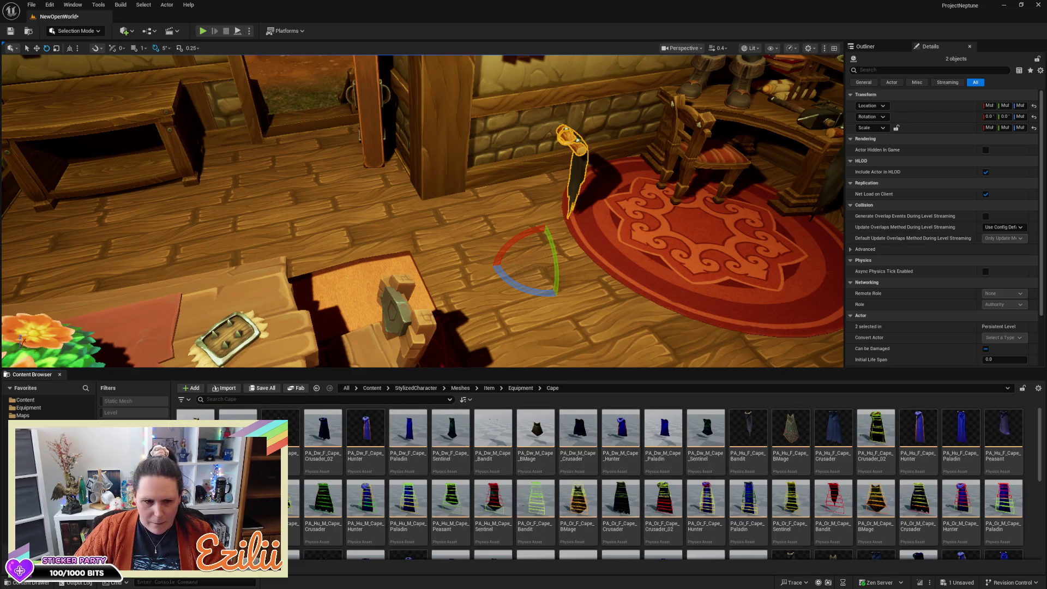
Select the SK_Dw_M_Cape_Hunter asset, then select the cape hanging on the hook
{"action": "scroll", "coordinate": [655, 499], "scroll_direction": "down", "scroll_amount": 3}
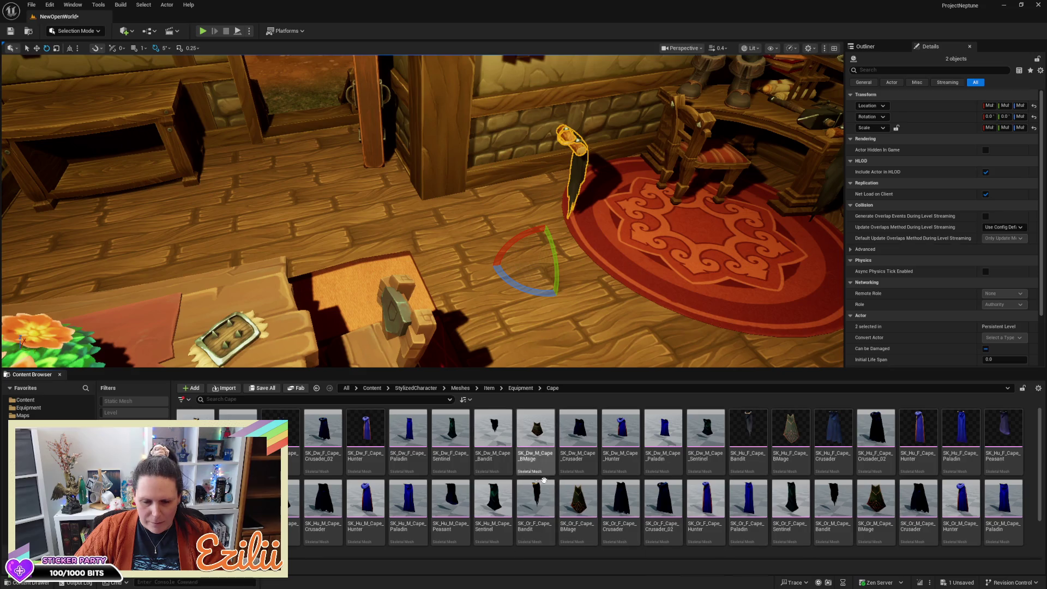
{"action": "left_click", "coordinate": [632, 434]}
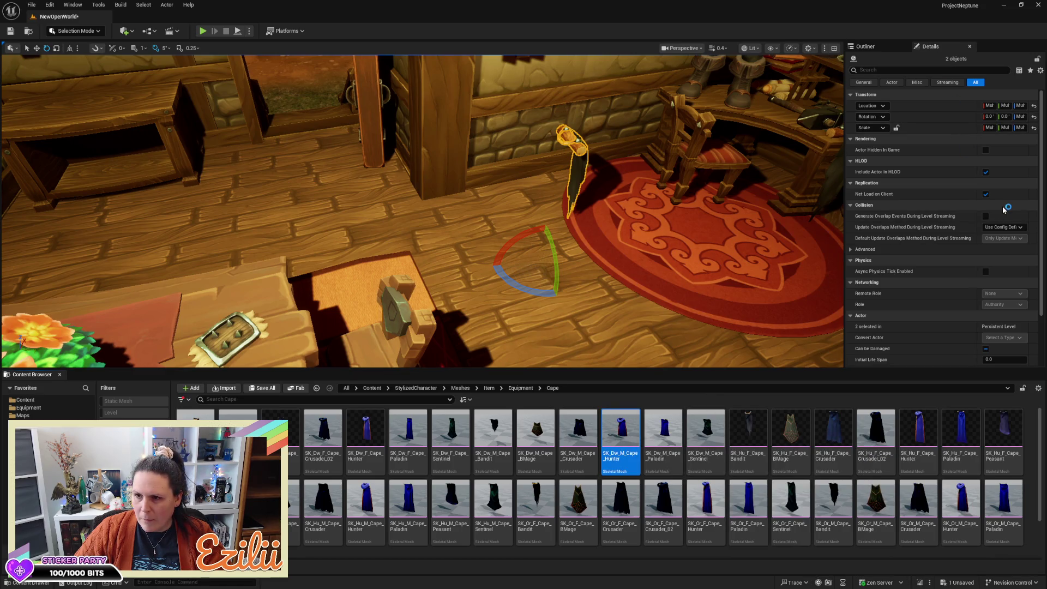
{"action": "scroll", "coordinate": [1003, 208], "scroll_direction": "down", "scroll_amount": 2}
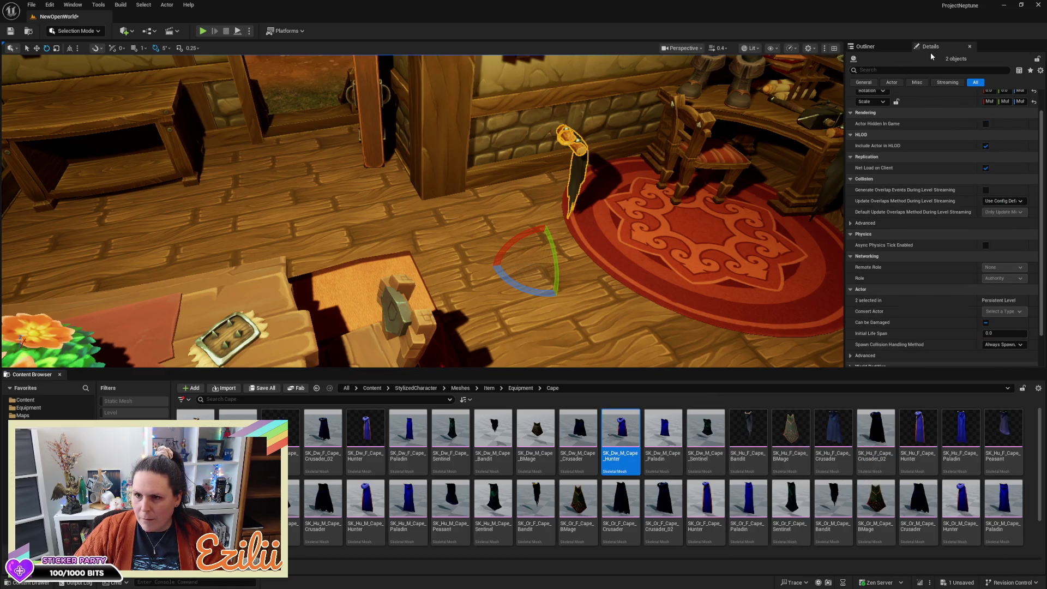
{"action": "scroll", "coordinate": [936, 119], "scroll_direction": "up", "scroll_amount": 2}
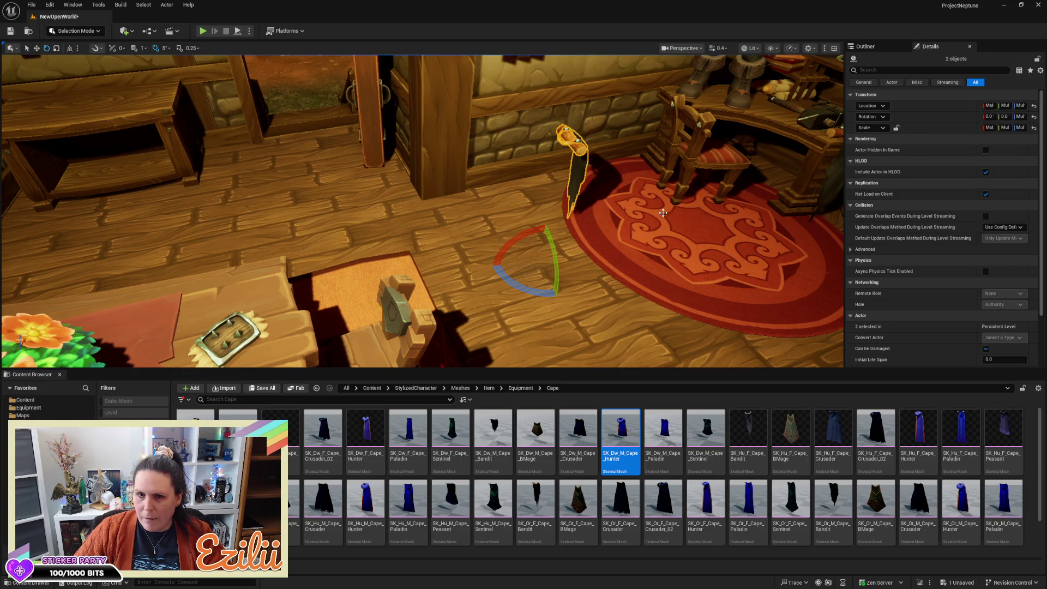
{"action": "left_click", "coordinate": [586, 169]}
{"action": "left_click", "coordinate": [581, 167]}
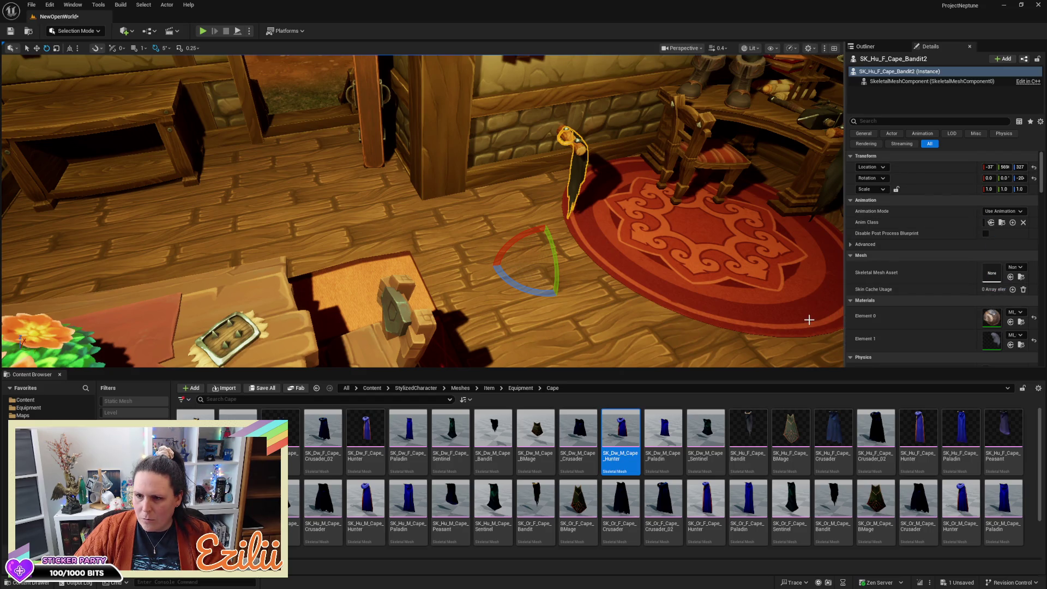
{"action": "mouse_move", "coordinate": [623, 460]}
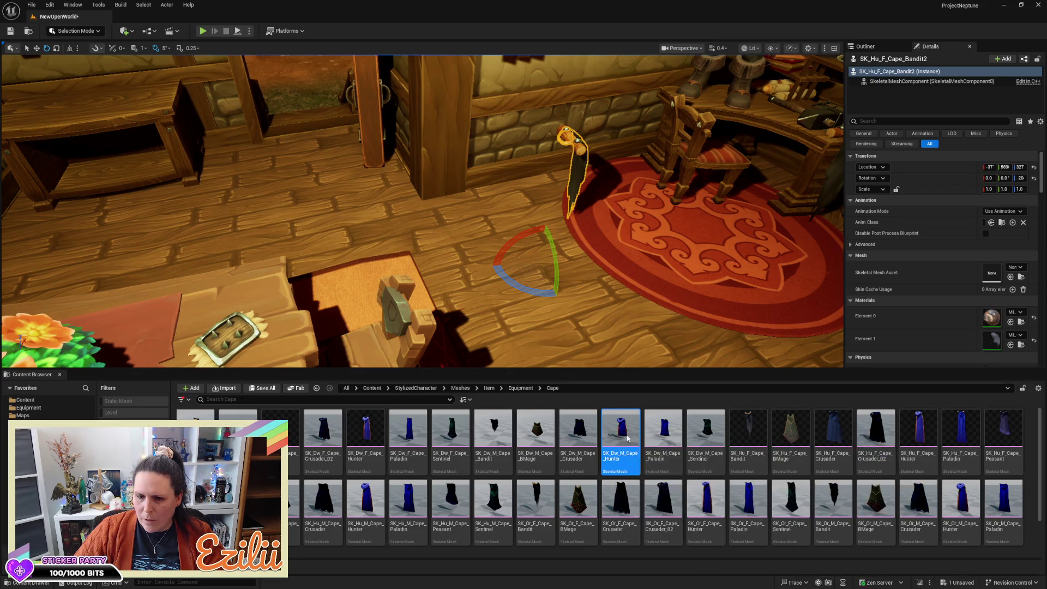
Place the SK_Dw_M_Cape_Hunter cape in the room and turn it about 150 degrees
{"action": "mouse_move", "coordinate": [623, 459]}
{"action": "left_mouse_down"}
{"action": "mouse_move", "coordinate": [593, 299]}
{"action": "mouse_move", "coordinate": [638, 285]}
{"action": "mouse_move", "coordinate": [631, 261]}
{"action": "left_mouse_up"}
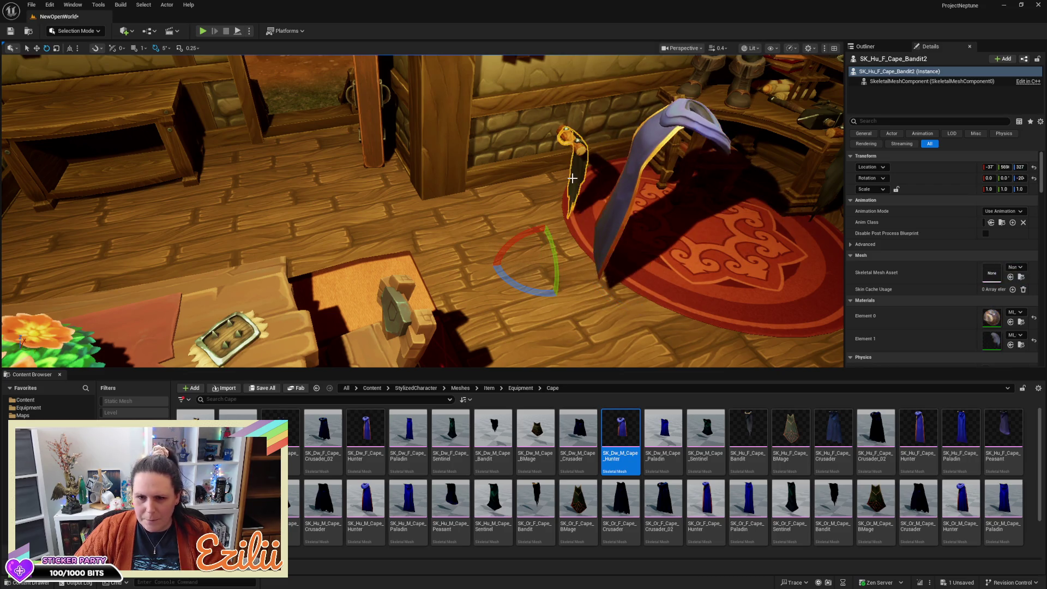
{"action": "key", "text": "Escape"}
{"action": "left_click", "coordinate": [626, 184]}
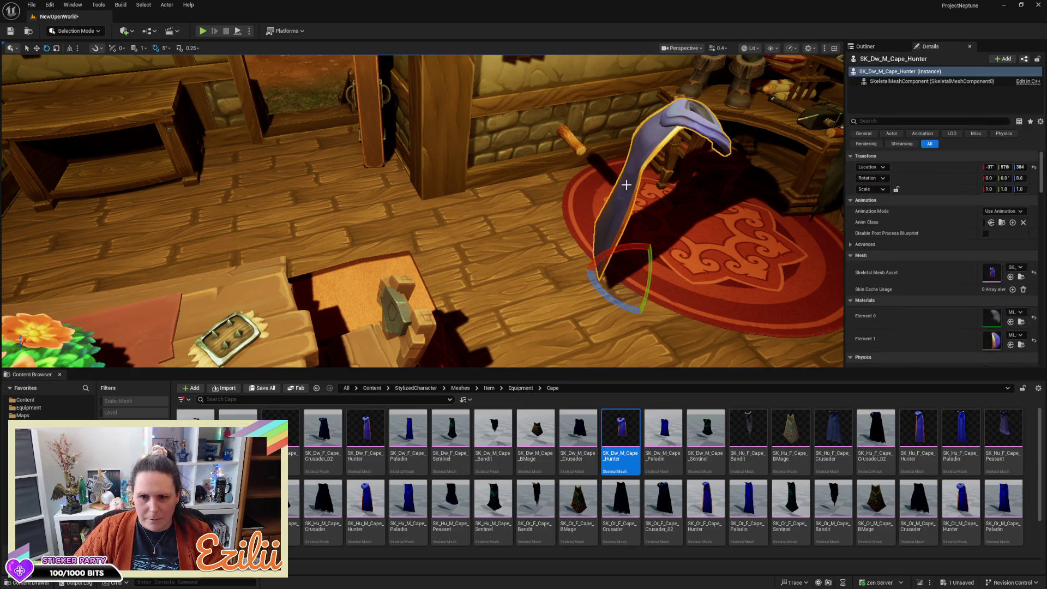
{"action": "mouse_move", "coordinate": [612, 306]}
{"action": "left_mouse_down"}
{"action": "mouse_move", "coordinate": [670, 316]}
{"action": "mouse_move", "coordinate": [564, 246]}
{"action": "left_mouse_up"}
Lower the hunter cape to height 332 and nudge it slightly sideways
{"action": "key", "text": "w"}
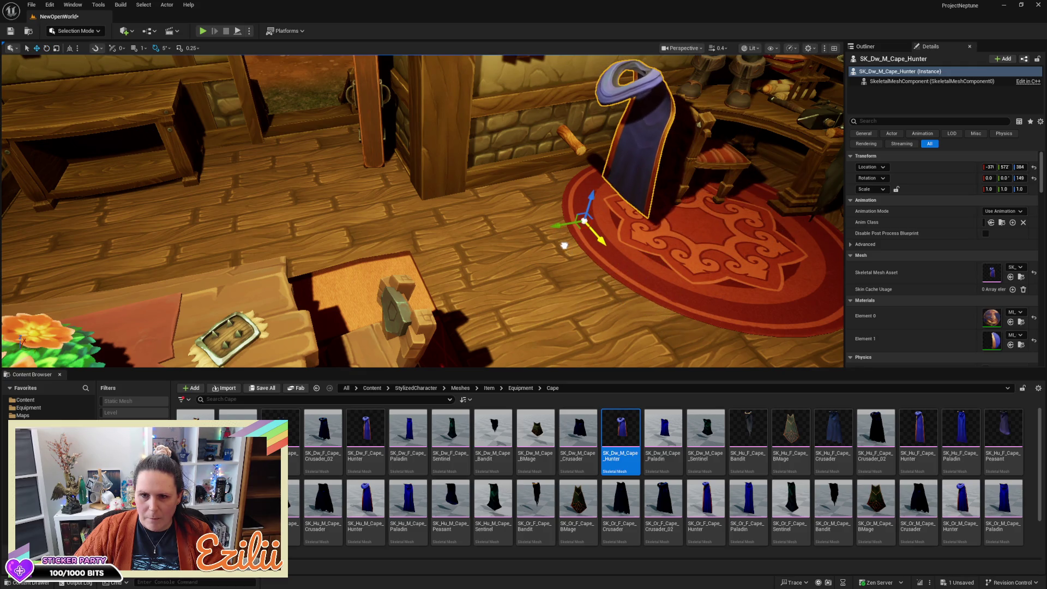
{"action": "left_click_drag", "start_coordinate": [588, 206], "coordinate": [514, 280]}
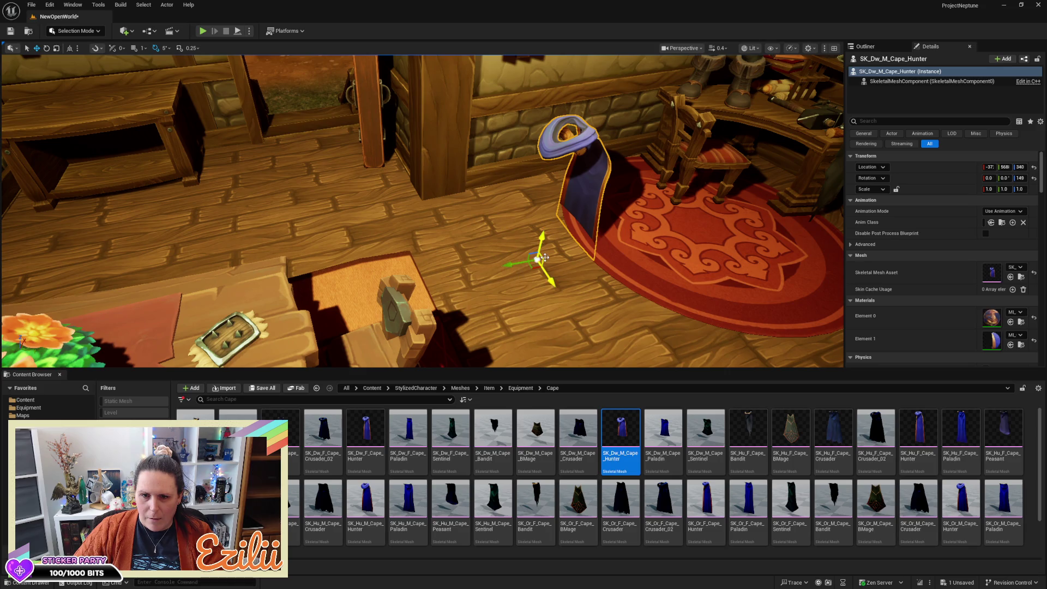
{"action": "left_click_drag", "start_coordinate": [542, 246], "coordinate": [543, 251]}
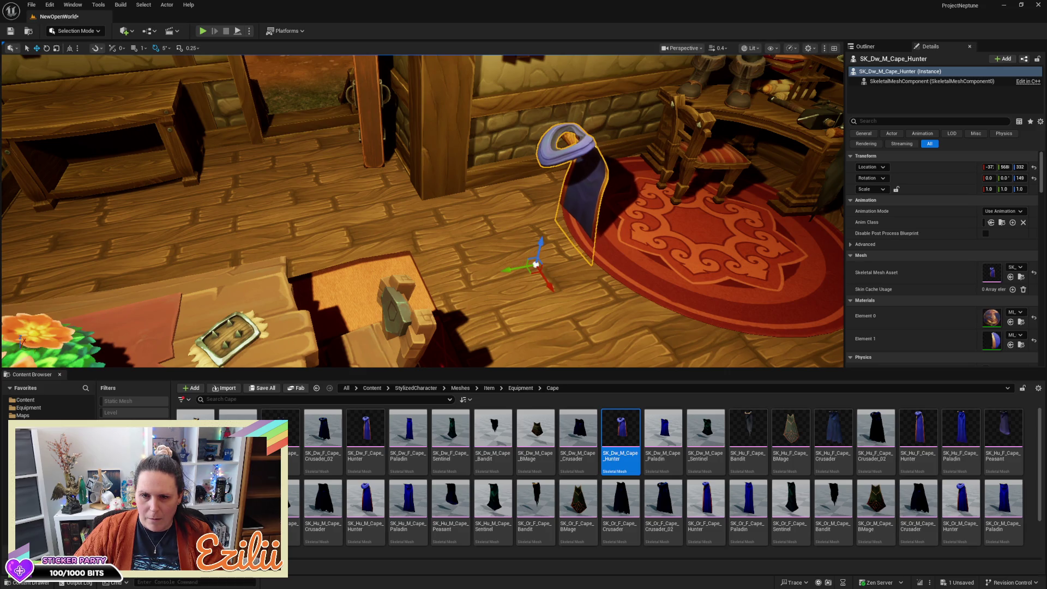
{"action": "scroll", "coordinate": [423, 211], "scroll_direction": "up", "scroll_amount": 5}
{"action": "scroll", "coordinate": [423, 211], "scroll_direction": "up", "scroll_amount": 5}
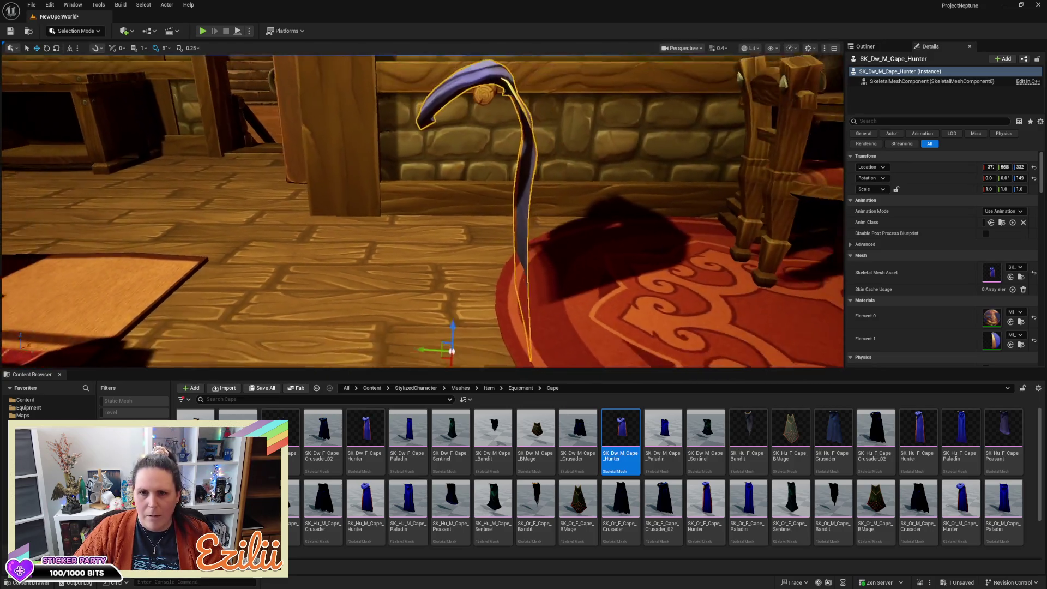
{"action": "scroll", "coordinate": [507, 298], "scroll_direction": "down", "scroll_amount": 3}
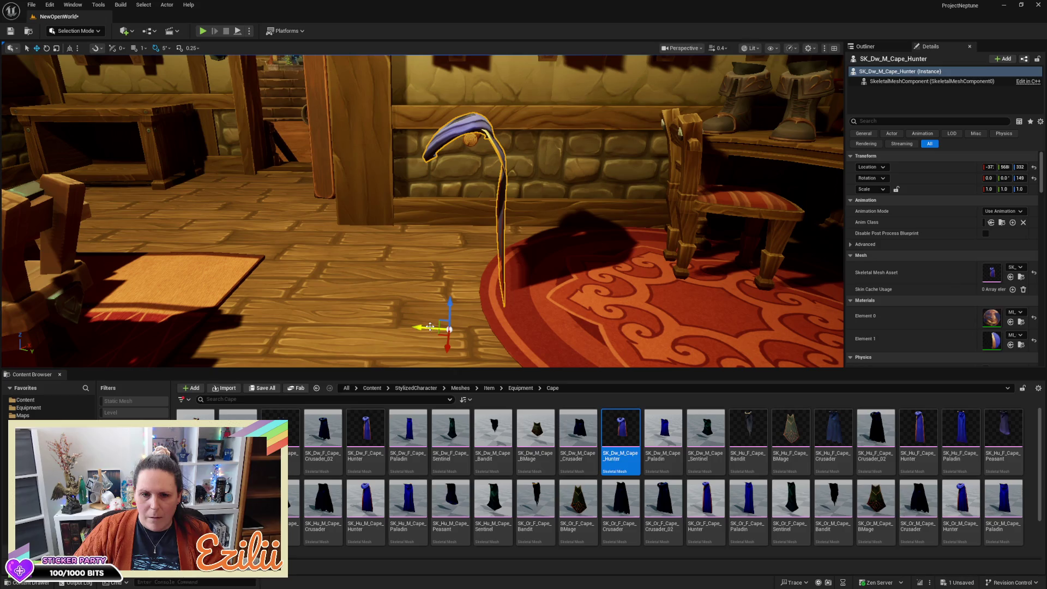
{"action": "left_click_drag", "start_coordinate": [431, 324], "coordinate": [427, 325]}
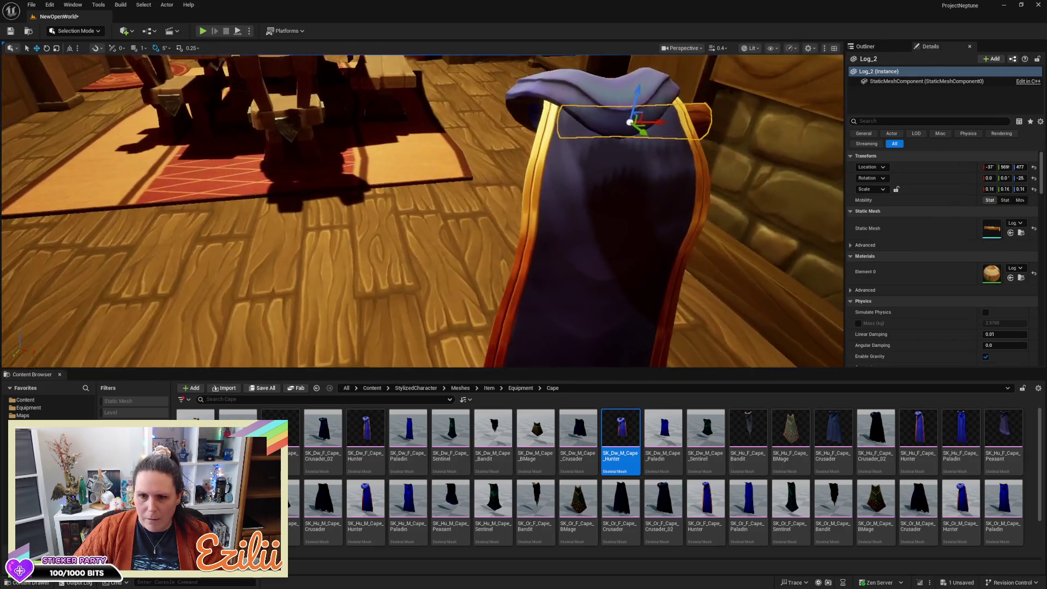
Enlarge the log under the cape and stretch it into a tall upright post
{"action": "left_click", "coordinate": [562, 112]}
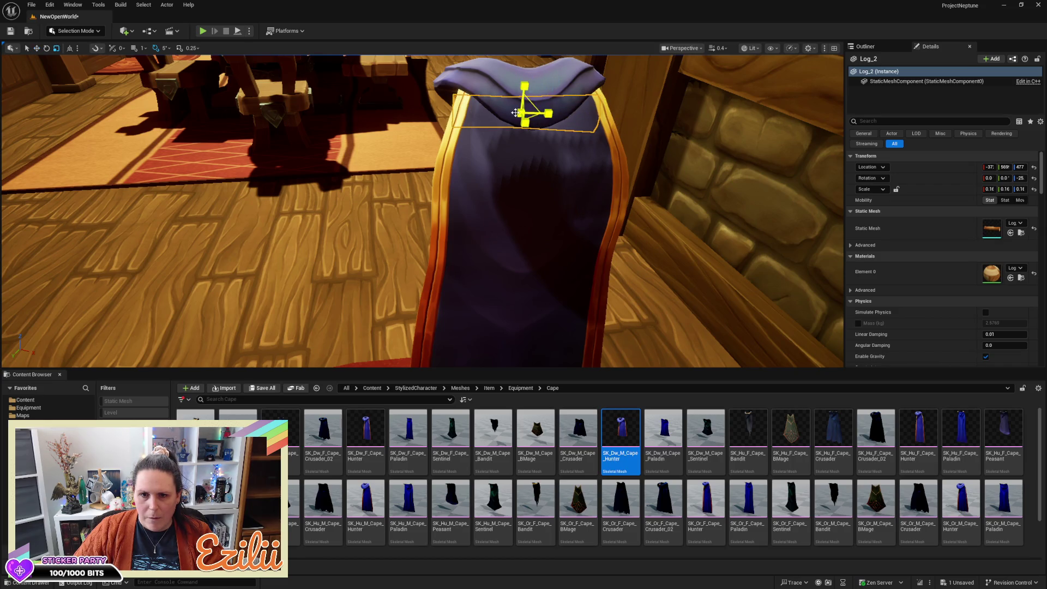
{"action": "left_click_drag", "start_coordinate": [516, 113], "coordinate": [545, 107]}
{"action": "mouse_move", "coordinate": [621, 158]}
{"action": "left_mouse_down"}
{"action": "mouse_move", "coordinate": [534, 180]}
{"action": "mouse_move", "coordinate": [518, 147]}
{"action": "mouse_move", "coordinate": [581, 144]}
{"action": "mouse_move", "coordinate": [523, 152]}
{"action": "mouse_move", "coordinate": [468, 103]}
{"action": "mouse_move", "coordinate": [510, 112]}
{"action": "mouse_move", "coordinate": [518, 131]}
{"action": "left_mouse_up"}
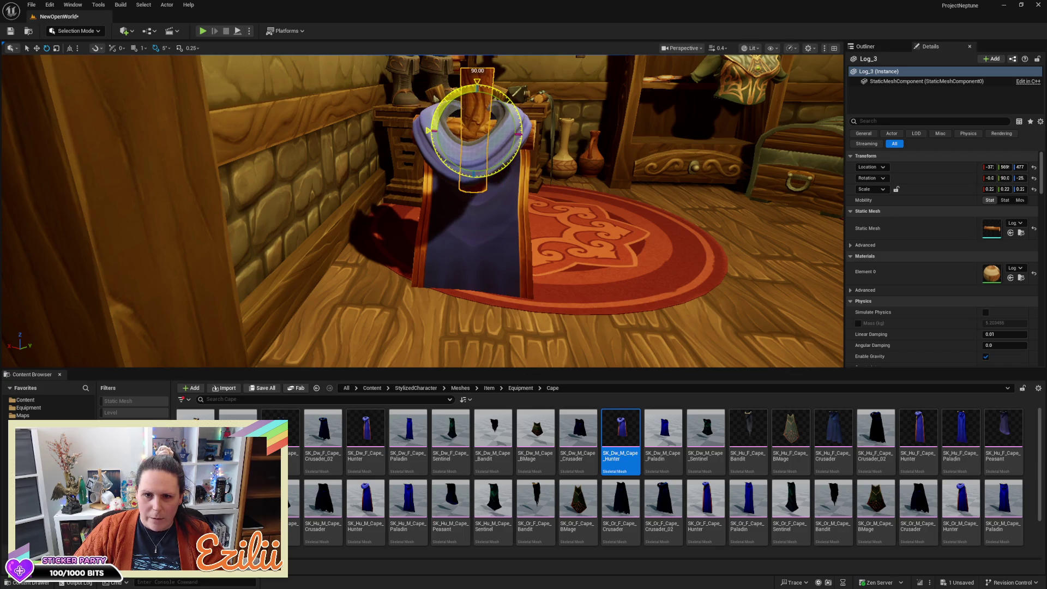
{"action": "mouse_move", "coordinate": [502, 96]}
{"action": "left_mouse_down"}
{"action": "mouse_move", "coordinate": [546, 136]}
{"action": "mouse_move", "coordinate": [522, 147]}
{"action": "left_mouse_up"}
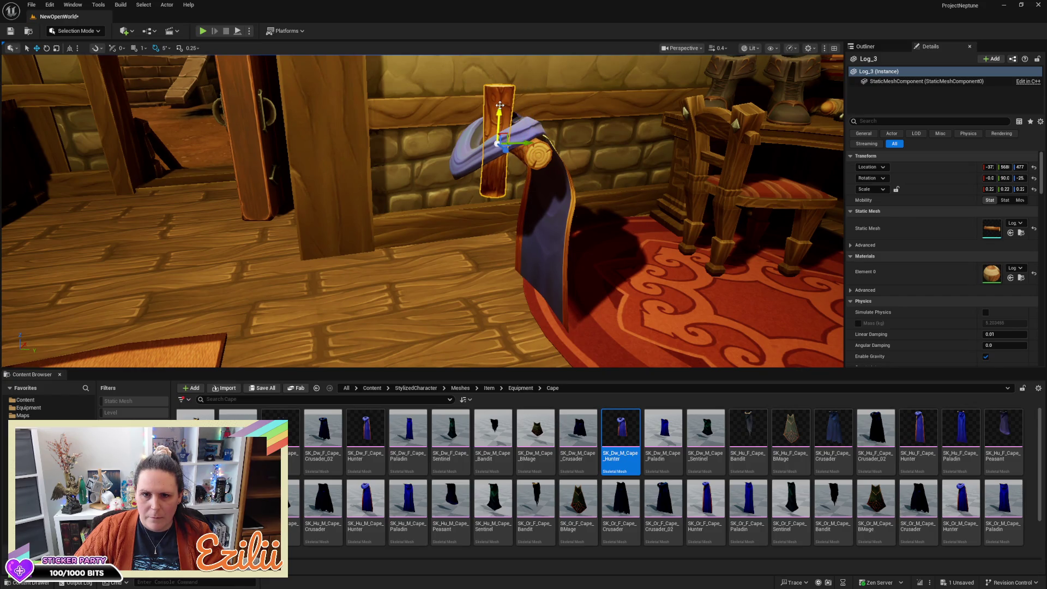
{"action": "left_click_drag", "start_coordinate": [498, 113], "coordinate": [498, 172]}
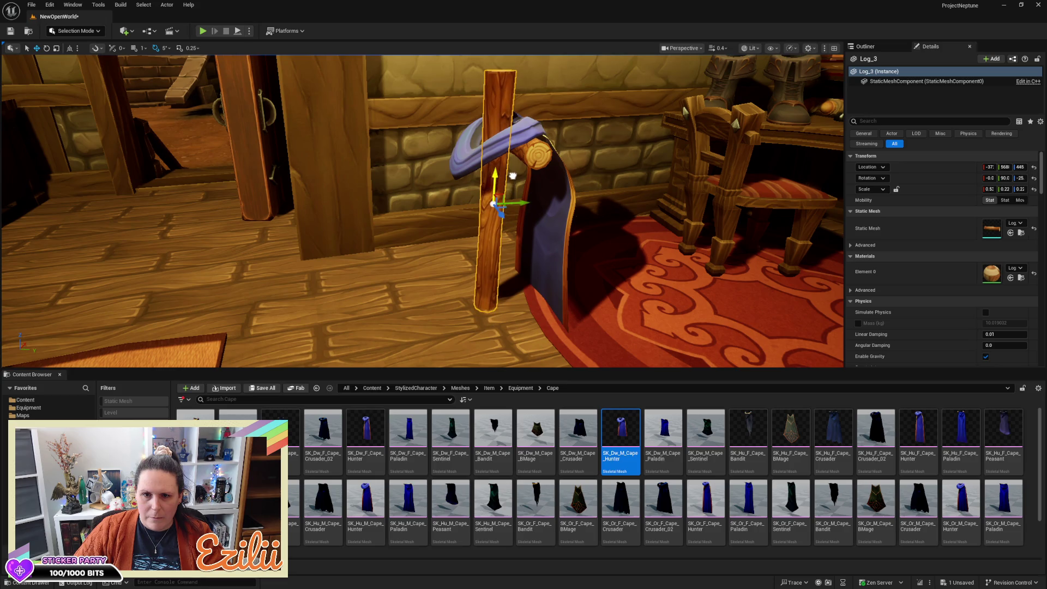
Raise the post, crossbar log and cape together, then frame the Log_3 post
{"action": "left_click", "coordinate": [523, 158], "text": "ctrl"}
{"action": "left_click_drag", "start_coordinate": [525, 115], "coordinate": [526, 82]}
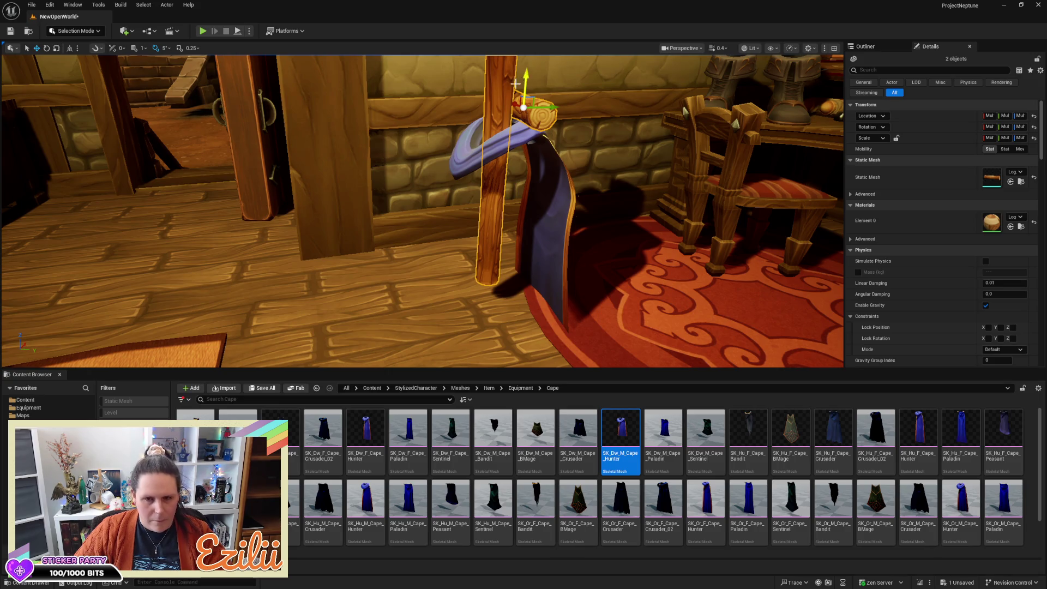
{"action": "key", "text": "ctrl+z"}
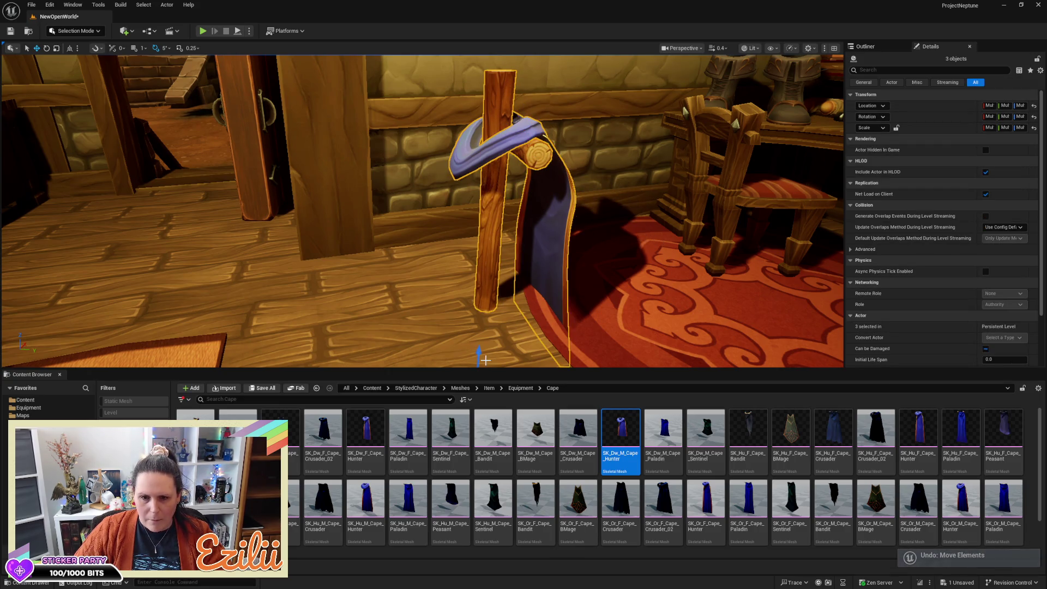
{"action": "mouse_move", "coordinate": [479, 352]}
{"action": "left_mouse_down"}
{"action": "mouse_move", "coordinate": [475, 299]}
{"action": "mouse_move", "coordinate": [400, 310]}
{"action": "mouse_move", "coordinate": [387, 302]}
{"action": "left_mouse_up"}
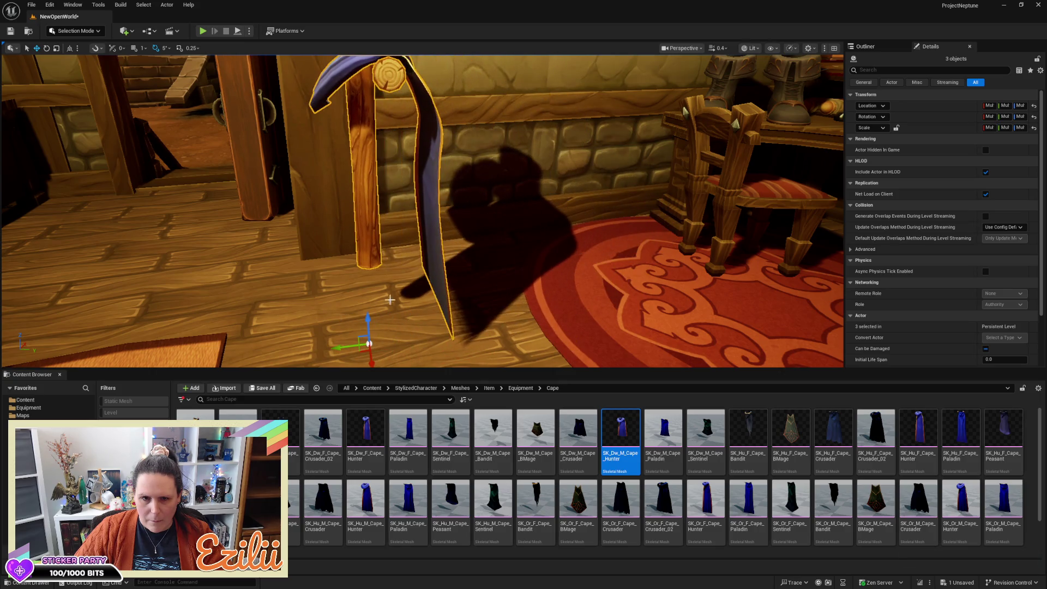
{"action": "key", "text": "w"}
{"action": "key", "text": "f"}
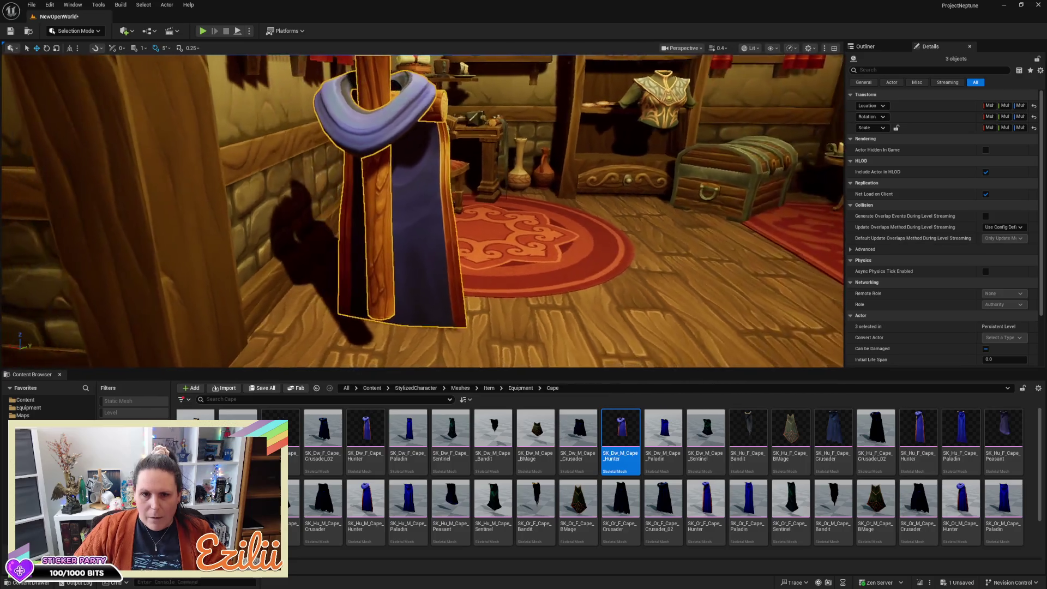
{"action": "left_click", "coordinate": [390, 249]}
{"action": "key", "text": "f"}
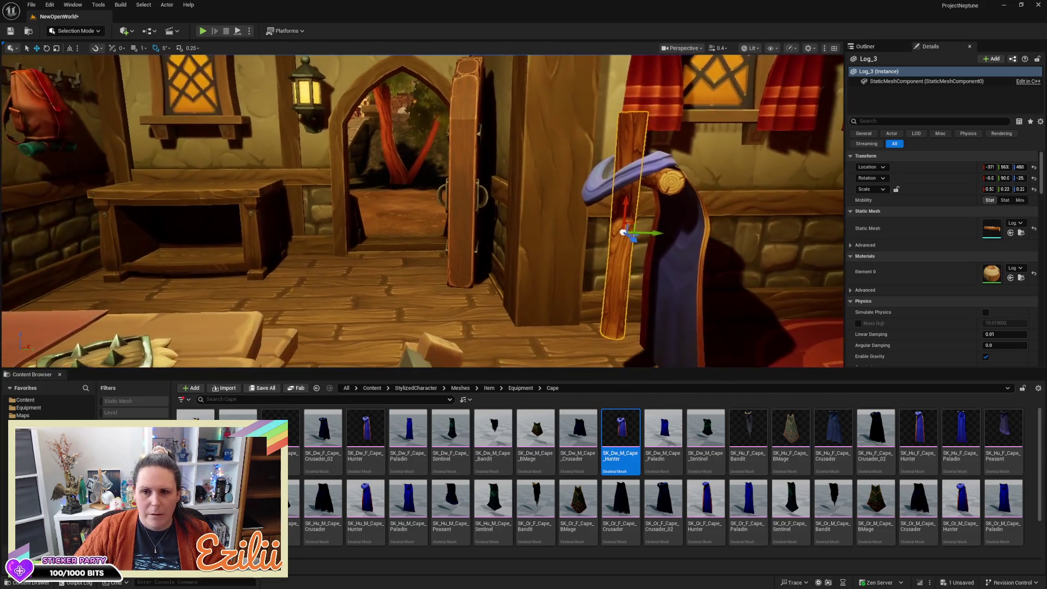
Swap Log_3's mesh for the square pillar mesh used by Pillar_4_71
{"action": "left_click", "coordinate": [537, 195]}
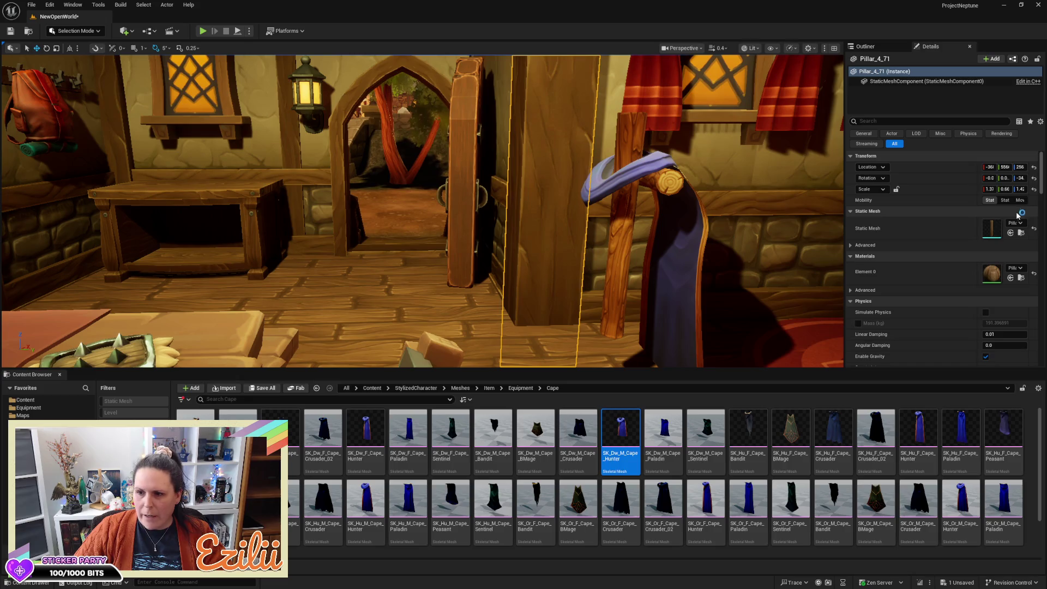
{"action": "left_click", "coordinate": [1021, 233]}
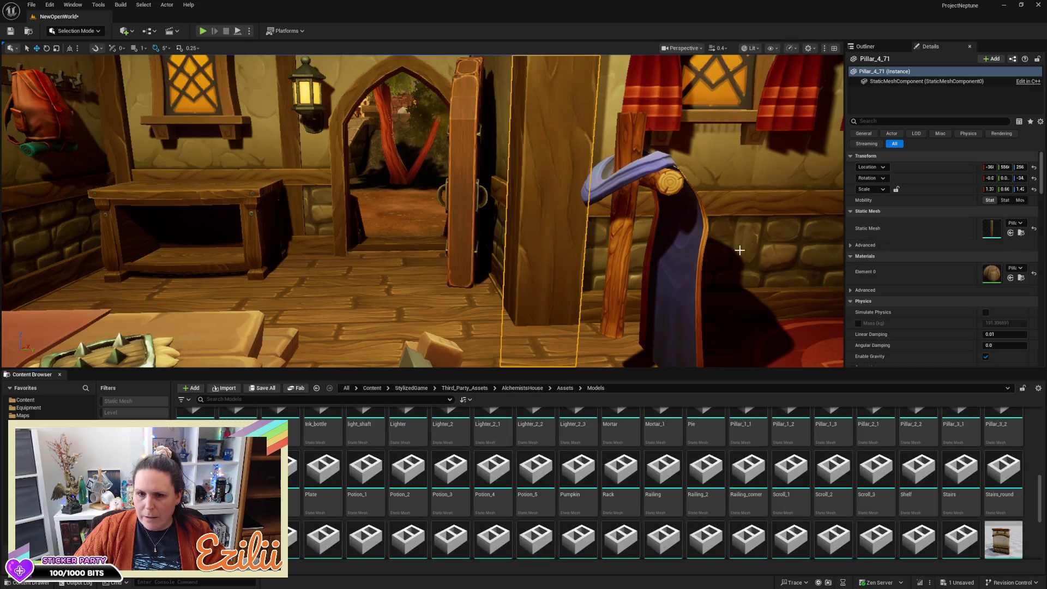
{"action": "left_click", "coordinate": [628, 256]}
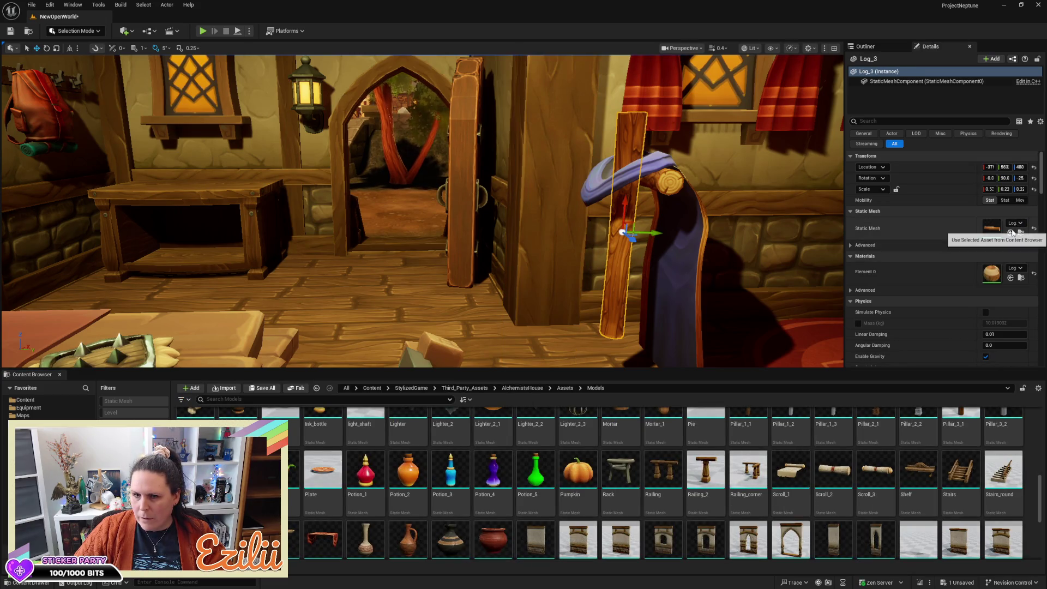
{"action": "left_click", "coordinate": [1011, 232]}
Rotate the new pillar post upright and scale it thinner and taller
{"action": "key", "text": "e"}
{"action": "left_click_drag", "start_coordinate": [785, 227], "coordinate": [704, 208]}
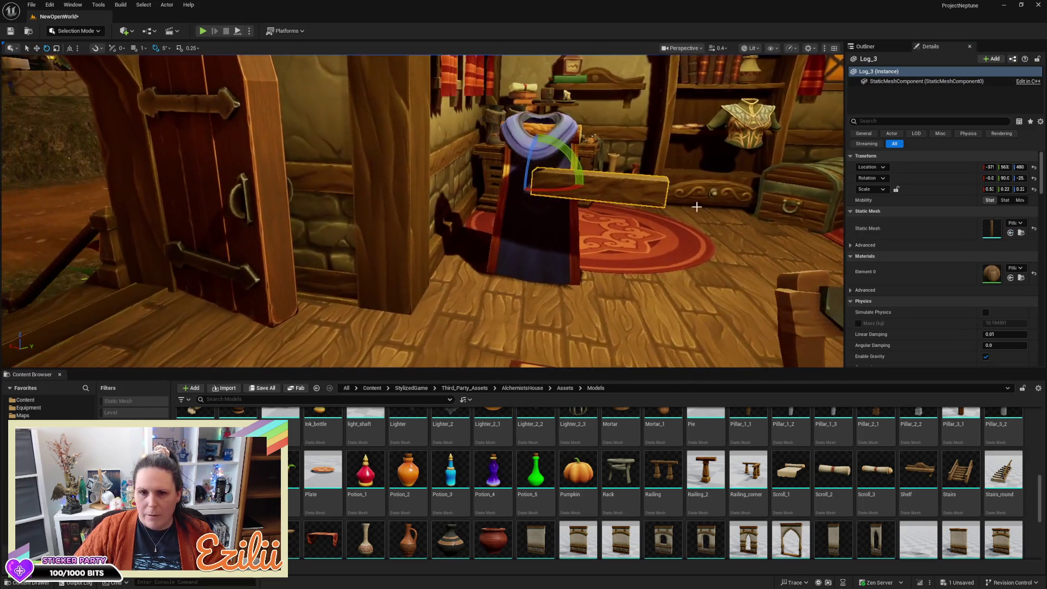
{"action": "left_click_drag", "start_coordinate": [567, 156], "coordinate": [532, 196]}
{"action": "left_click_drag", "start_coordinate": [493, 155], "coordinate": [488, 178]}
{"action": "key", "text": "w"}
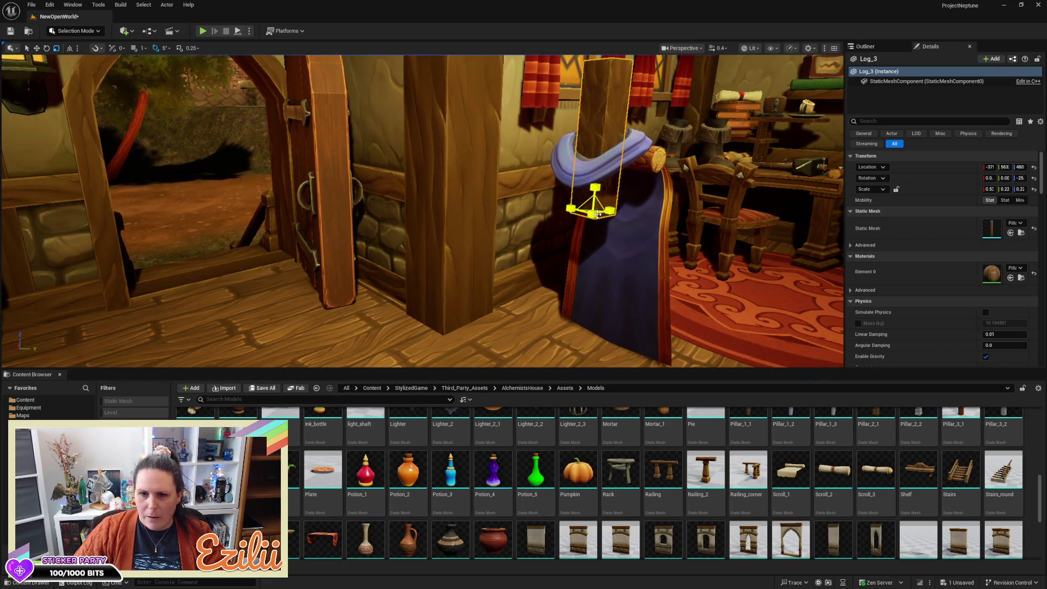
{"action": "left_click_drag", "start_coordinate": [596, 214], "coordinate": [589, 230]}
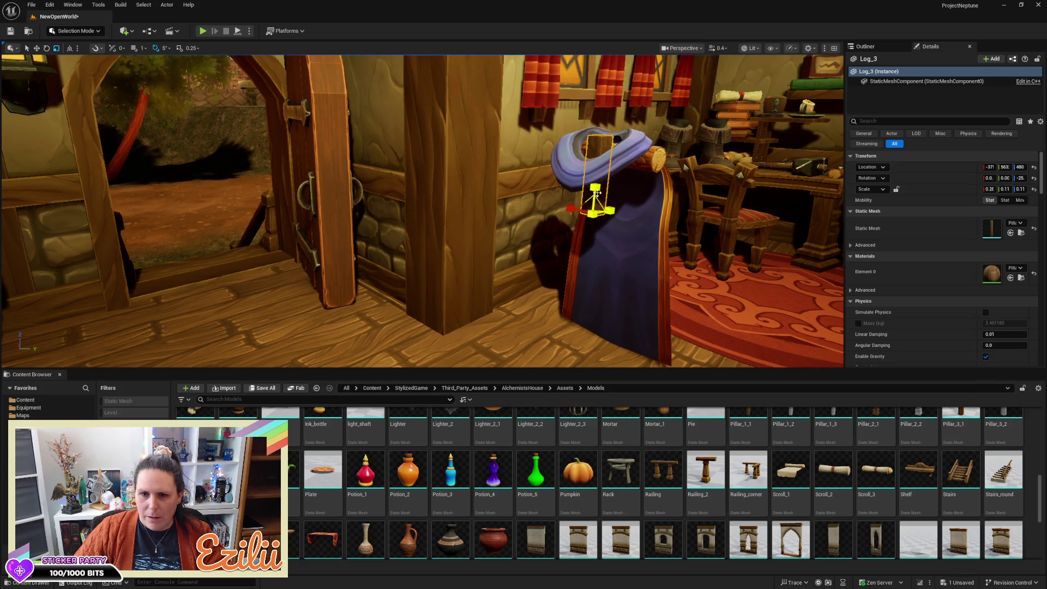
{"action": "mouse_move", "coordinate": [595, 187]}
{"action": "left_mouse_down"}
{"action": "mouse_move", "coordinate": [595, 176]}
{"action": "mouse_move", "coordinate": [600, 298]}
{"action": "left_mouse_up"}
Stretch the Log_3 pillar post taller and lower it to rest on the floor
{"action": "key", "text": "w"}
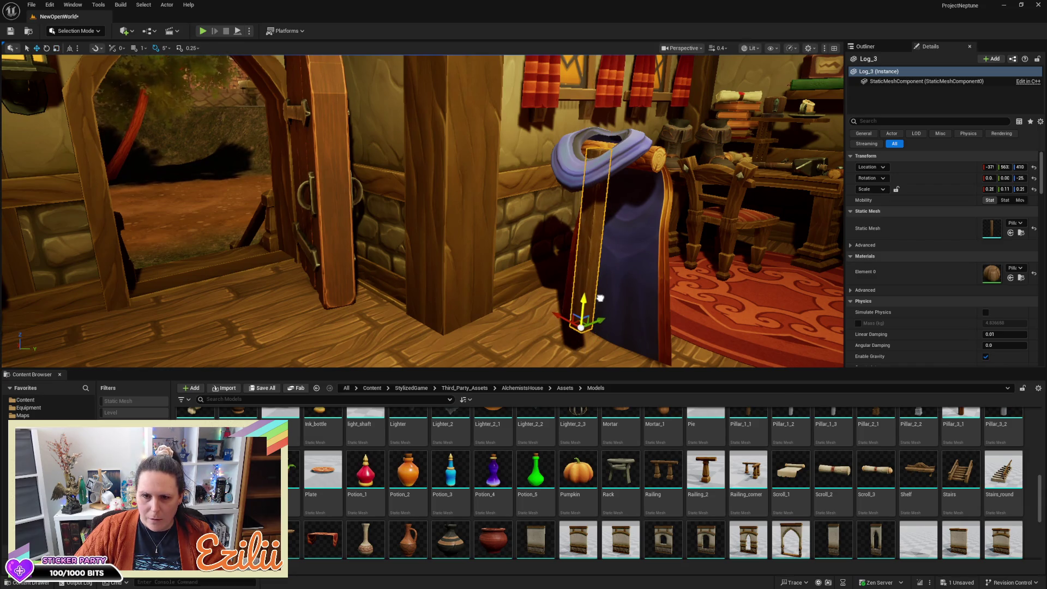
{"action": "key", "text": "r"}
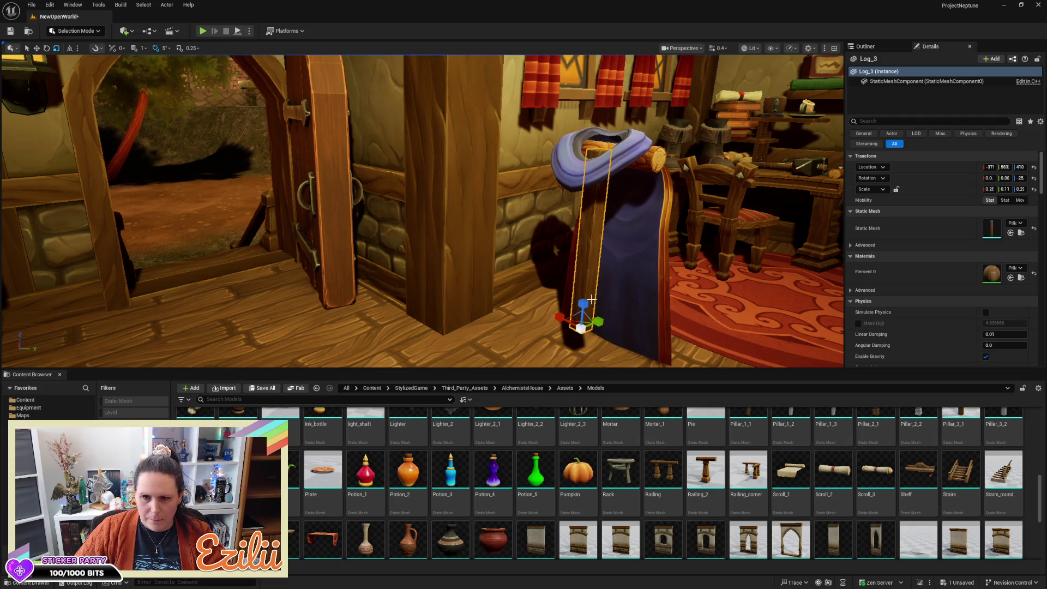
{"action": "left_click_drag", "start_coordinate": [588, 302], "coordinate": [588, 327]}
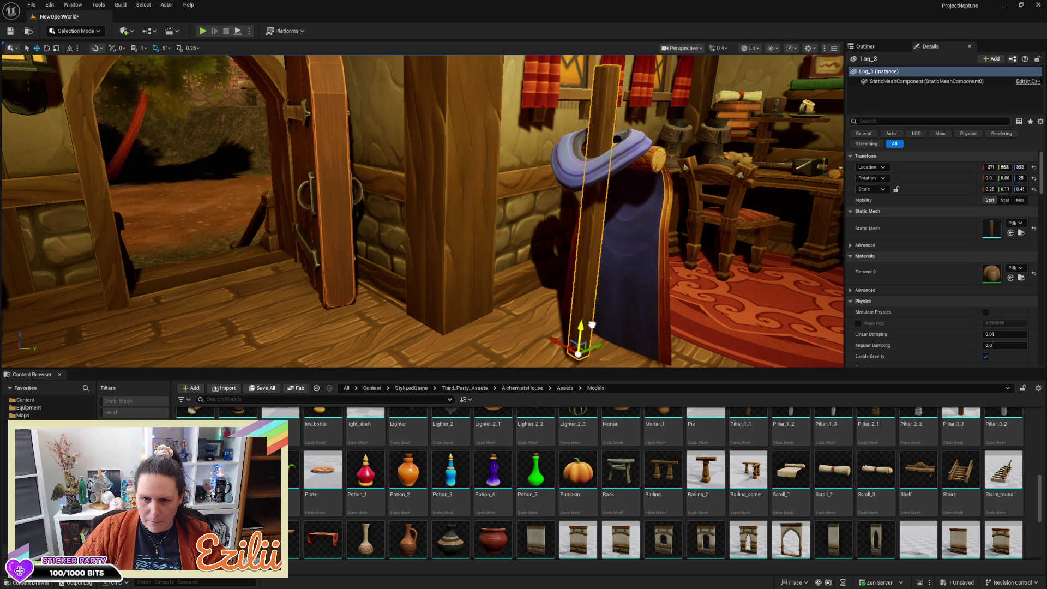
{"action": "key", "text": "f"}
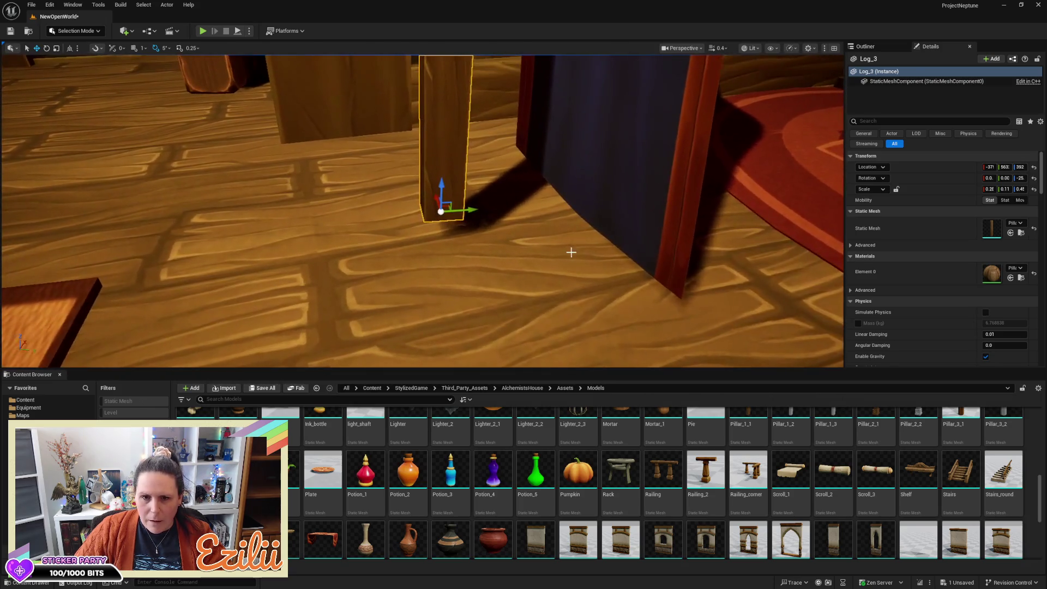
{"action": "mouse_move", "coordinate": [441, 186]}
{"action": "left_mouse_down"}
{"action": "mouse_move", "coordinate": [439, 234]}
{"action": "mouse_move", "coordinate": [446, 217]}
{"action": "left_mouse_up"}
{"action": "left_click_drag", "start_coordinate": [490, 245], "coordinate": [469, 175]}
Alt-duplicate the post as Log_4, rotated 85 degrees to lie flat on the floor
{"action": "key", "text": "e"}
{"action": "mouse_move", "coordinate": [436, 245]}
{"action": "left_mouse_down"}
{"action": "mouse_move", "coordinate": [459, 203]}
{"action": "mouse_move", "coordinate": [485, 228]}
{"action": "mouse_move", "coordinate": [428, 206]}
{"action": "mouse_move", "coordinate": [432, 226]}
{"action": "mouse_move", "coordinate": [413, 213]}
{"action": "left_mouse_up"}
{"action": "key", "text": "w"}
{"action": "left_click", "coordinate": [416, 202]}
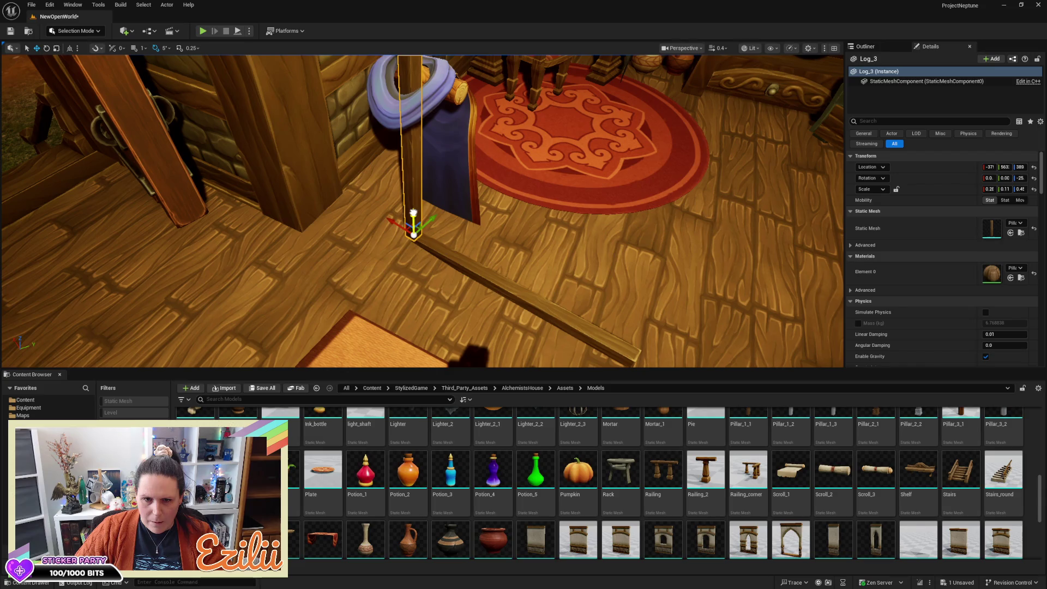
Square the floor plank's rotation to 90 degrees and shorten it
{"action": "left_click", "coordinate": [438, 249]}
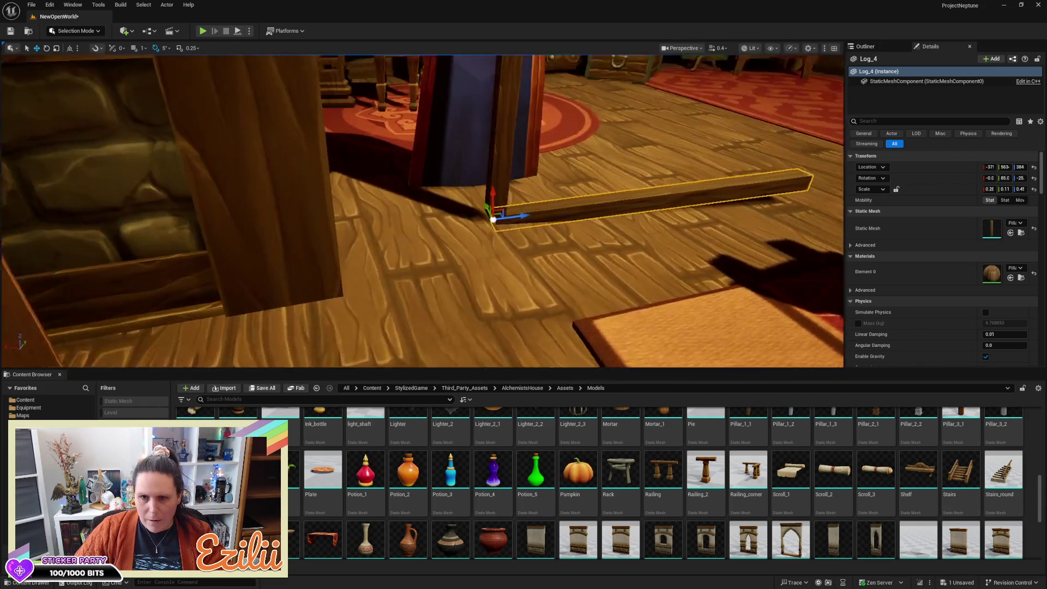
{"action": "mouse_move", "coordinate": [503, 250]}
{"action": "left_mouse_down"}
{"action": "mouse_move", "coordinate": [457, 271]}
{"action": "mouse_move", "coordinate": [393, 271]}
{"action": "left_mouse_up"}
{"action": "key", "text": "e"}
{"action": "key", "text": "w"}
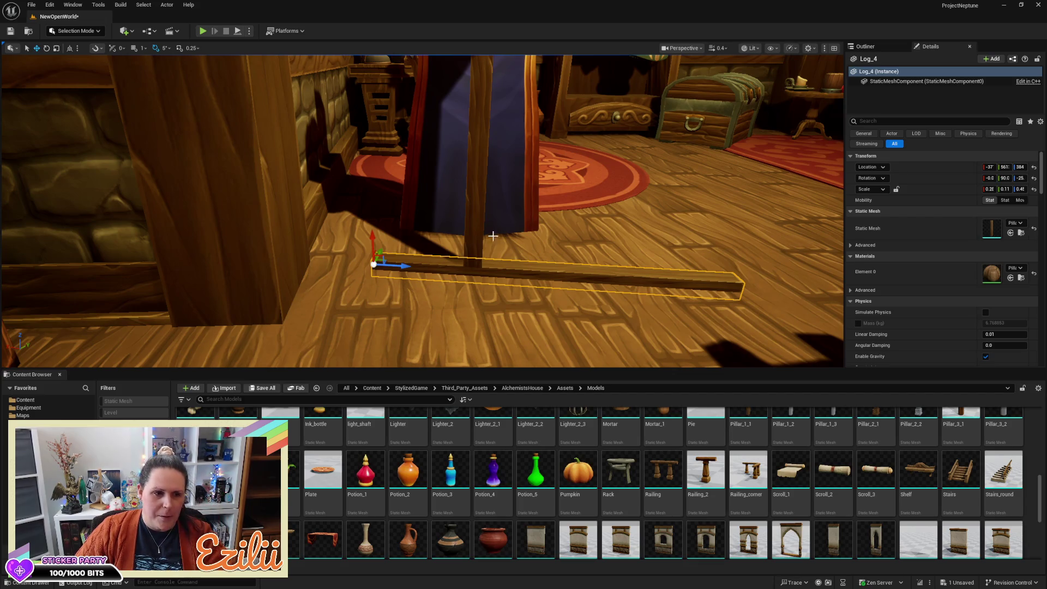
{"action": "mouse_move", "coordinate": [542, 205]}
{"action": "left_mouse_down"}
{"action": "mouse_move", "coordinate": [561, 180]}
{"action": "mouse_move", "coordinate": [526, 200]}
{"action": "mouse_move", "coordinate": [551, 196]}
{"action": "left_mouse_up"}
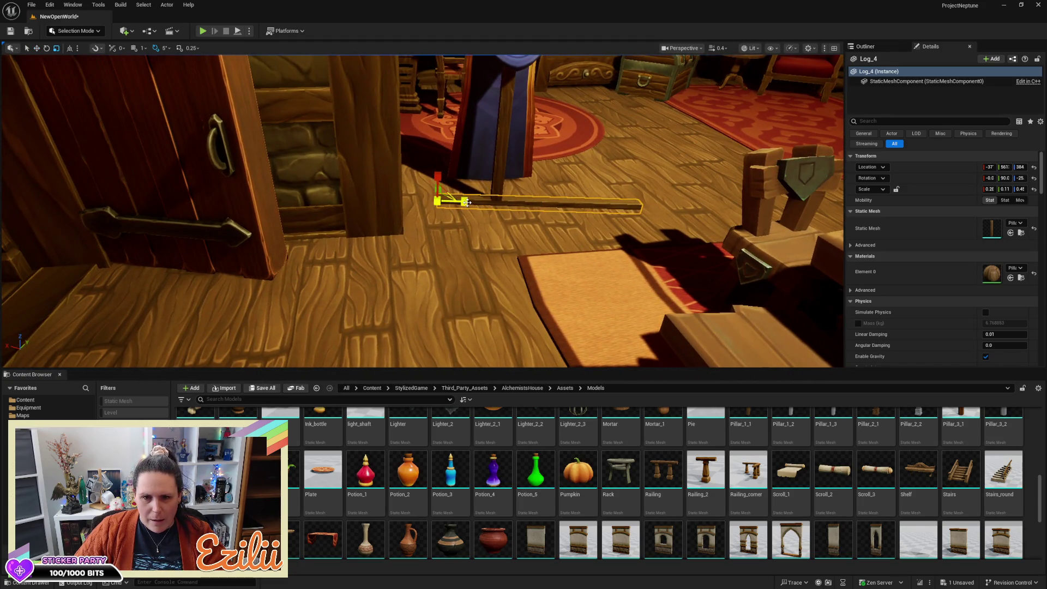
{"action": "mouse_move", "coordinate": [464, 201]}
{"action": "left_mouse_down"}
{"action": "mouse_move", "coordinate": [447, 201]}
{"action": "mouse_move", "coordinate": [485, 206]}
{"action": "mouse_move", "coordinate": [462, 170]}
{"action": "left_mouse_up"}
{"action": "scroll", "coordinate": [463, 170], "scroll_direction": "up", "scroll_amount": 5}
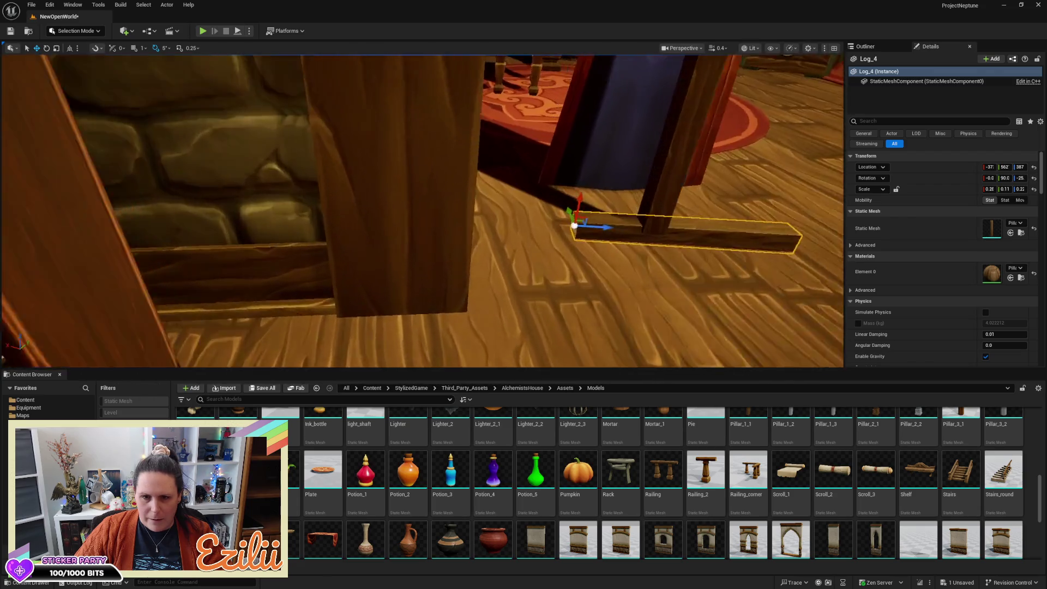
{"action": "scroll", "coordinate": [487, 261], "scroll_direction": "up", "scroll_amount": 5}
Scale the Log_4 plank to 0.28 and slide it left under the stand's post
{"action": "left_click", "coordinate": [487, 261]}
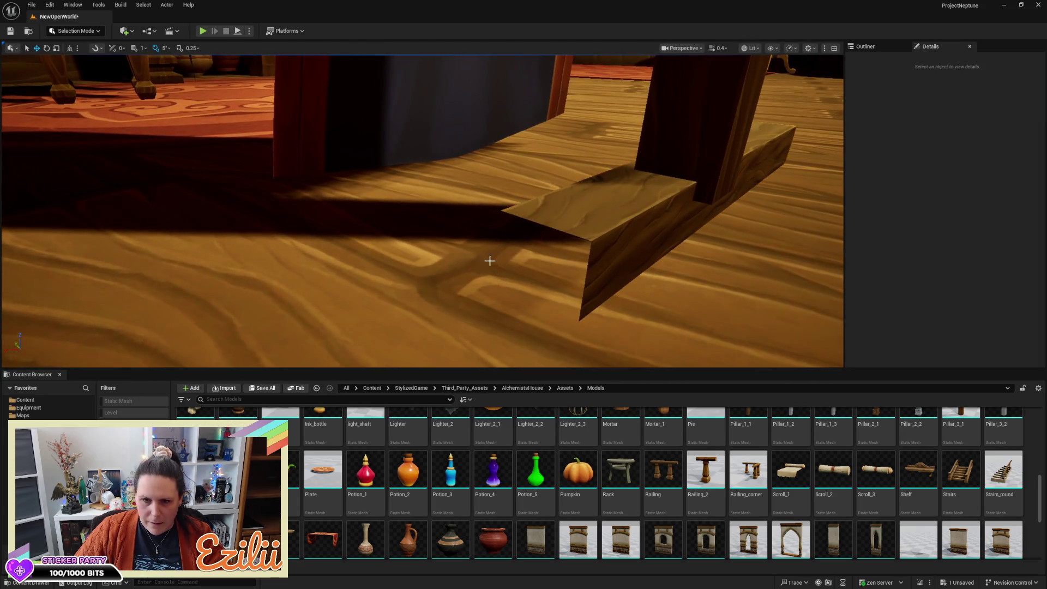
{"action": "mouse_move", "coordinate": [627, 283]}
{"action": "left_mouse_down"}
{"action": "mouse_move", "coordinate": [617, 321]}
{"action": "mouse_move", "coordinate": [741, 273]}
{"action": "left_mouse_up"}
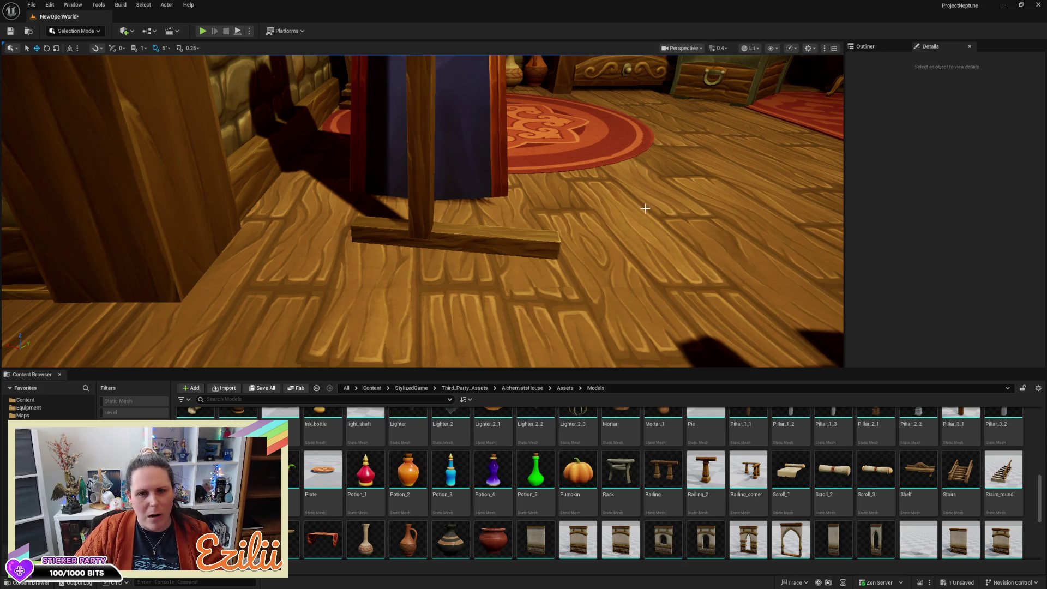
{"action": "left_click", "coordinate": [498, 242]}
{"action": "mouse_move", "coordinate": [498, 242]}
{"action": "left_mouse_down"}
{"action": "mouse_move", "coordinate": [464, 246]}
{"action": "mouse_move", "coordinate": [517, 223]}
{"action": "mouse_move", "coordinate": [508, 221]}
{"action": "mouse_move", "coordinate": [531, 196]}
{"action": "mouse_move", "coordinate": [507, 267]}
{"action": "left_mouse_up"}
{"action": "key", "text": "r"}
{"action": "key", "text": "w"}
{"action": "left_click_drag", "start_coordinate": [477, 182], "coordinate": [464, 184]}
Alt-rotate a crosswise copy of the base log, Log_5, and move it across the original
{"action": "key", "text": "e"}
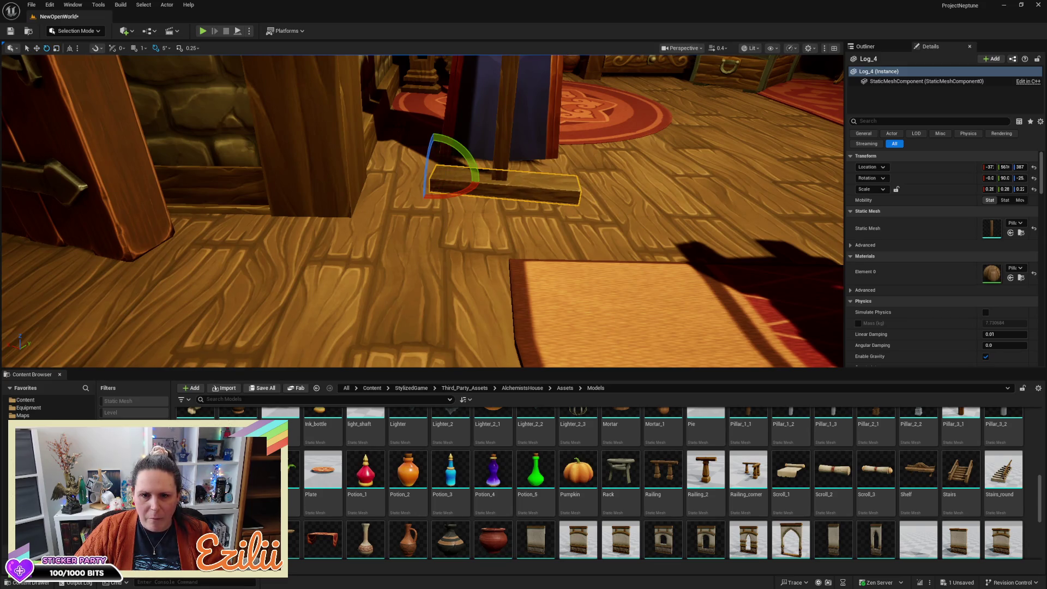
{"action": "left_click", "coordinate": [459, 195]}
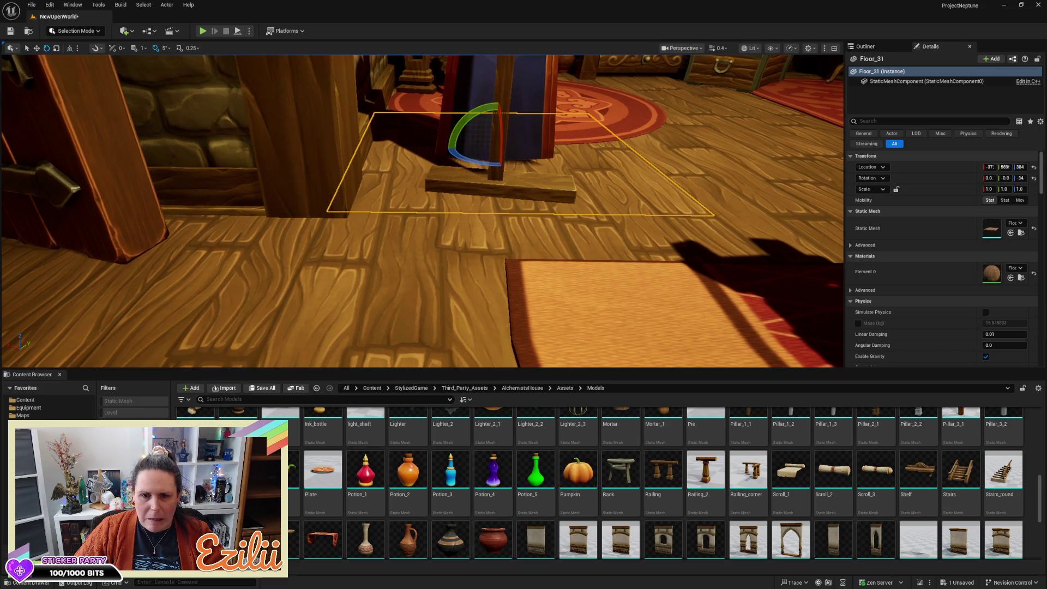
{"action": "left_click", "coordinate": [459, 188]}
{"action": "left_click_drag", "start_coordinate": [472, 182], "coordinate": [427, 178]}
{"action": "key", "text": "w"}
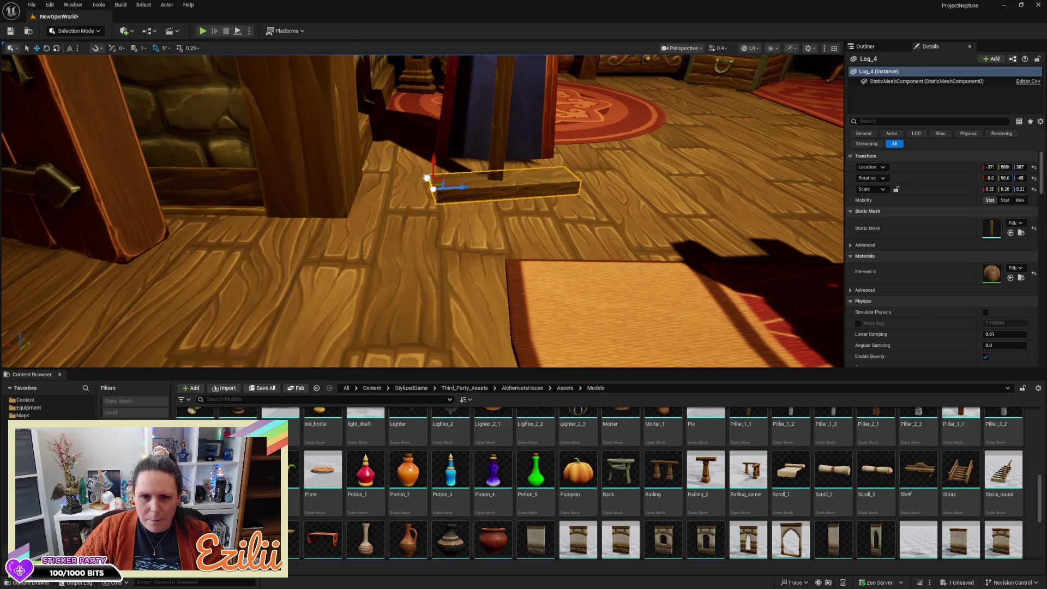
{"action": "left_click_drag", "start_coordinate": [517, 209], "coordinate": [504, 206]}
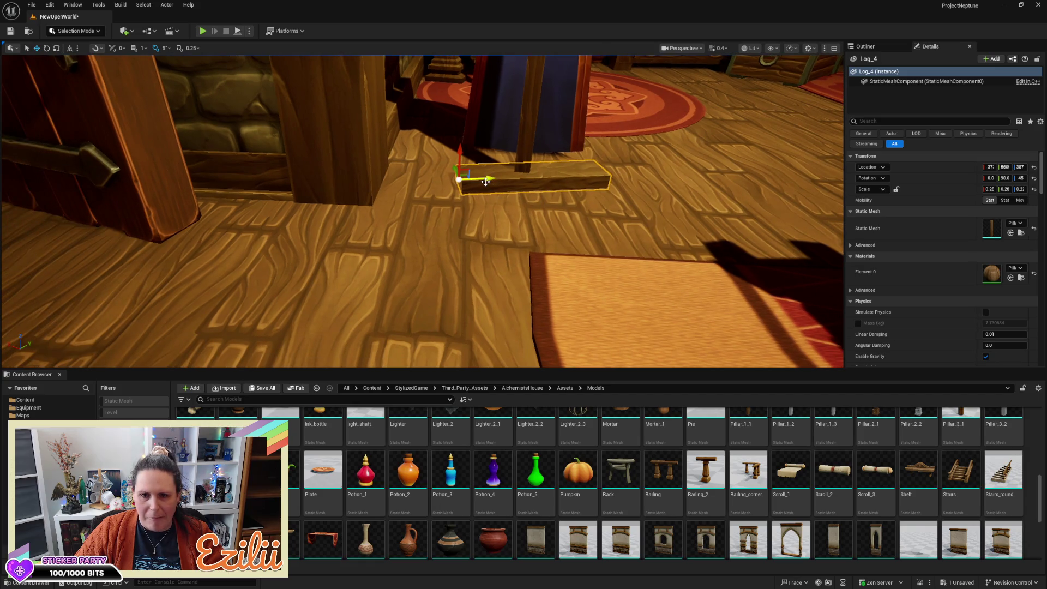
{"action": "key", "text": "e"}
{"action": "left_click_drag", "start_coordinate": [446, 191], "coordinate": [419, 185]}
{"action": "key", "text": "w"}
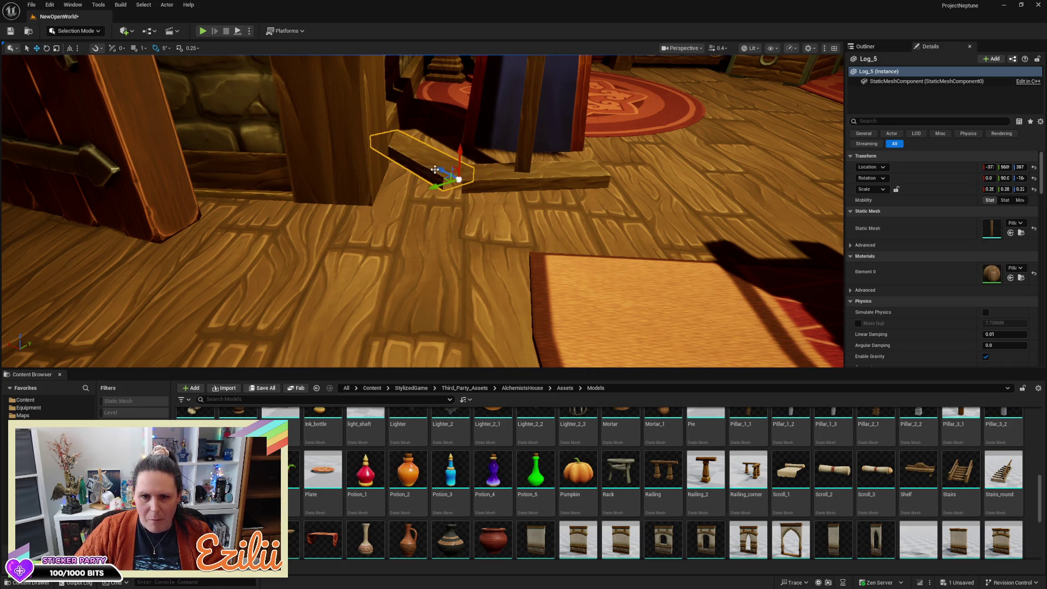
{"action": "mouse_move", "coordinate": [432, 184]}
{"action": "left_mouse_down"}
{"action": "mouse_move", "coordinate": [472, 160]}
{"action": "mouse_move", "coordinate": [534, 216]}
{"action": "mouse_move", "coordinate": [570, 211]}
{"action": "left_mouse_up"}
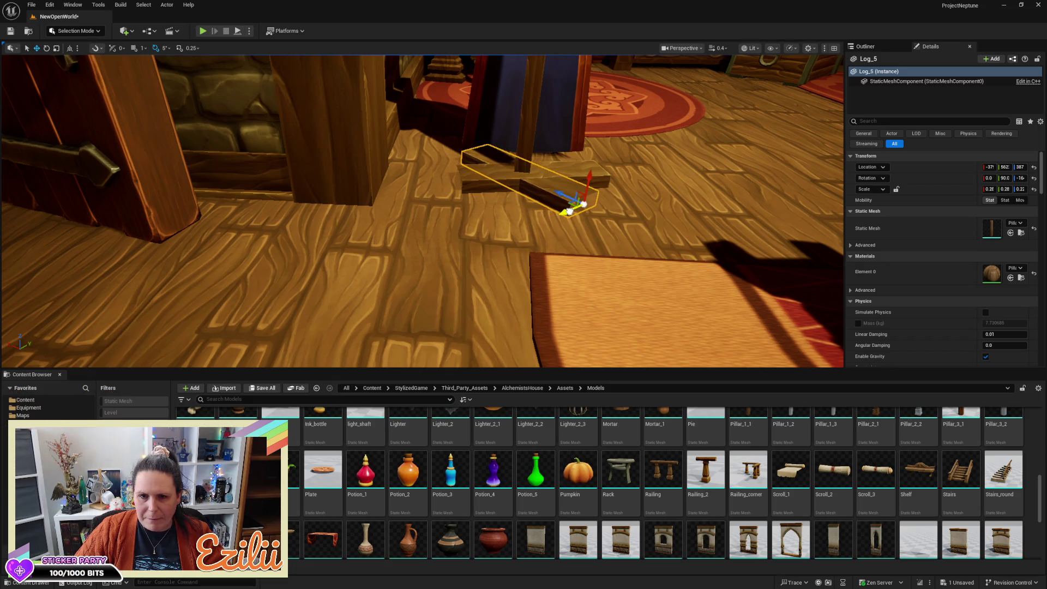
Alt-rotate another copy of the original base log as Log_6, pointing out the other side
{"action": "left_click", "coordinate": [490, 189]}
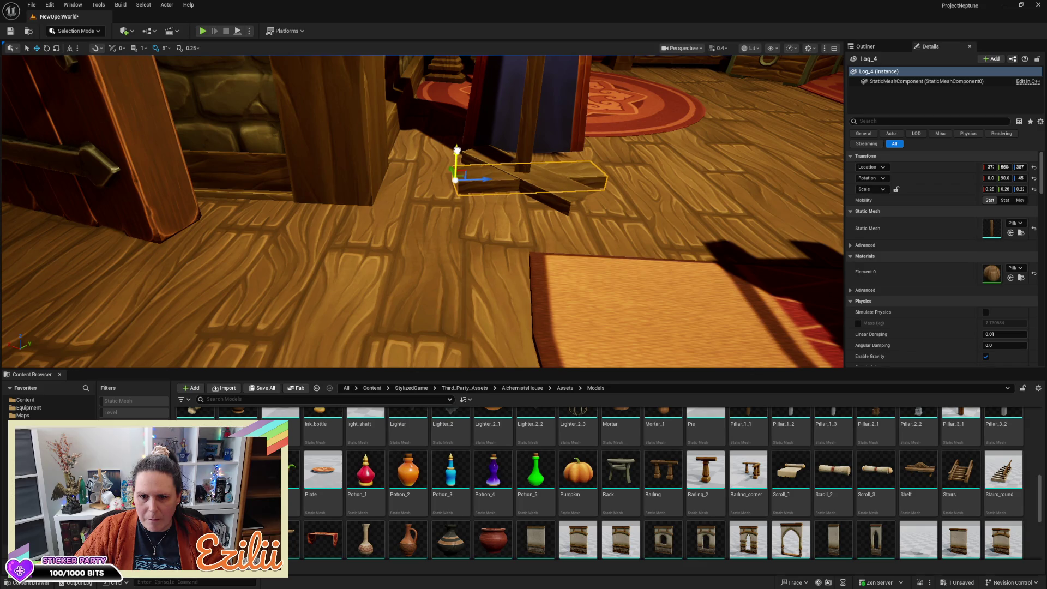
{"action": "left_click", "coordinate": [483, 182]}
{"action": "left_click", "coordinate": [480, 183]}
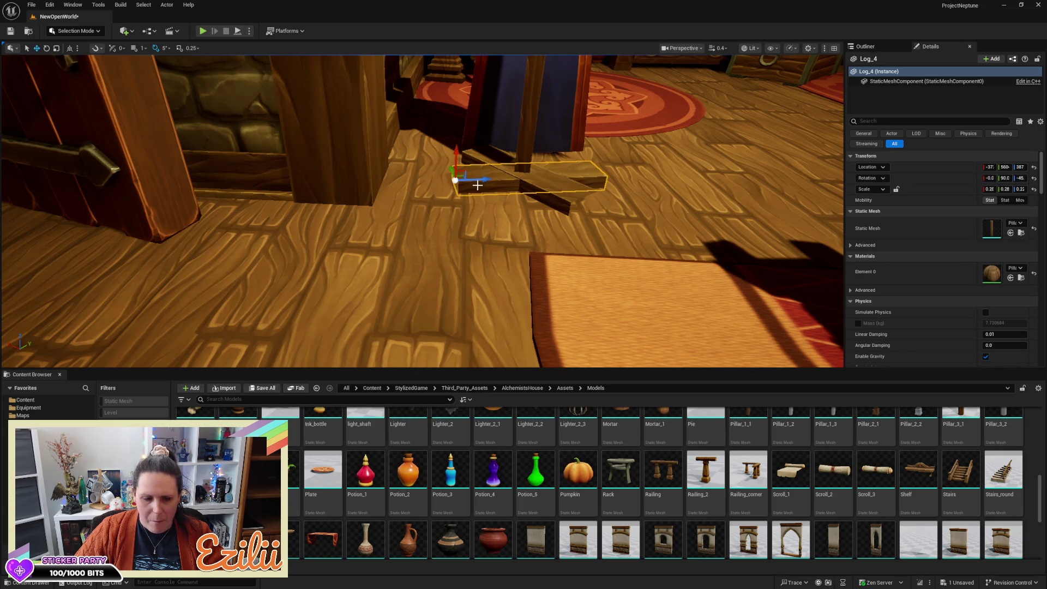
{"action": "key", "text": "e"}
{"action": "left_click_drag", "start_coordinate": [449, 201], "coordinate": [406, 181], "text": "alt"}
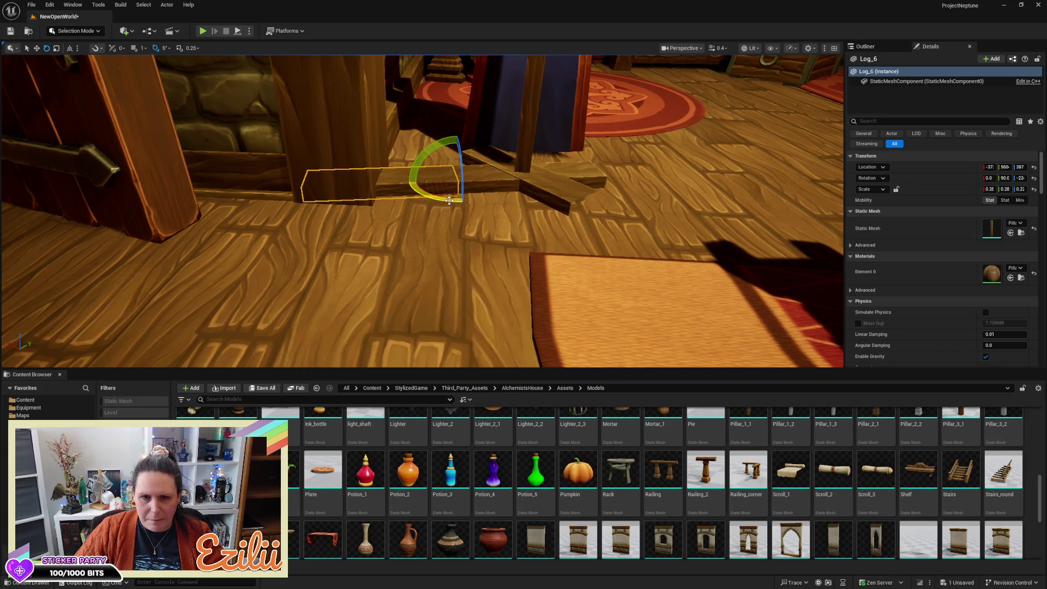
Shorten Log_6 and slide it together with the original log to centre them
{"action": "key", "text": "r"}
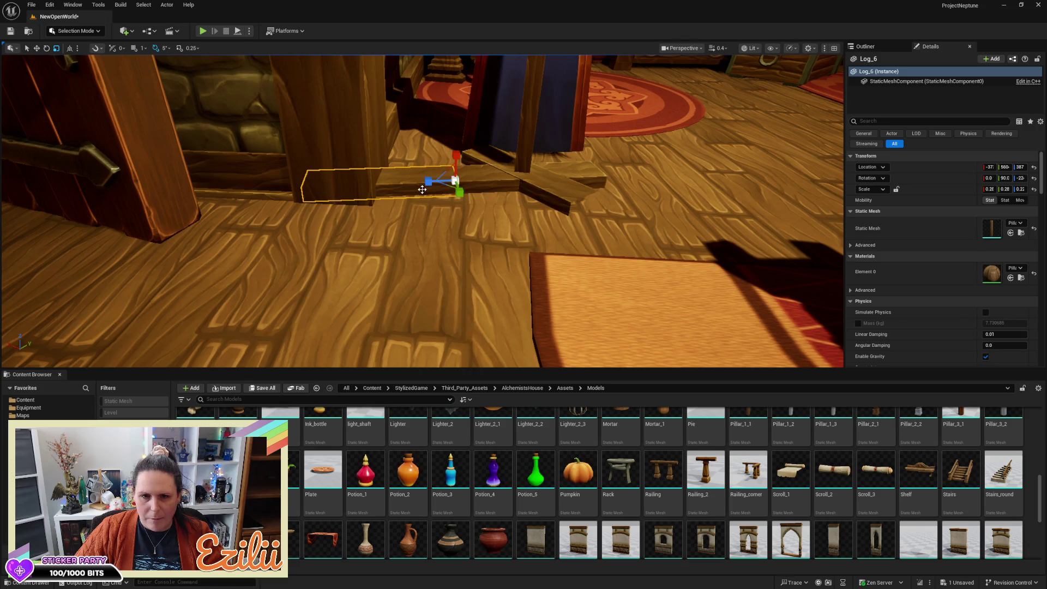
{"action": "left_click_drag", "start_coordinate": [429, 185], "coordinate": [481, 178]}
{"action": "left_click", "coordinate": [464, 178]}
{"action": "key", "text": "w"}
{"action": "left_click", "coordinate": [431, 182], "text": "ctrl"}
{"action": "left_click_drag", "start_coordinate": [431, 181], "coordinate": [500, 179]}
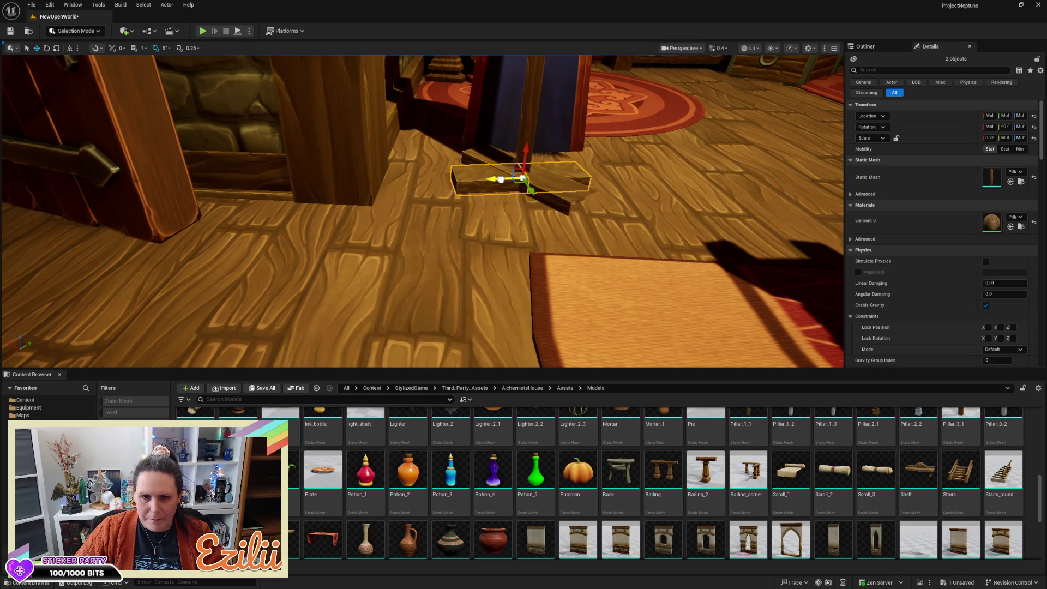
Duplicate the crossing log as Log_7 flipped 180° and slide both crossing logs into place
{"action": "left_click", "coordinate": [549, 204]}
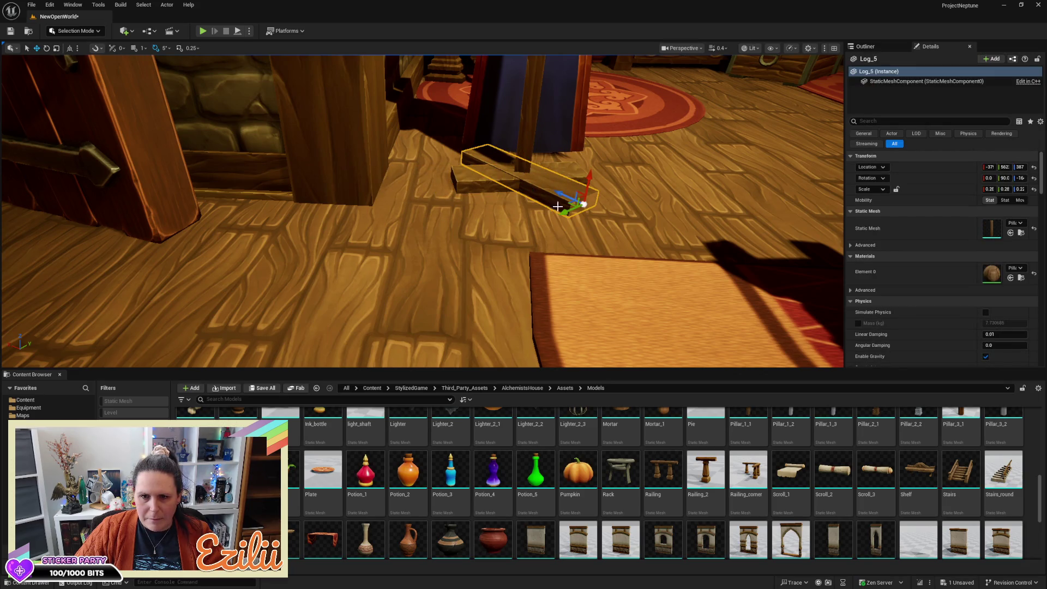
{"action": "key", "text": "e"}
{"action": "mouse_move", "coordinate": [573, 218]}
{"action": "left_mouse_down"}
{"action": "mouse_move", "coordinate": [597, 229]}
{"action": "mouse_move", "coordinate": [624, 223]}
{"action": "mouse_move", "coordinate": [562, 194]}
{"action": "left_mouse_up"}
{"action": "key", "text": "r"}
{"action": "left_click", "coordinate": [559, 189]}
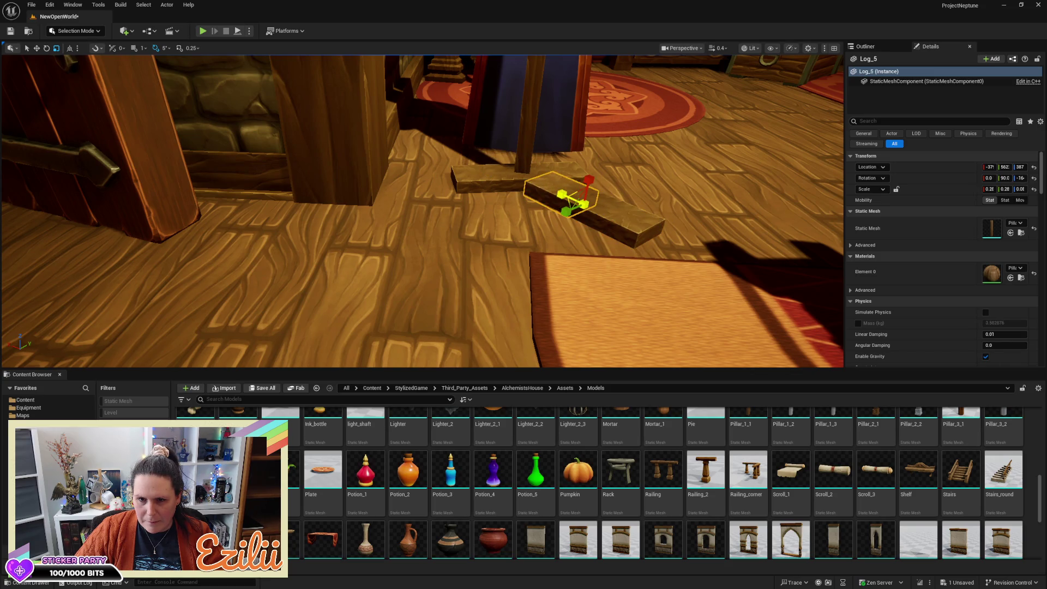
{"action": "left_click", "coordinate": [600, 228], "text": "ctrl"}
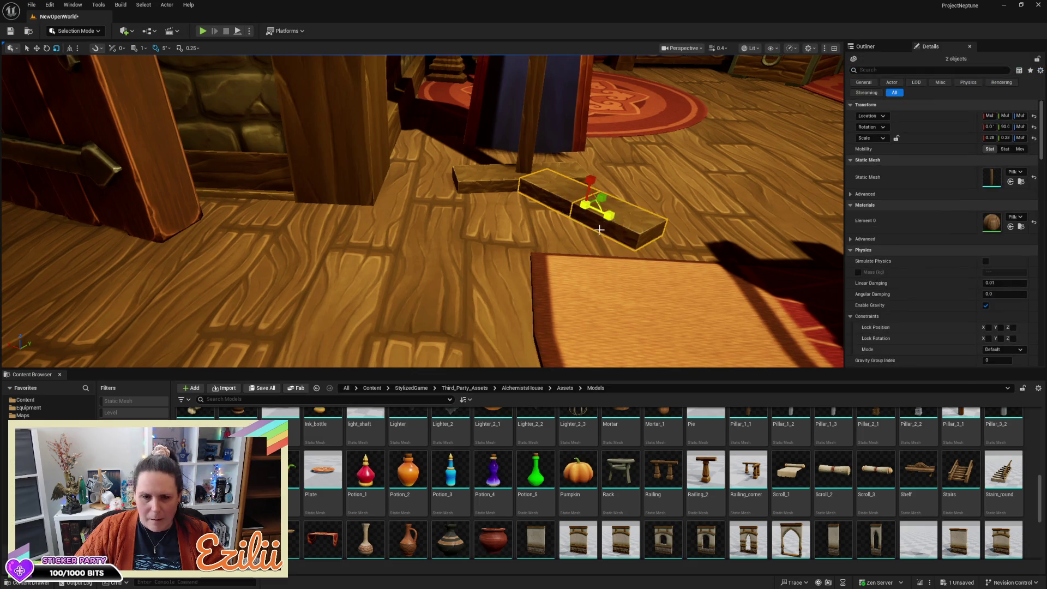
{"action": "left_click_drag", "start_coordinate": [616, 219], "coordinate": [541, 198]}
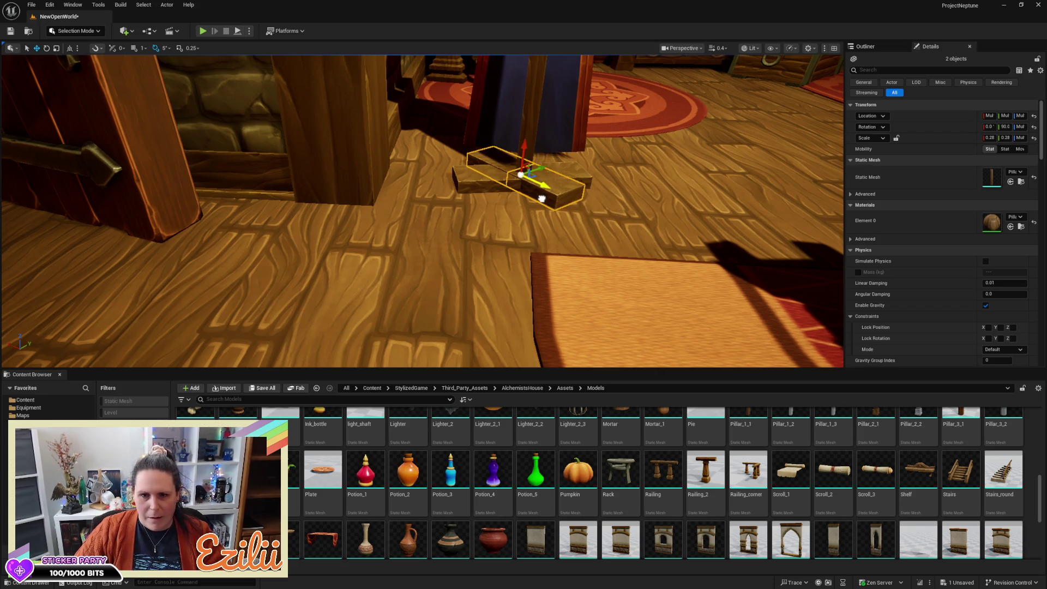
{"action": "left_click", "coordinate": [619, 217]}
{"action": "mouse_move", "coordinate": [619, 217]}
{"action": "left_mouse_down"}
{"action": "mouse_move", "coordinate": [599, 190]}
{"action": "mouse_move", "coordinate": [632, 174]}
{"action": "mouse_move", "coordinate": [611, 186]}
{"action": "mouse_move", "coordinate": [626, 189]}
{"action": "left_mouse_up"}
Lengthen each of the four plank arms so the cross base is even
{"action": "left_click", "coordinate": [516, 198]}
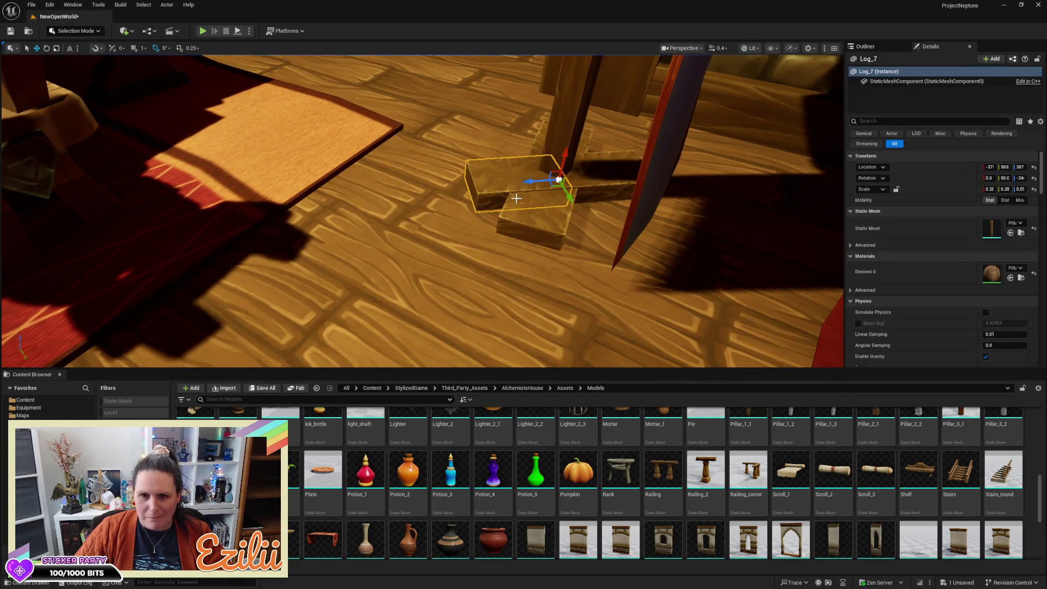
{"action": "left_click_drag", "start_coordinate": [529, 181], "coordinate": [494, 182]}
{"action": "left_click", "coordinate": [574, 186]}
{"action": "left_click_drag", "start_coordinate": [586, 182], "coordinate": [567, 183]}
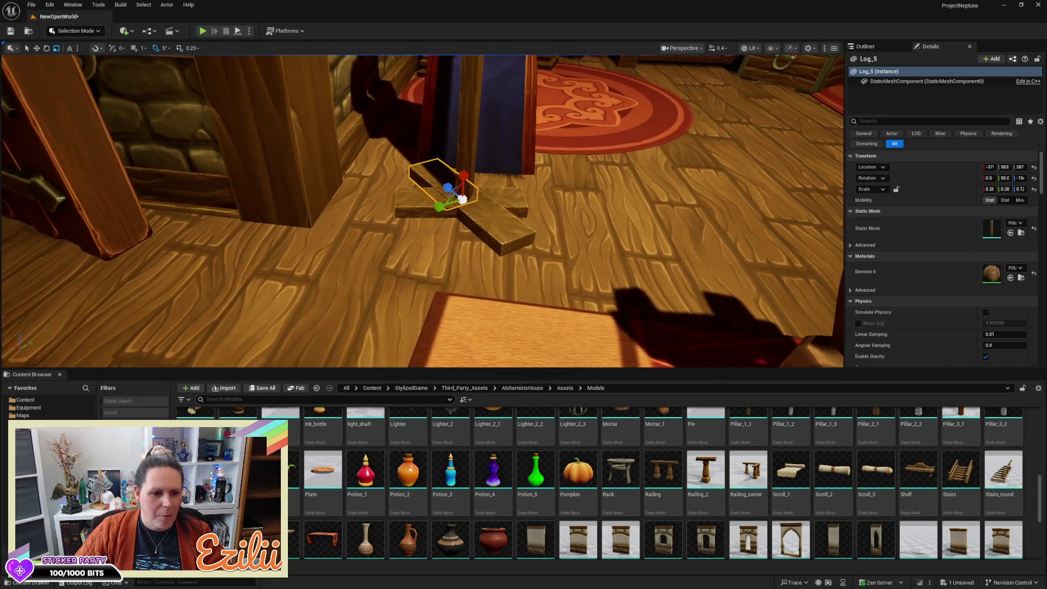
{"action": "left_click", "coordinate": [504, 201]}
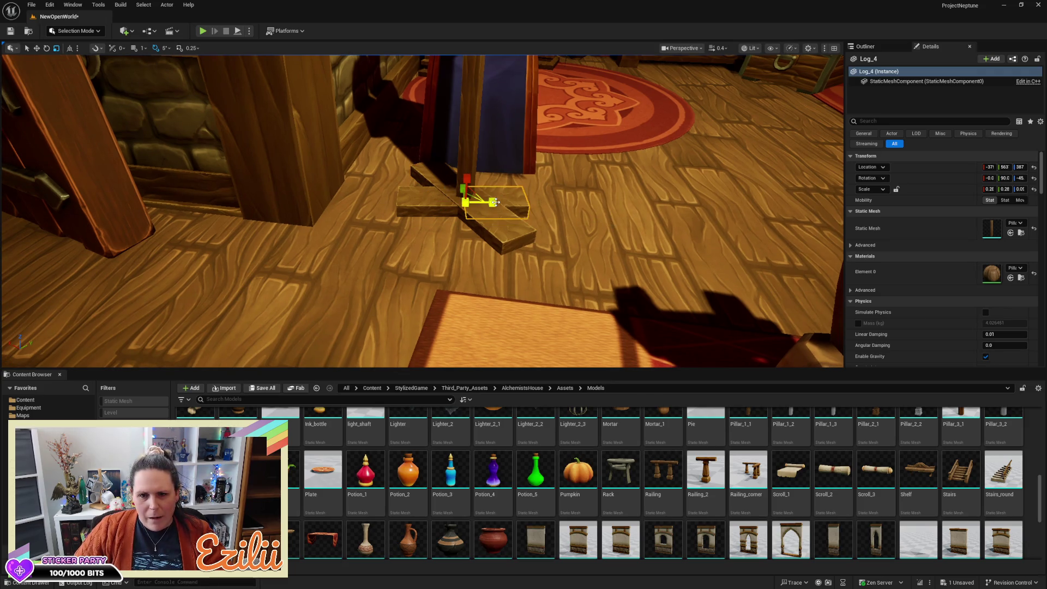
{"action": "left_click_drag", "start_coordinate": [496, 202], "coordinate": [518, 203]}
{"action": "left_click", "coordinate": [450, 202]}
{"action": "mouse_move", "coordinate": [434, 203]}
{"action": "left_mouse_down"}
{"action": "mouse_move", "coordinate": [377, 204]}
{"action": "mouse_move", "coordinate": [415, 203]}
{"action": "left_mouse_up"}
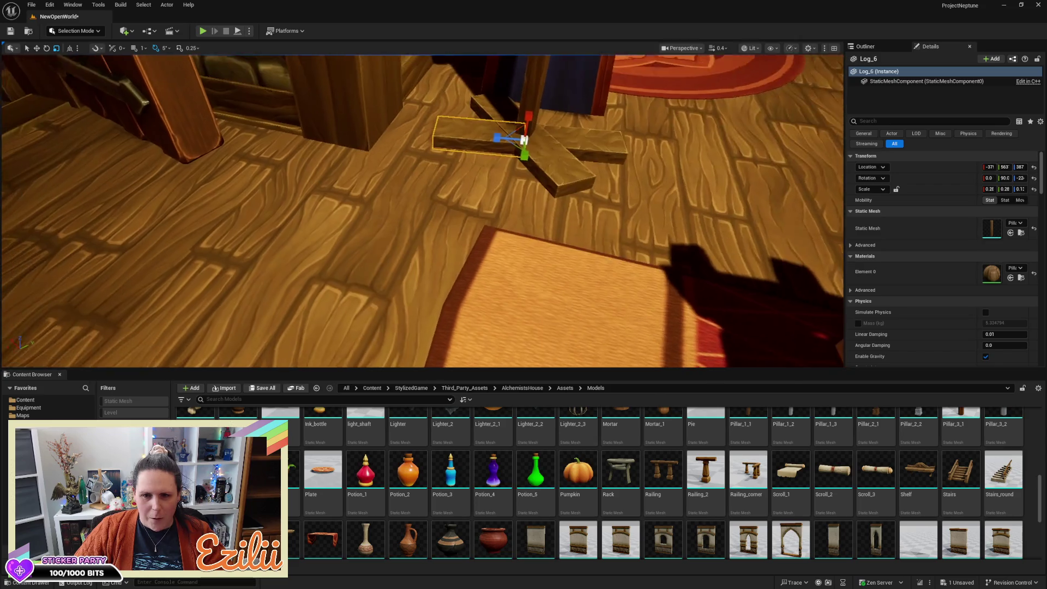
{"action": "key", "text": "s"}
{"action": "key", "text": "d"}
{"action": "left_click", "coordinate": [581, 184], "text": "ctrl"}
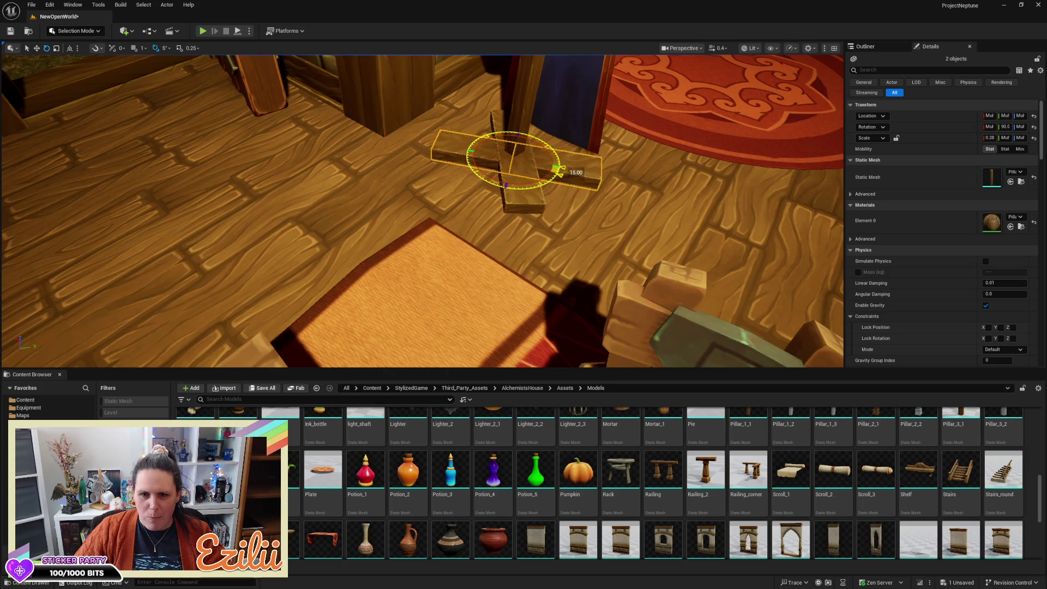
{"action": "key", "text": "Escape"}
Bring the view around to face the stand and select its cape-draped top pieces
{"action": "key", "text": "a"}
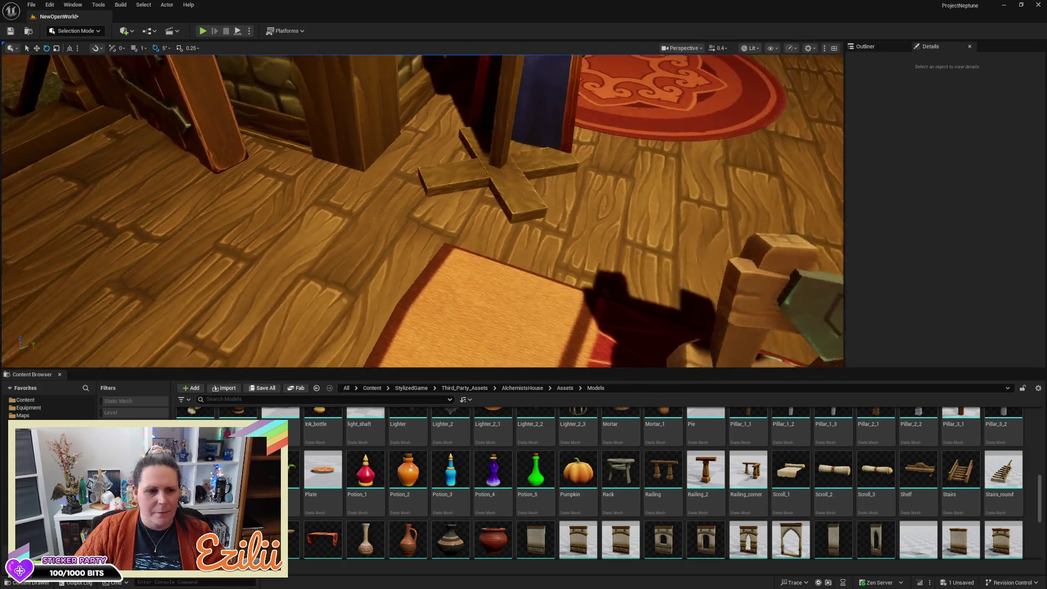
{"action": "key", "text": "w"}
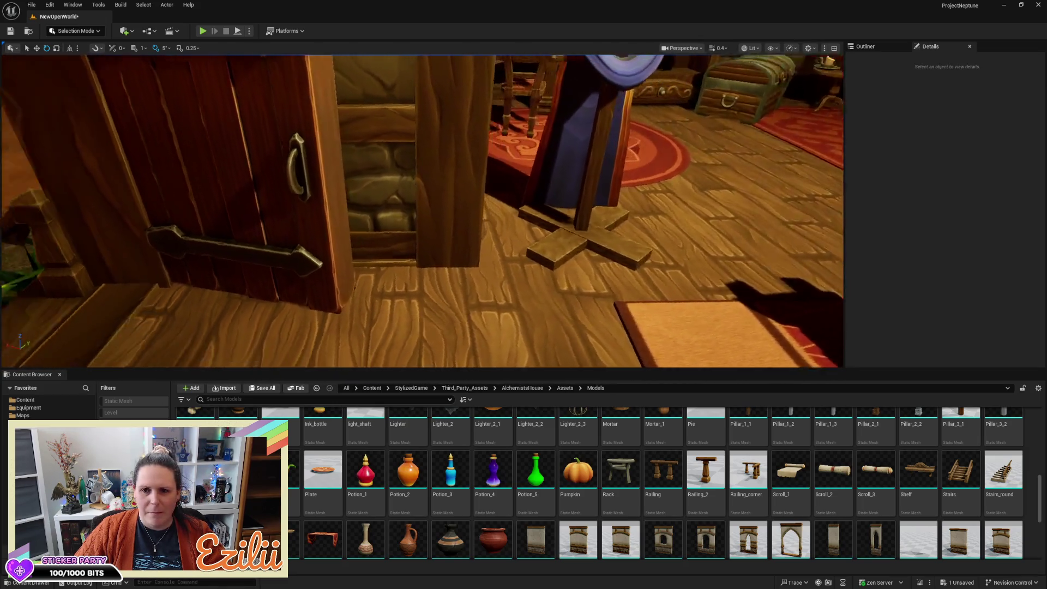
{"action": "key", "text": "s"}
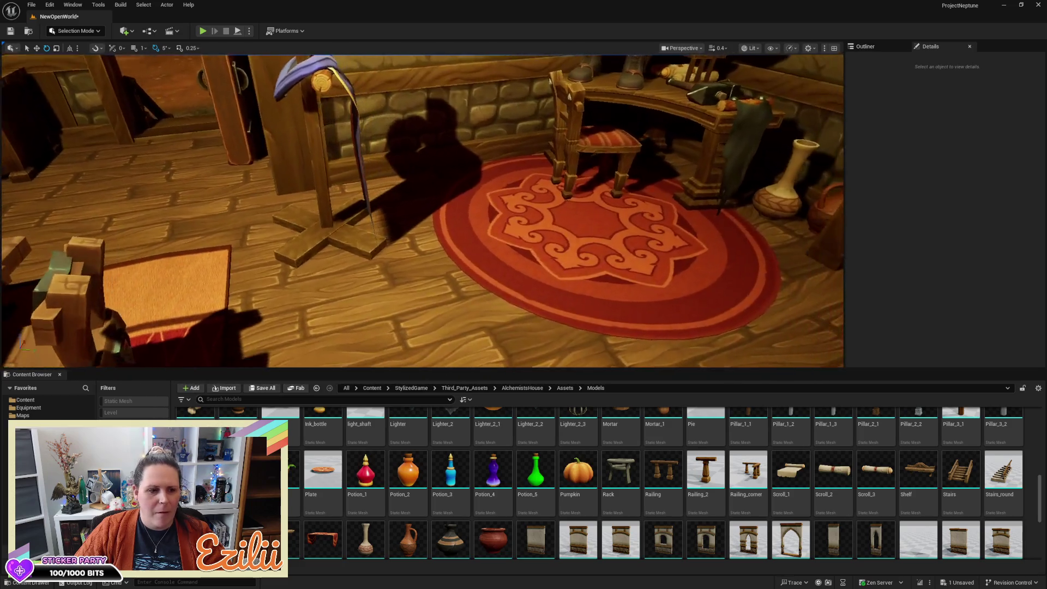
{"action": "key", "text": "a"}
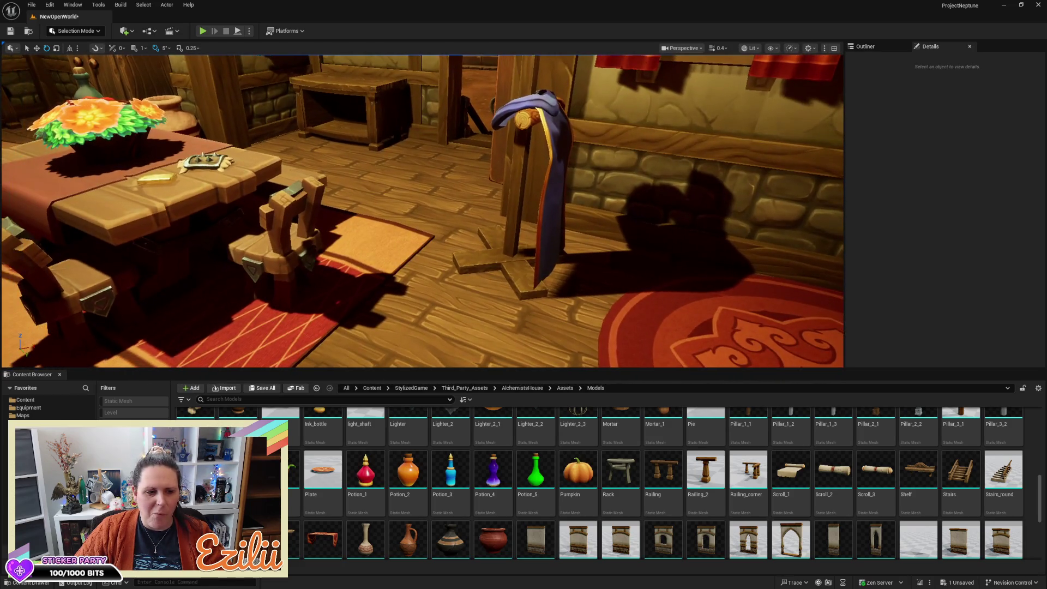
{"action": "left_click_drag", "start_coordinate": [602, 183], "coordinate": [602, 183]}
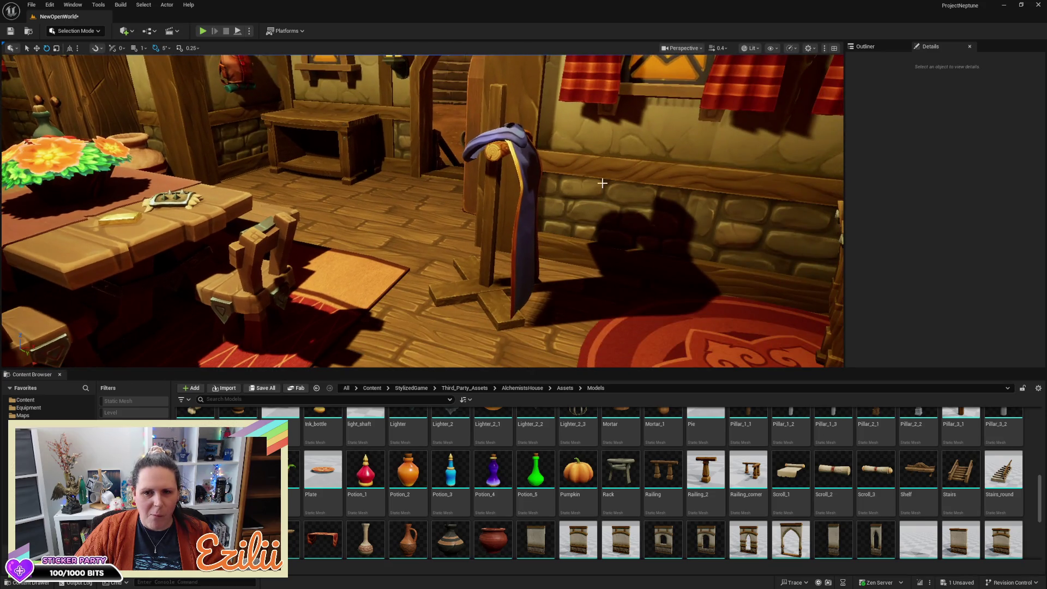
{"action": "left_click", "coordinate": [490, 151]}
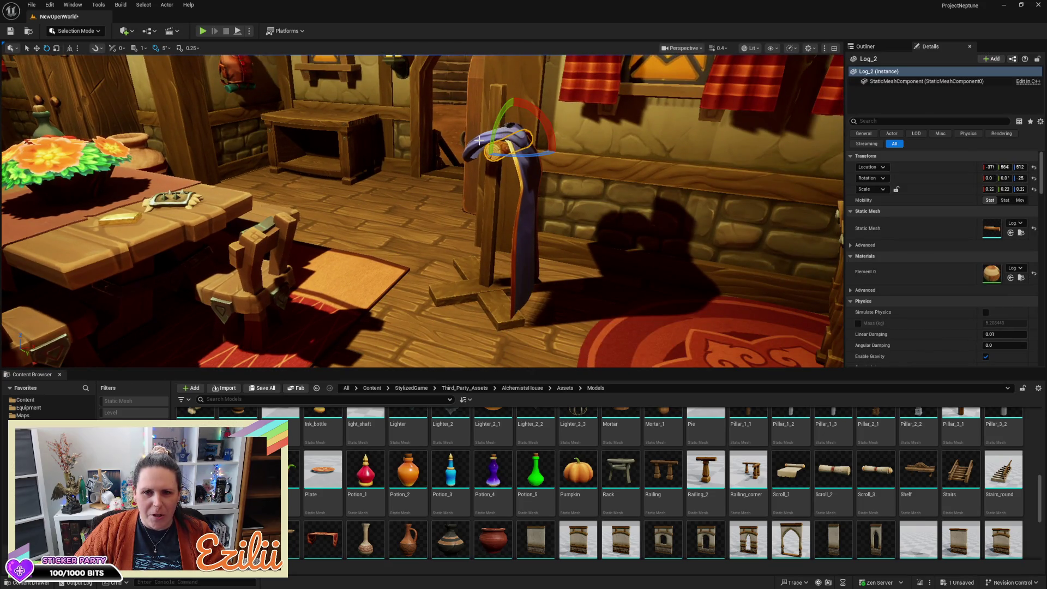
{"action": "left_click", "coordinate": [478, 141], "text": "ctrl"}
{"action": "key", "text": "w"}
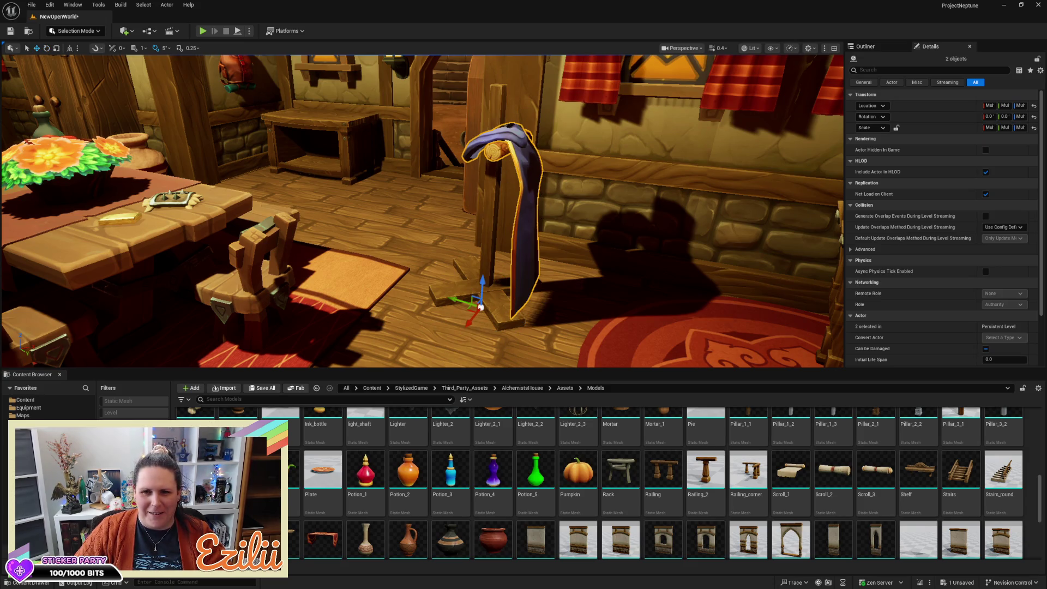
Raise the hunter cape and its wooden peg higher up the post along Z
{"action": "left_click", "coordinate": [490, 154]}
{"action": "scroll", "coordinate": [452, 236], "scroll_direction": "down", "scroll_amount": 1}
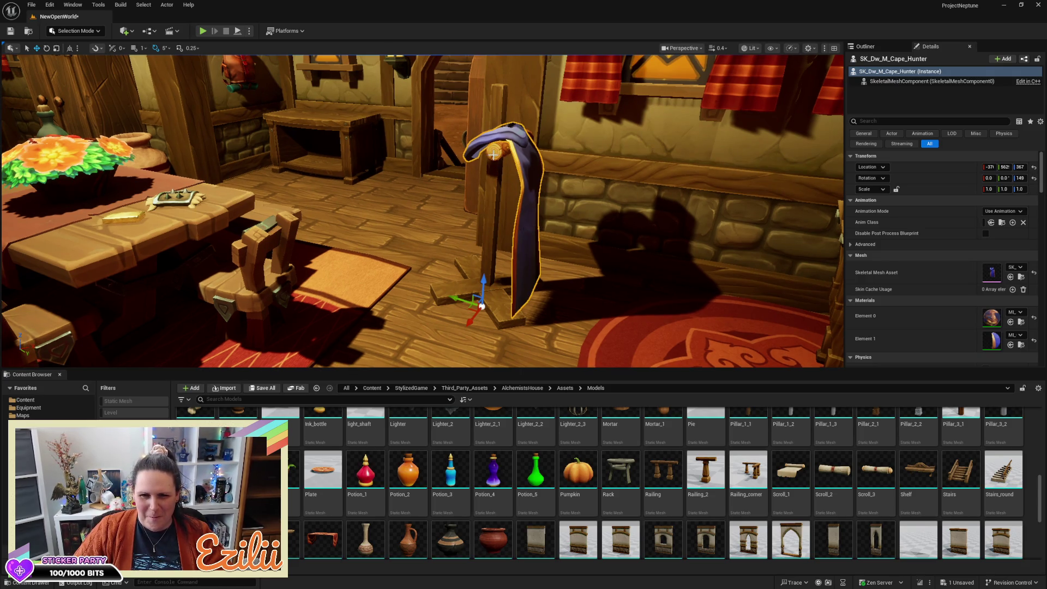
{"action": "left_click", "coordinate": [511, 141], "text": "ctrl"}
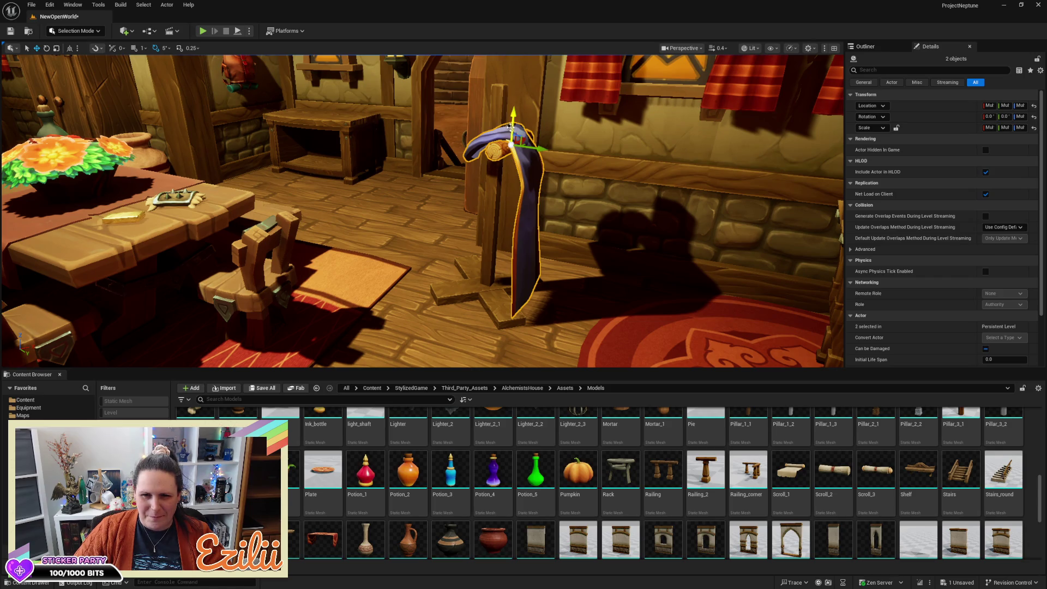
{"action": "mouse_move", "coordinate": [510, 125]}
{"action": "left_mouse_down"}
{"action": "mouse_move", "coordinate": [512, 91]}
{"action": "mouse_move", "coordinate": [614, 122]}
{"action": "mouse_move", "coordinate": [563, 136]}
{"action": "mouse_move", "coordinate": [545, 114]}
{"action": "mouse_move", "coordinate": [480, 169]}
{"action": "mouse_move", "coordinate": [545, 177]}
{"action": "mouse_move", "coordinate": [485, 180]}
{"action": "mouse_move", "coordinate": [469, 164]}
{"action": "mouse_move", "coordinate": [467, 112]}
{"action": "left_mouse_up"}
{"action": "key", "text": "Escape"}
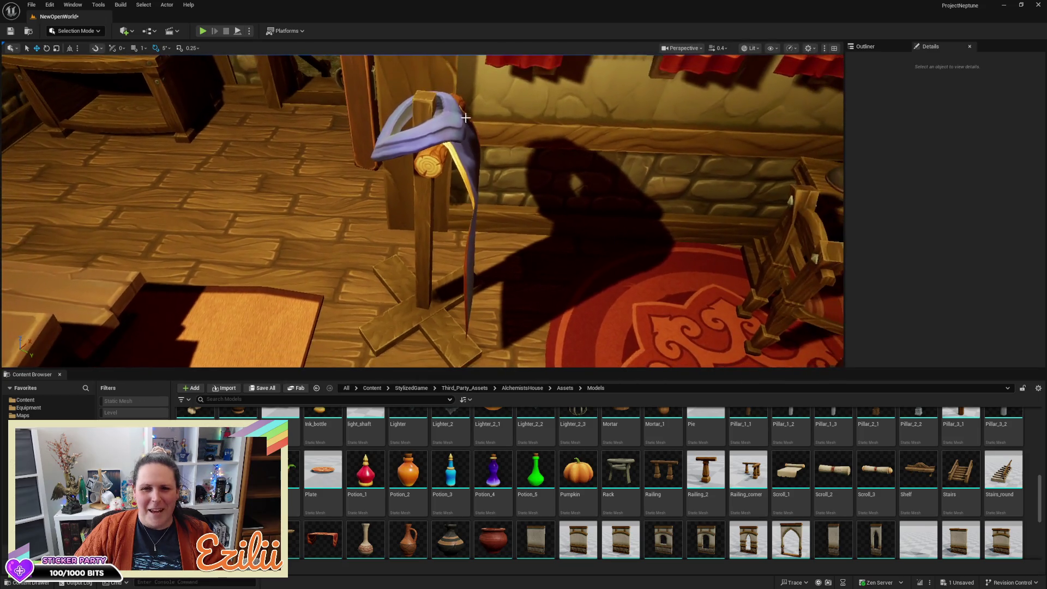
Duplicate the stand's post as Log_8, widen it, and raise it above the cape
{"action": "left_click", "coordinate": [425, 229]}
{"action": "mouse_move", "coordinate": [425, 229]}
{"action": "left_mouse_down"}
{"action": "mouse_move", "coordinate": [425, 272]}
{"action": "mouse_move", "coordinate": [425, 212]}
{"action": "mouse_move", "coordinate": [506, 162]}
{"action": "left_mouse_up"}
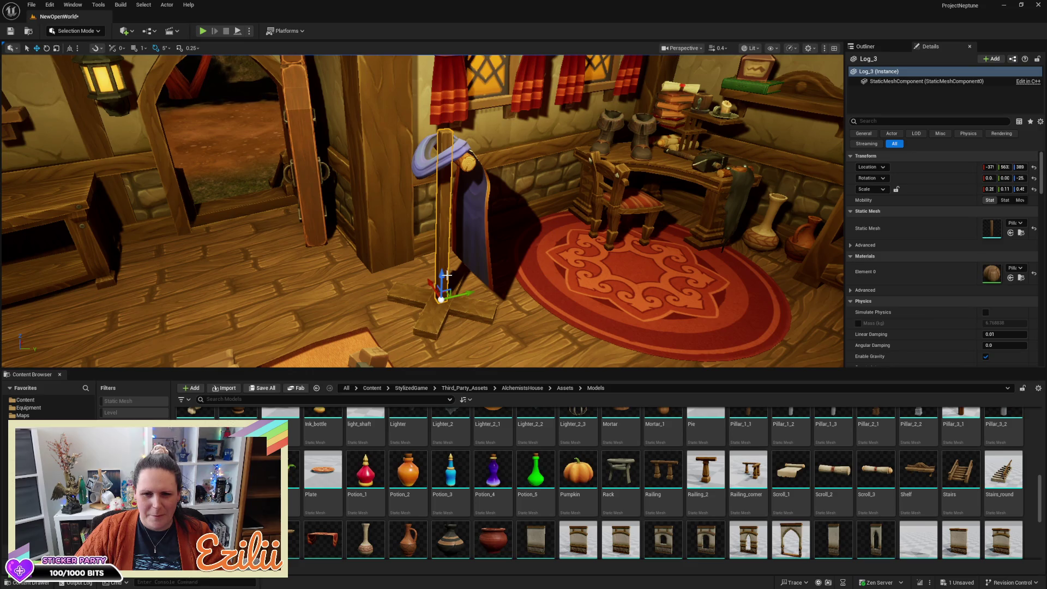
{"action": "left_click_drag", "start_coordinate": [445, 275], "coordinate": [445, 207]}
{"action": "key", "text": "e"}
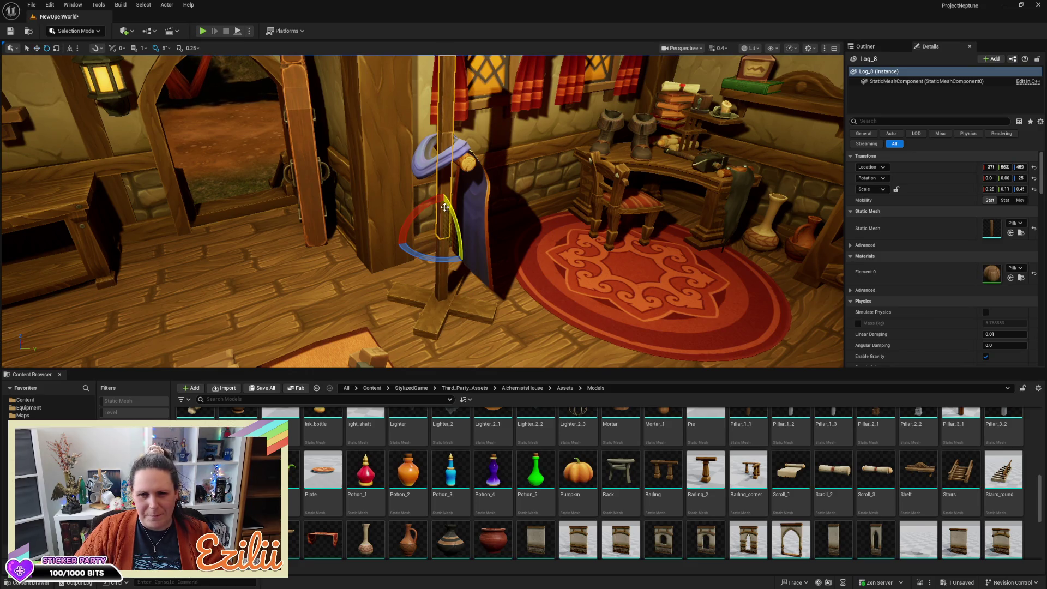
{"action": "key", "text": "r"}
{"action": "mouse_move", "coordinate": [443, 236]}
{"action": "left_mouse_down"}
{"action": "mouse_move", "coordinate": [466, 227]}
{"action": "mouse_move", "coordinate": [443, 217]}
{"action": "mouse_move", "coordinate": [443, 254]}
{"action": "left_mouse_up"}
{"action": "key", "text": "w"}
{"action": "mouse_move", "coordinate": [443, 207]}
{"action": "left_mouse_down"}
{"action": "mouse_move", "coordinate": [424, 116]}
{"action": "mouse_move", "coordinate": [485, 126]}
{"action": "left_mouse_up"}
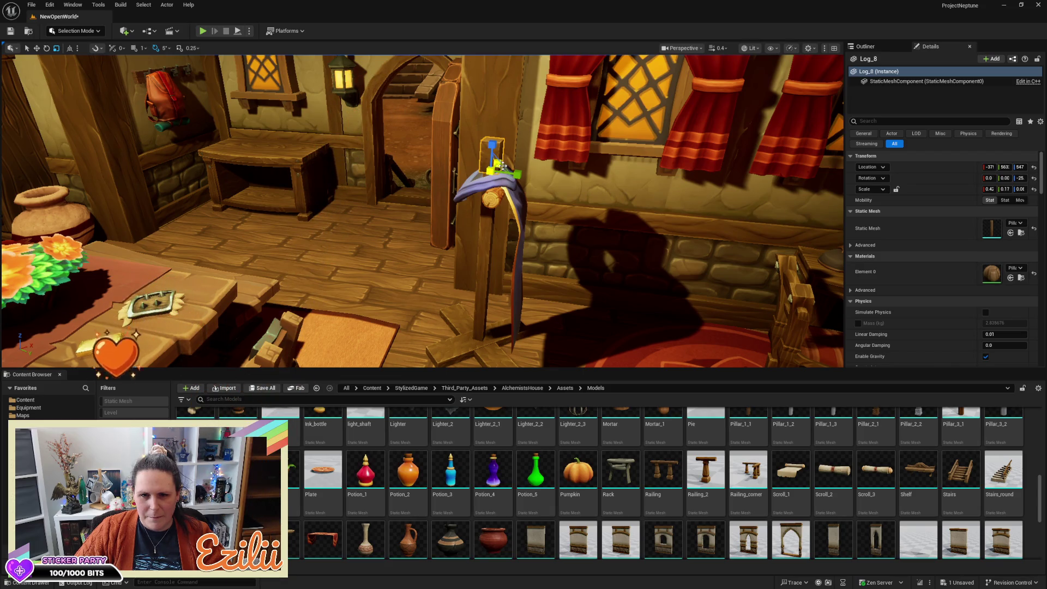
Nudge Log_8 sideways and lower it to about Z 543, resting just above the cape
{"action": "scroll", "coordinate": [500, 168], "scroll_direction": "up", "scroll_amount": 2}
{"action": "mouse_move", "coordinate": [464, 196]}
{"action": "left_mouse_down"}
{"action": "mouse_move", "coordinate": [524, 180]}
{"action": "mouse_move", "coordinate": [578, 190]}
{"action": "mouse_move", "coordinate": [441, 104]}
{"action": "mouse_move", "coordinate": [540, 122]}
{"action": "mouse_move", "coordinate": [559, 142]}
{"action": "mouse_move", "coordinate": [527, 148]}
{"action": "left_mouse_up"}
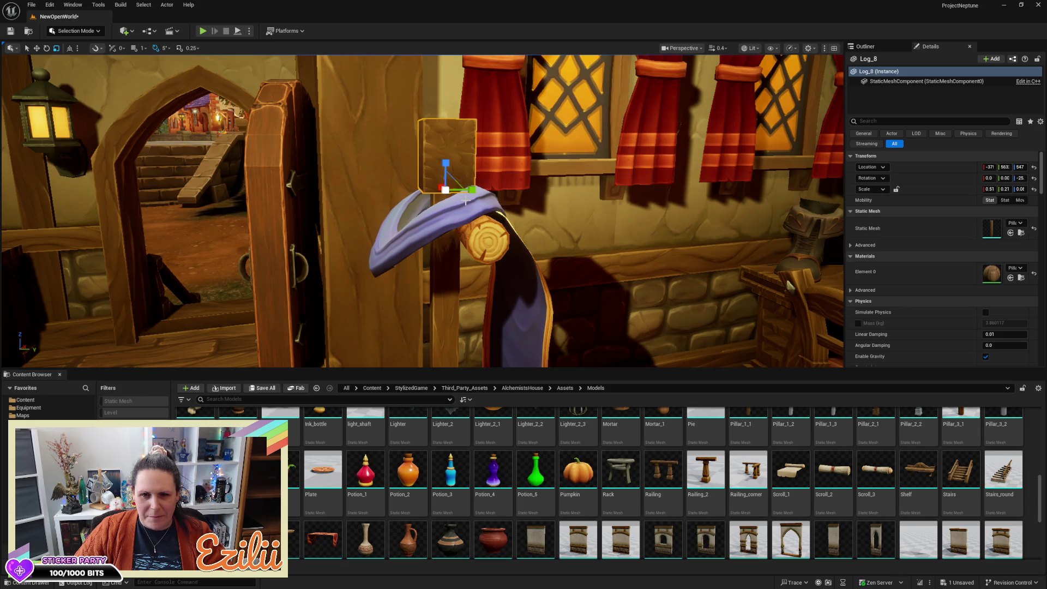
{"action": "left_click_drag", "start_coordinate": [463, 188], "coordinate": [379, 194]}
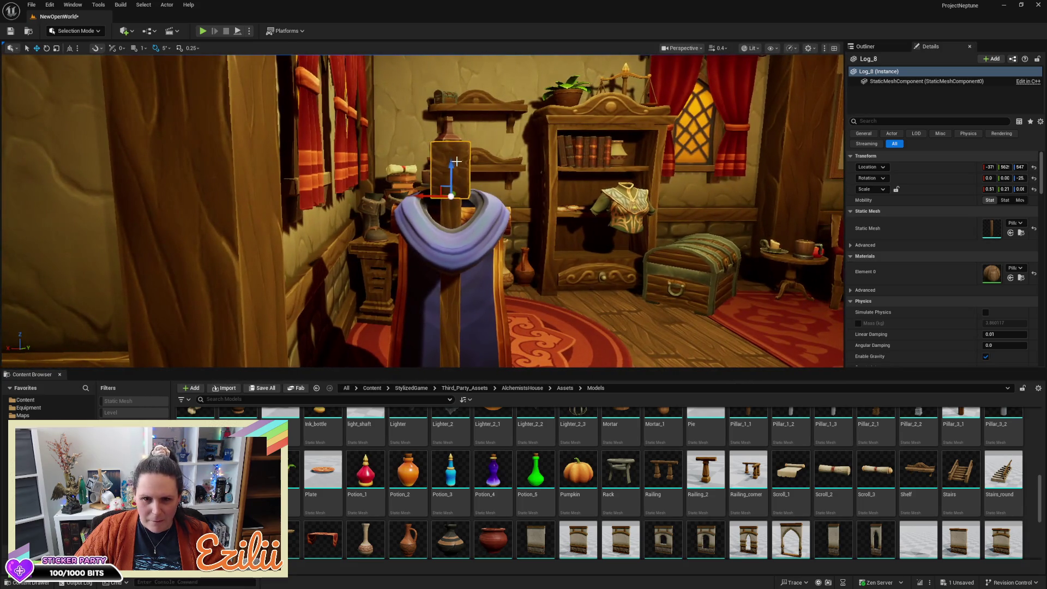
{"action": "mouse_move", "coordinate": [452, 164]}
{"action": "left_mouse_down"}
{"action": "mouse_move", "coordinate": [425, 169]}
{"action": "mouse_move", "coordinate": [408, 311]}
{"action": "left_mouse_up"}
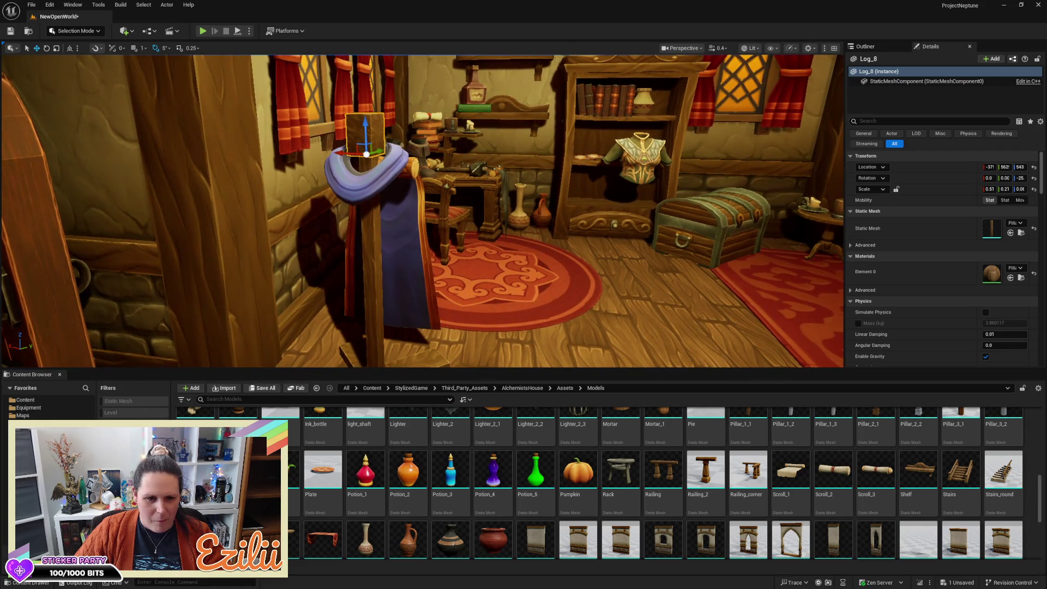
{"action": "left_click", "coordinate": [29, 407]}
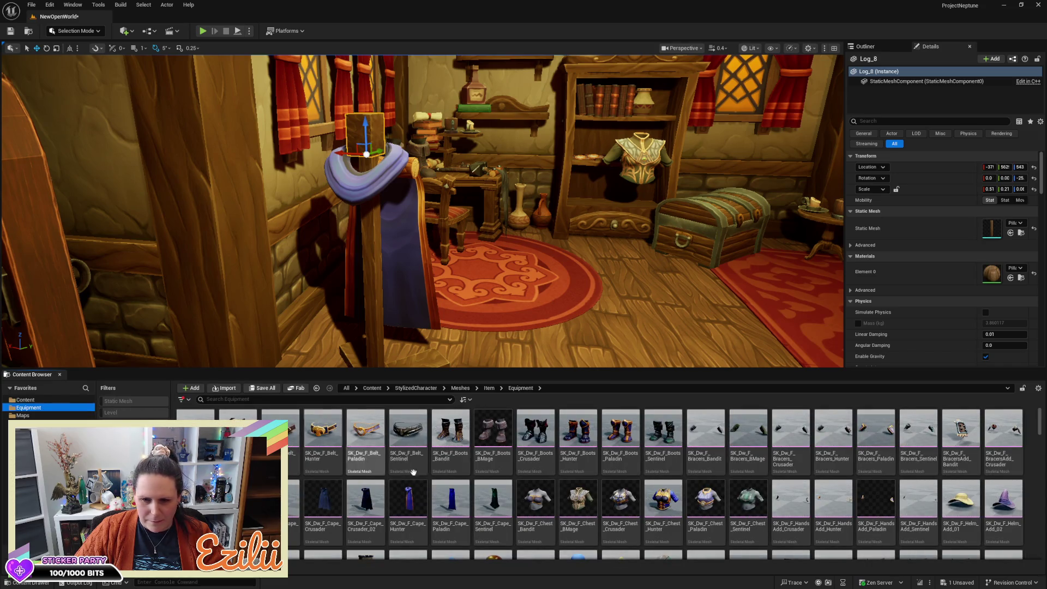
Place the SK_Dw_F_Helm_Sentinel helmet on the stand and turn it to about -19° yaw
{"action": "scroll", "coordinate": [665, 479], "scroll_direction": "down", "scroll_amount": 1}
{"action": "scroll", "coordinate": [665, 480], "scroll_direction": "down", "scroll_amount": 3}
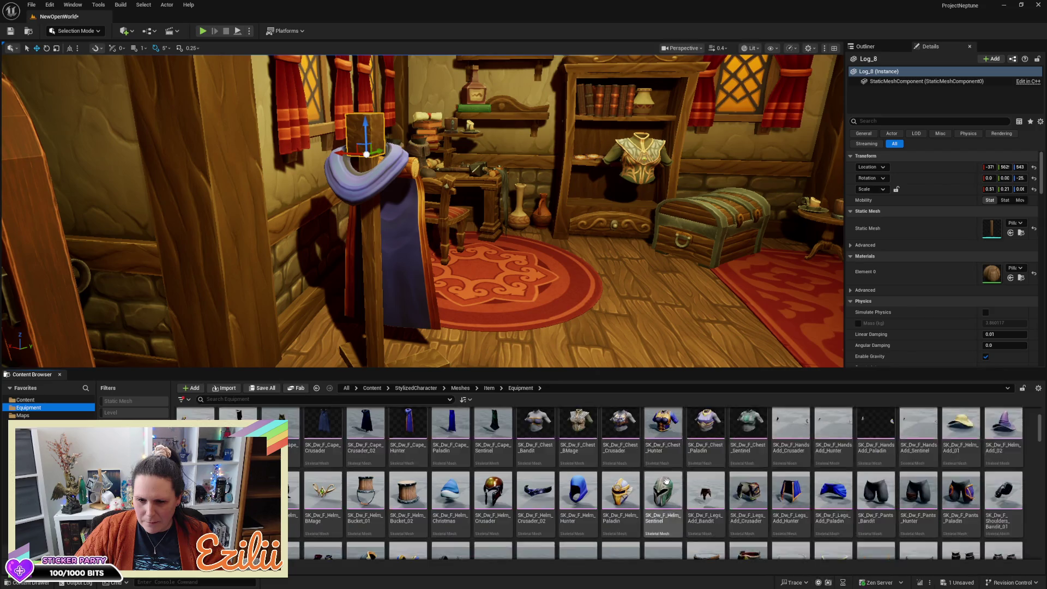
{"action": "scroll", "coordinate": [666, 481], "scroll_direction": "up", "scroll_amount": 1}
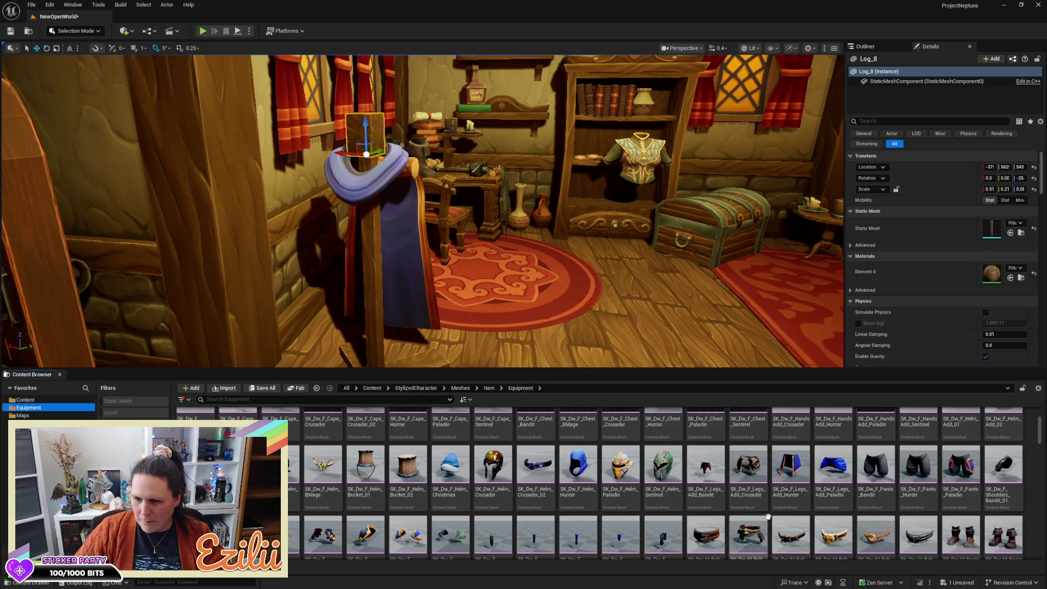
{"action": "mouse_move", "coordinate": [663, 468]}
{"action": "left_mouse_down"}
{"action": "mouse_move", "coordinate": [560, 365]}
{"action": "mouse_move", "coordinate": [547, 336]}
{"action": "left_mouse_up"}
{"action": "scroll", "coordinate": [549, 322], "scroll_direction": "down", "scroll_amount": 5}
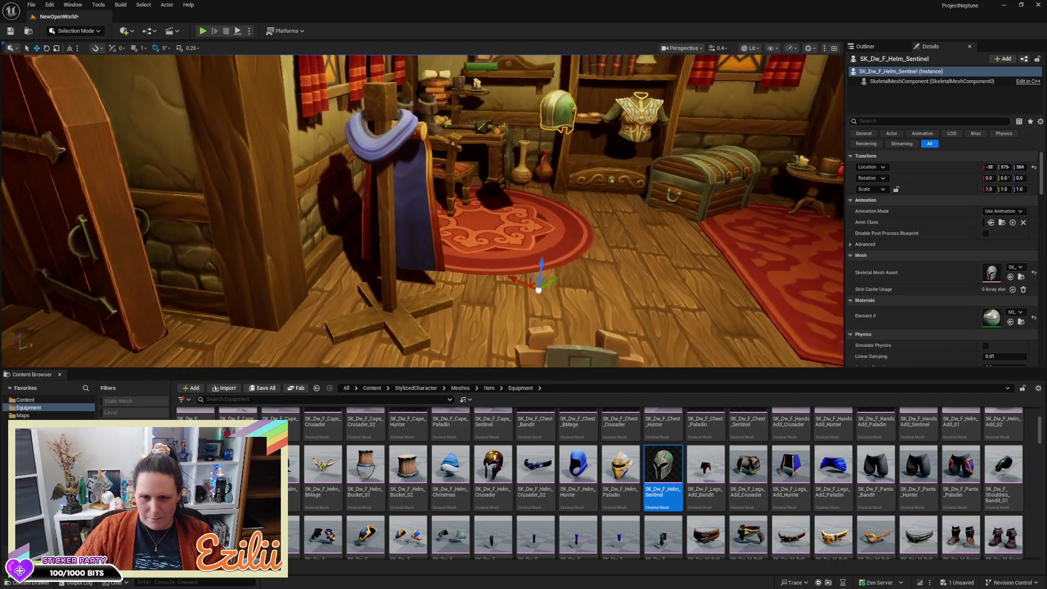
{"action": "key", "text": "e"}
{"action": "mouse_move", "coordinate": [519, 300]}
{"action": "left_mouse_down"}
{"action": "mouse_move", "coordinate": [562, 285]}
{"action": "mouse_move", "coordinate": [517, 278]}
{"action": "mouse_move", "coordinate": [569, 277]}
{"action": "mouse_move", "coordinate": [514, 265]}
{"action": "mouse_move", "coordinate": [482, 285]}
{"action": "mouse_move", "coordinate": [470, 320]}
{"action": "left_mouse_up"}
{"action": "key", "text": "w"}
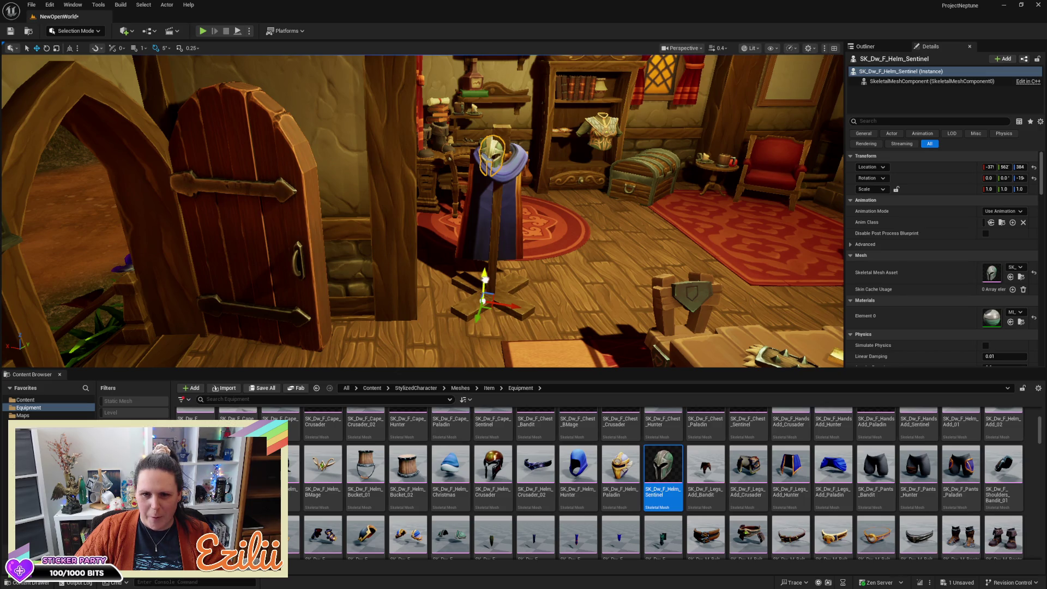
Lift the Sentinel helmet onto the stand, turn it slightly further, and centre it sideways
{"action": "left_click_drag", "start_coordinate": [485, 279], "coordinate": [486, 266]}
{"action": "key", "text": "e"}
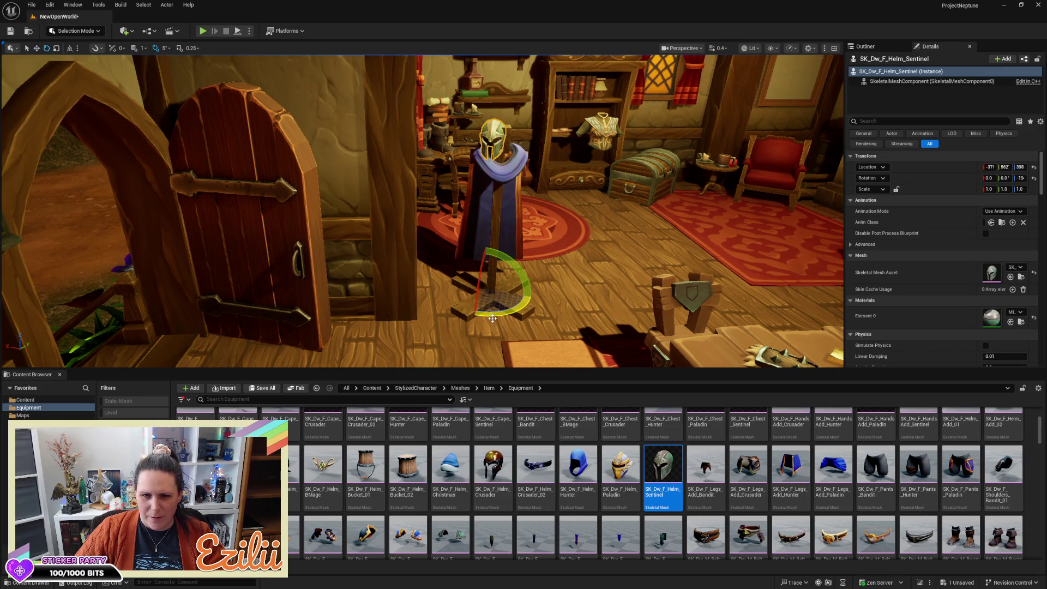
{"action": "left_click_drag", "start_coordinate": [495, 317], "coordinate": [502, 309]}
{"action": "key", "text": "w"}
{"action": "left_click_drag", "start_coordinate": [512, 293], "coordinate": [523, 292]}
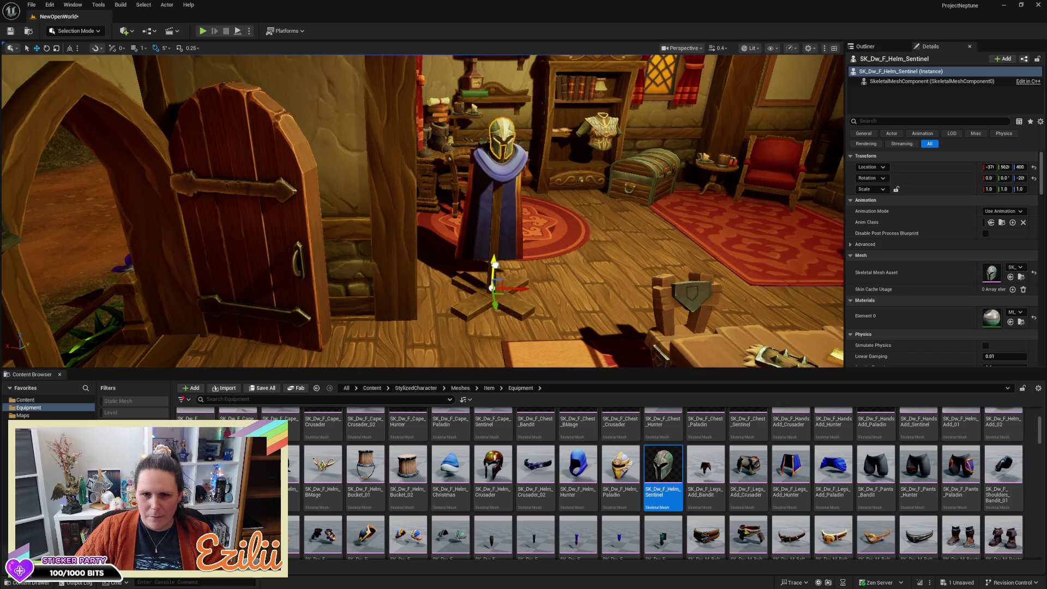
{"action": "mouse_move", "coordinate": [494, 261]}
{"action": "left_mouse_down"}
{"action": "mouse_move", "coordinate": [477, 245]}
{"action": "mouse_move", "coordinate": [529, 331]}
{"action": "left_mouse_up"}
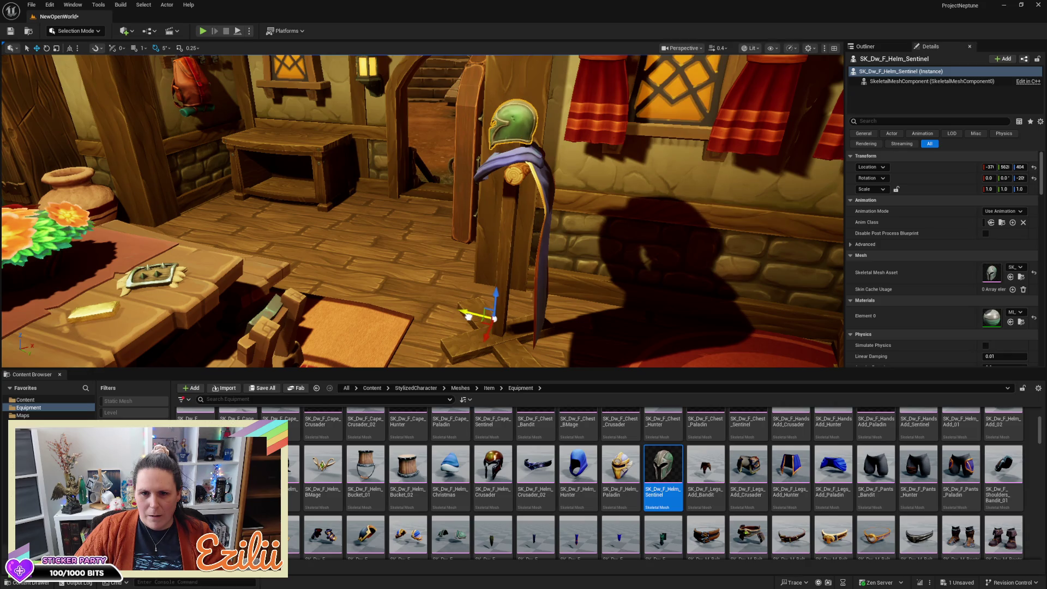
{"action": "left_click_drag", "start_coordinate": [468, 317], "coordinate": [447, 338]}
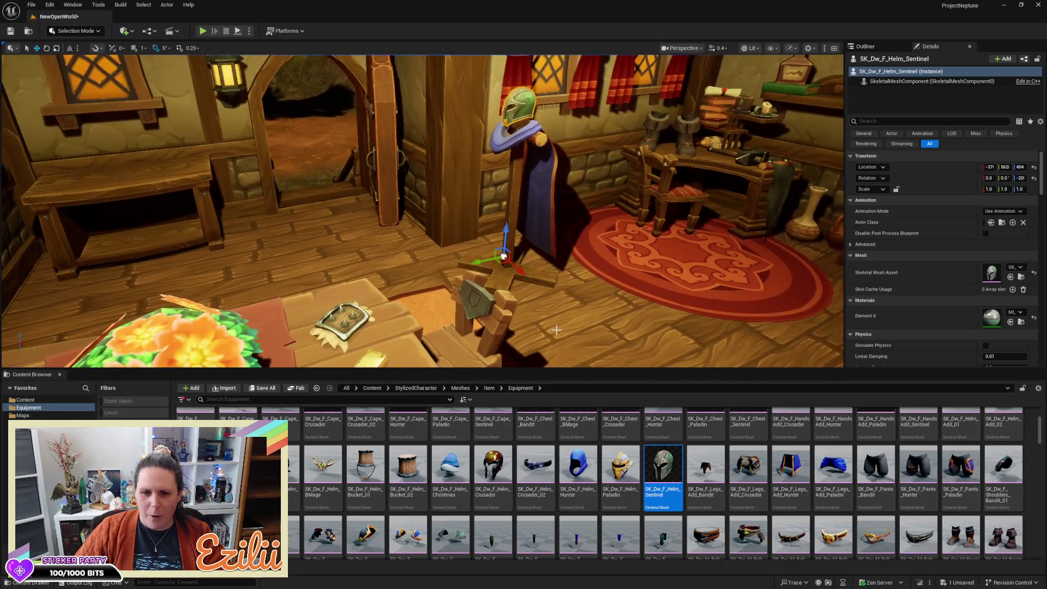
Collapse the Content Browser and turn the view toward the dressed stand
{"action": "left_click_drag", "start_coordinate": [551, 373], "coordinate": [521, 579]}
{"action": "left_click_drag", "start_coordinate": [490, 327], "coordinate": [589, 327]}
{"action": "mouse_move", "coordinate": [553, 469]}
{"action": "left_mouse_down"}
{"action": "mouse_move", "coordinate": [534, 469]}
{"action": "mouse_move", "coordinate": [552, 469]}
{"action": "left_mouse_up"}
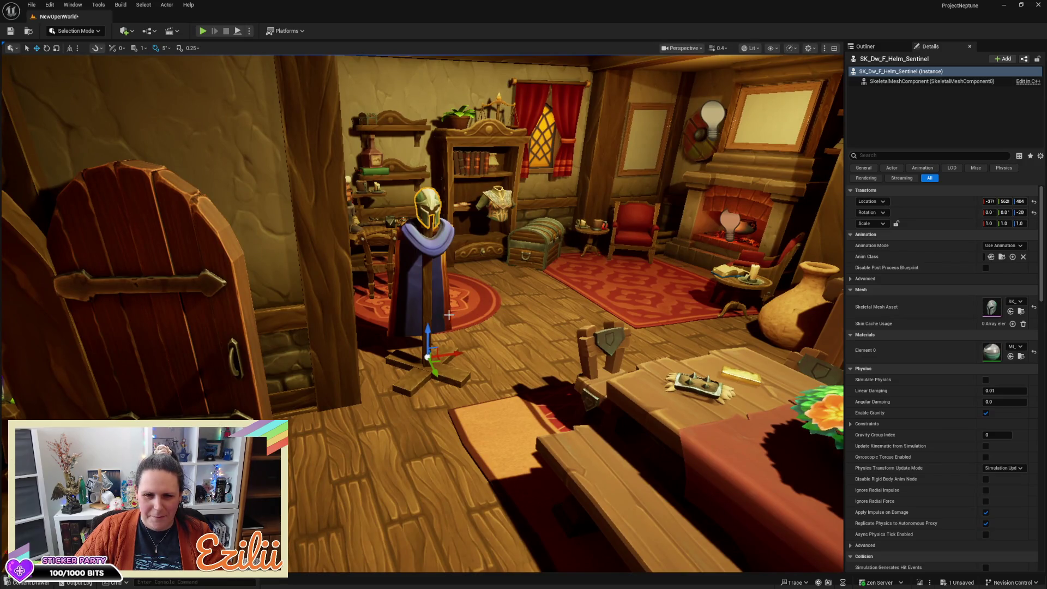
Select the neck log Log_9, undo a trial tilt, then rotate it and flatten it to a thin sliver
{"action": "scroll", "coordinate": [473, 328], "scroll_direction": "up", "scroll_amount": 10}
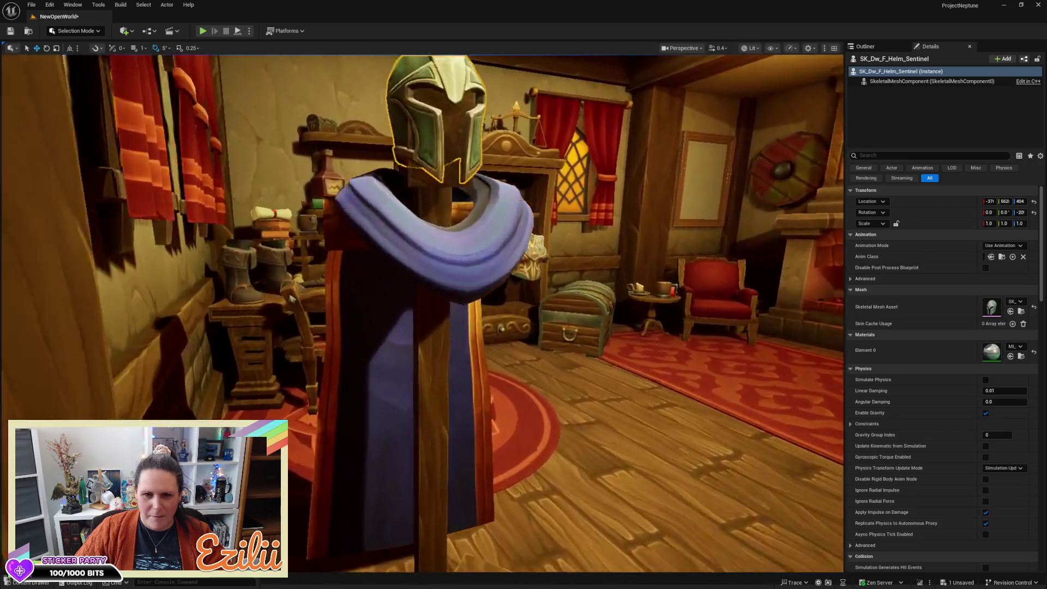
{"action": "mouse_move", "coordinate": [434, 261]}
{"action": "left_mouse_down"}
{"action": "mouse_move", "coordinate": [469, 218]}
{"action": "mouse_move", "coordinate": [434, 262]}
{"action": "left_mouse_up"}
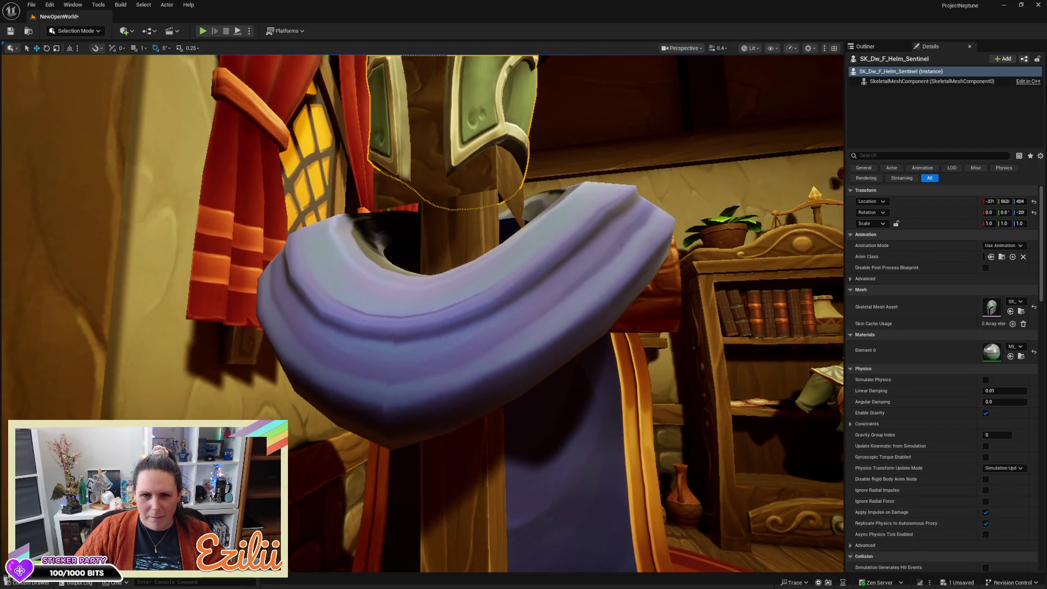
{"action": "left_click", "coordinate": [453, 200]}
{"action": "scroll", "coordinate": [491, 218], "scroll_direction": "down", "scroll_amount": 10}
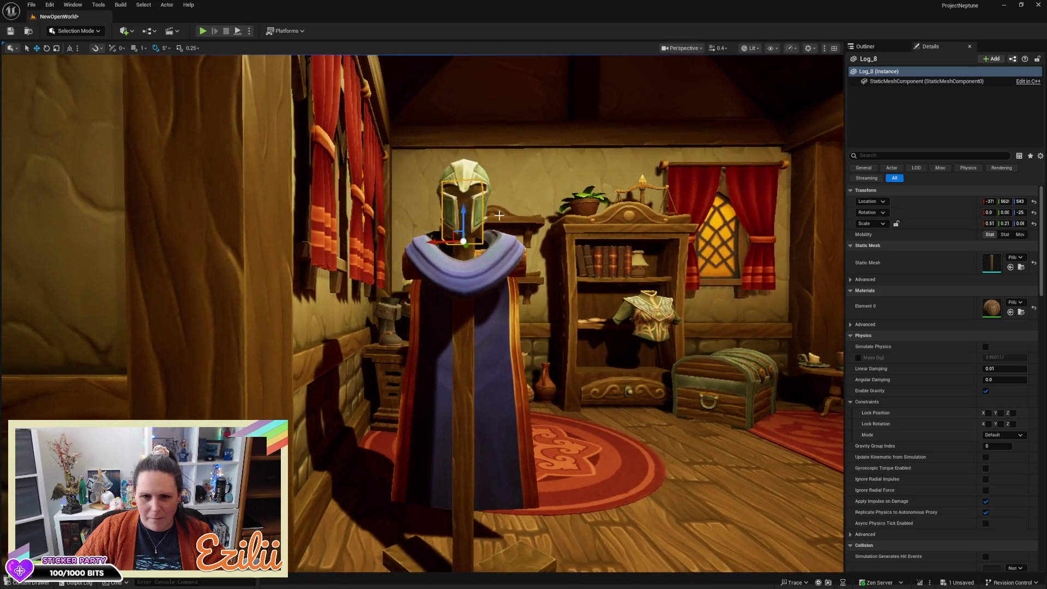
{"action": "key", "text": "r"}
{"action": "key", "text": "e"}
{"action": "mouse_move", "coordinate": [463, 195]}
{"action": "left_mouse_down"}
{"action": "mouse_move", "coordinate": [442, 197]}
{"action": "mouse_move", "coordinate": [507, 214]}
{"action": "left_mouse_up"}
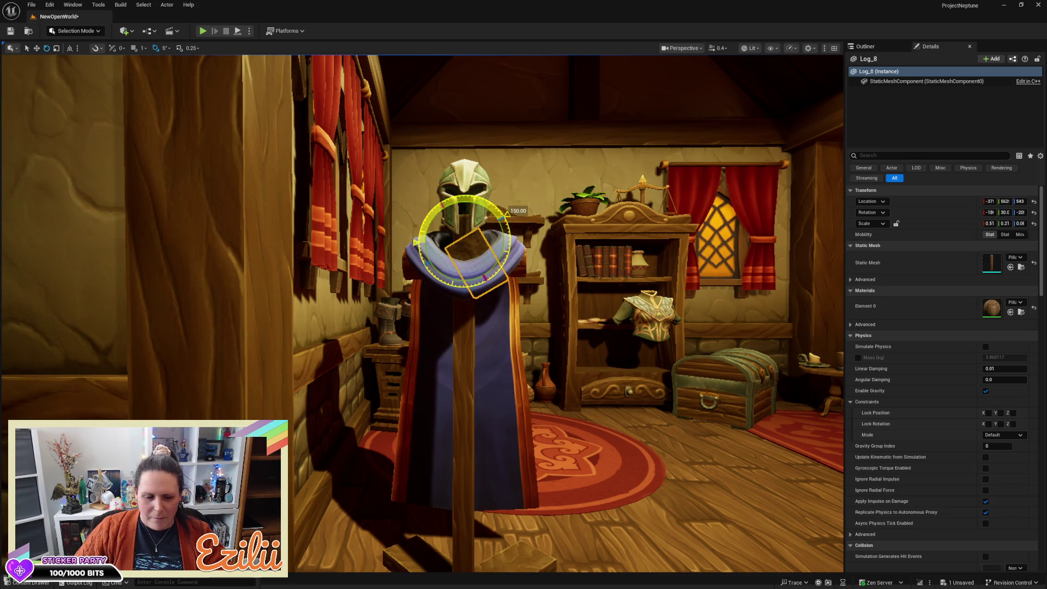
{"action": "key", "text": "ctrl+z"}
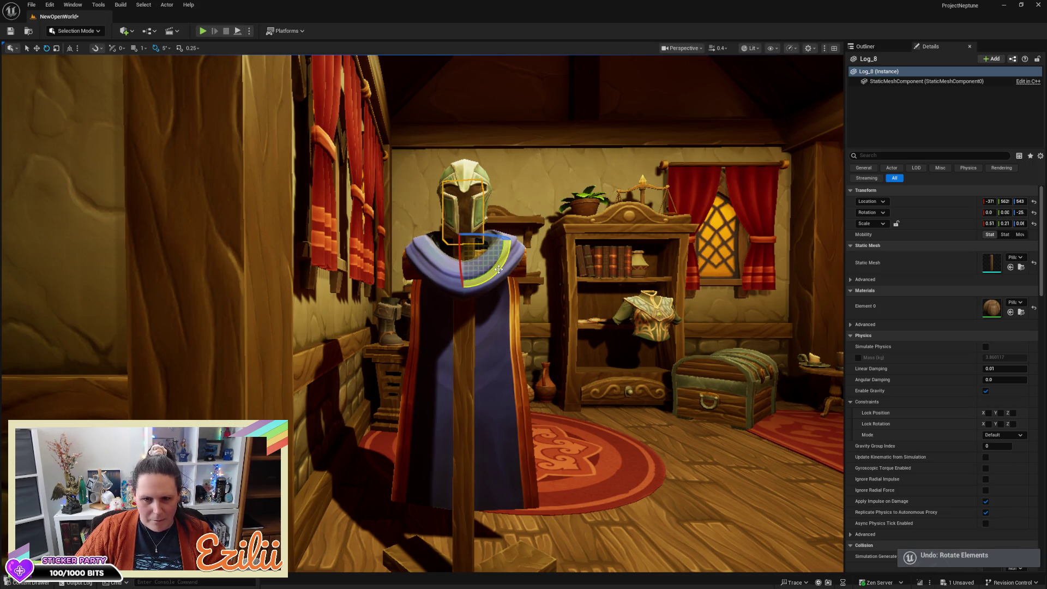
{"action": "mouse_move", "coordinate": [498, 269]}
{"action": "left_mouse_down"}
{"action": "mouse_move", "coordinate": [506, 210]}
{"action": "mouse_move", "coordinate": [513, 242]}
{"action": "left_mouse_up"}
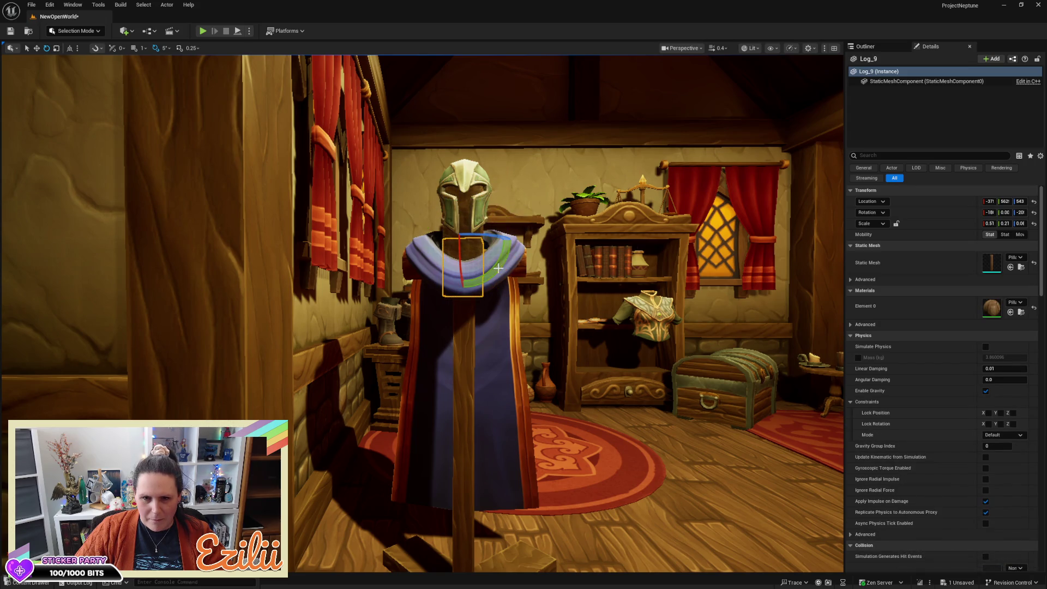
{"action": "key", "text": "w"}
{"action": "key", "text": "r"}
{"action": "mouse_move", "coordinate": [463, 268]}
{"action": "left_mouse_down"}
{"action": "mouse_move", "coordinate": [463, 218]}
{"action": "mouse_move", "coordinate": [463, 243]}
{"action": "left_mouse_up"}
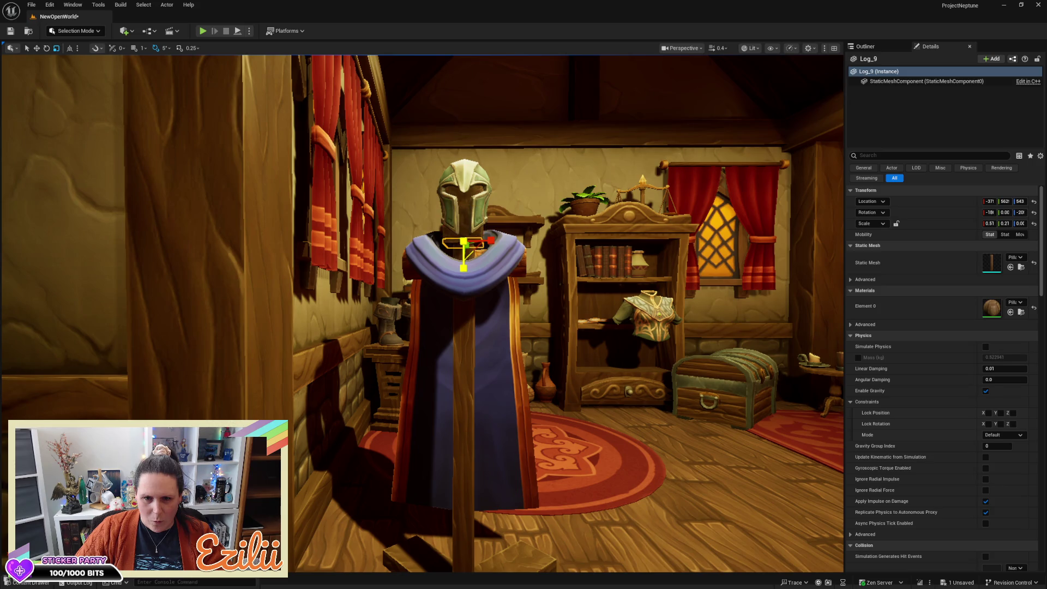
{"action": "key", "text": "w"}
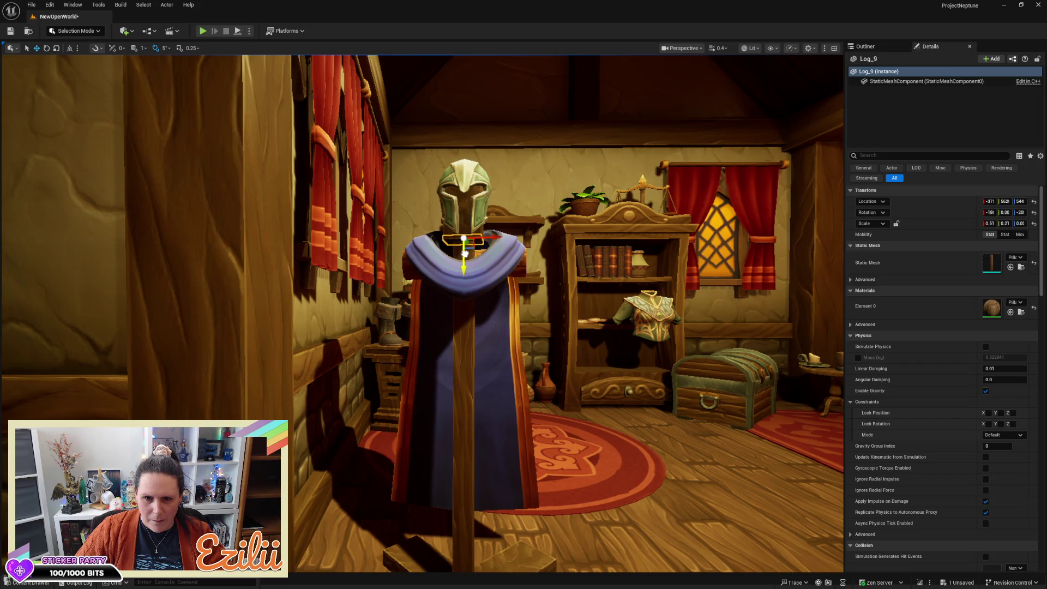
Lower the Log_9 crossbar slightly, from Z 544 to 542, under the helmet and deselect it
{"action": "scroll", "coordinate": [583, 270], "scroll_direction": "down", "scroll_amount": 6}
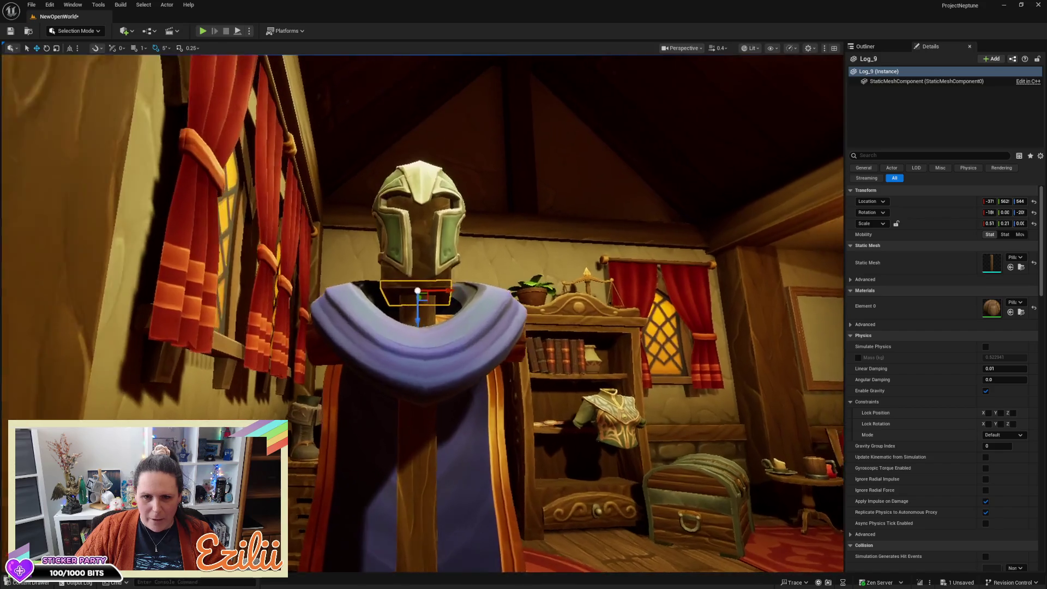
{"action": "scroll", "coordinate": [411, 304], "scroll_direction": "down", "scroll_amount": 2}
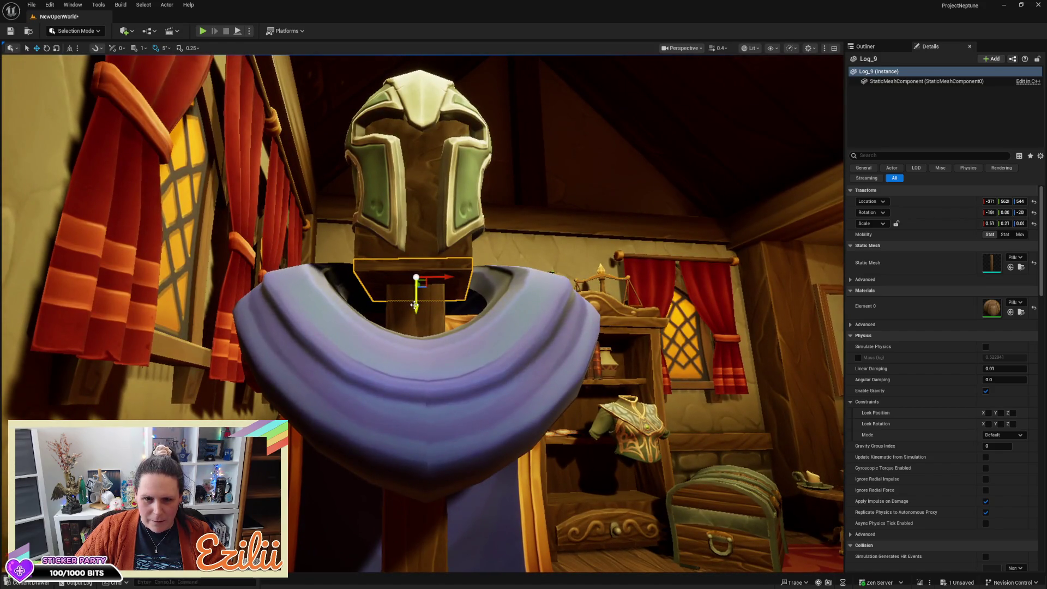
{"action": "left_click_drag", "start_coordinate": [413, 308], "coordinate": [409, 314]}
{"action": "key", "text": "Escape"}
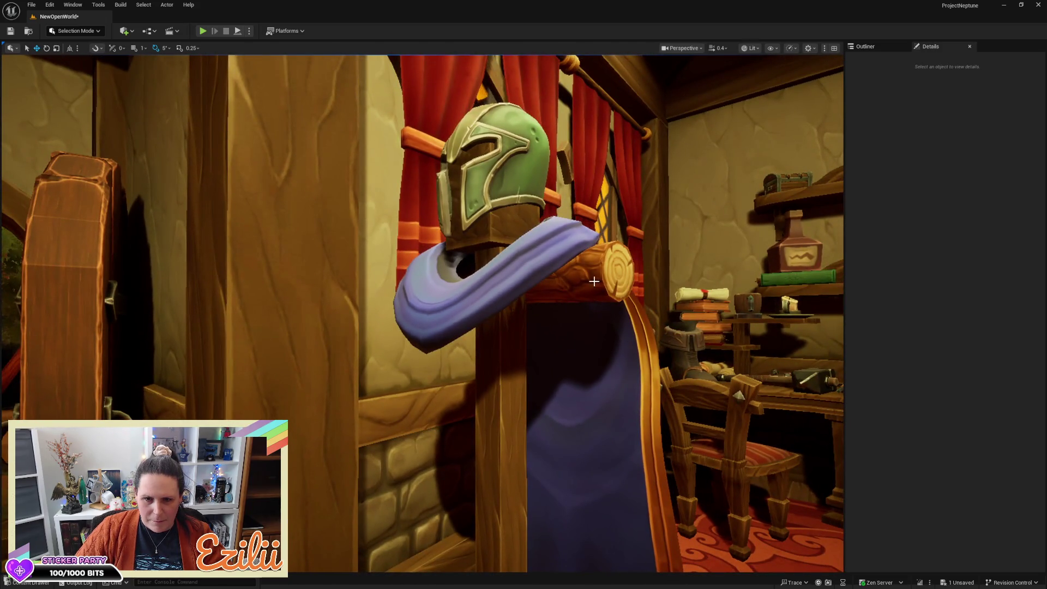
Move in on the helmet and select Log_8, the post inside it
{"action": "left_click", "coordinate": [488, 253]}
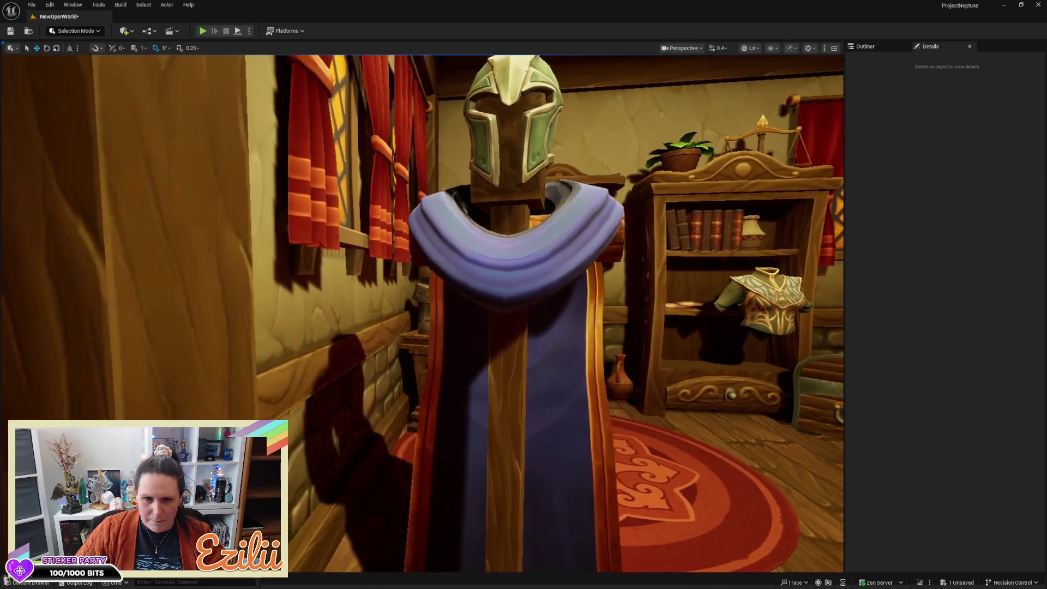
{"action": "left_click", "coordinate": [537, 198]}
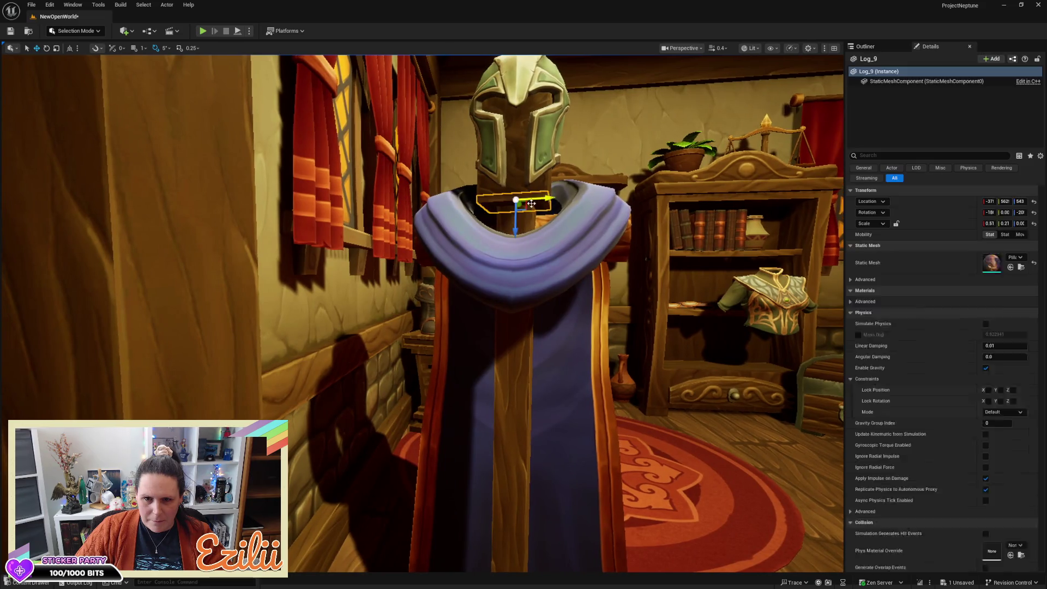
{"action": "left_click", "coordinate": [516, 226]}
{"action": "left_click", "coordinate": [519, 232]}
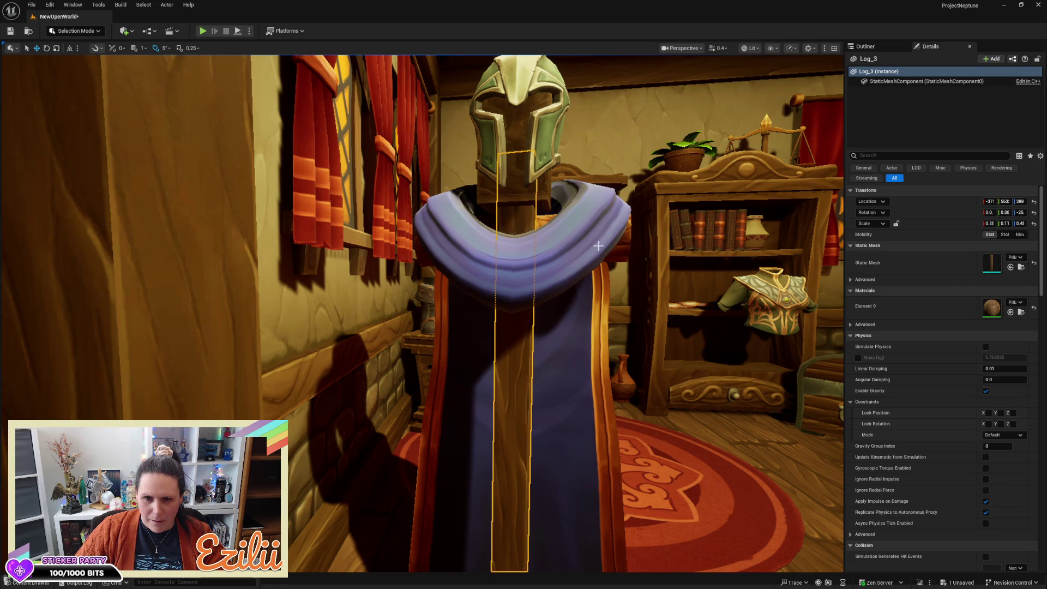
{"action": "key", "text": "Escape"}
{"action": "mouse_move", "coordinate": [515, 232]}
{"action": "left_mouse_down"}
{"action": "mouse_move", "coordinate": [507, 213]}
{"action": "mouse_move", "coordinate": [561, 225]}
{"action": "left_mouse_up"}
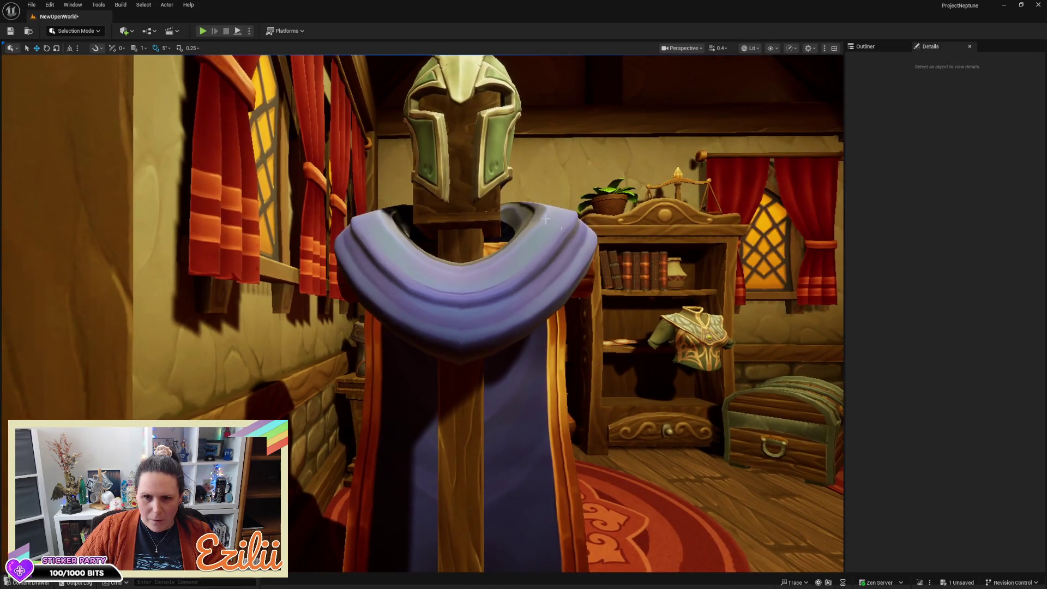
{"action": "left_click", "coordinate": [479, 217]}
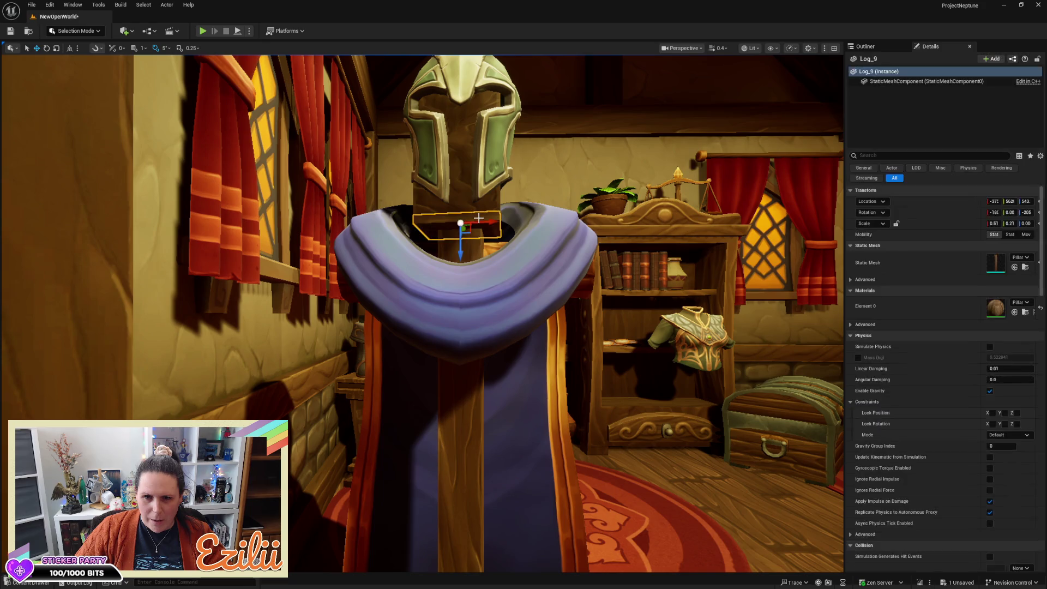
{"action": "left_click", "coordinate": [462, 152], "text": "ctrl"}
{"action": "key", "text": "e"}
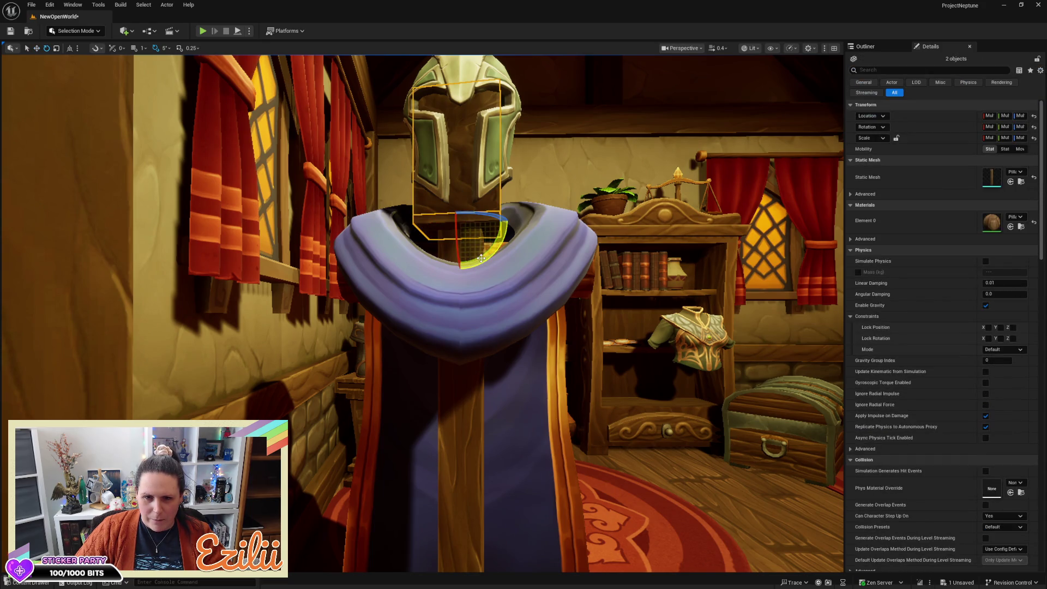
{"action": "key", "text": "Escape"}
{"action": "left_click", "coordinate": [473, 221]}
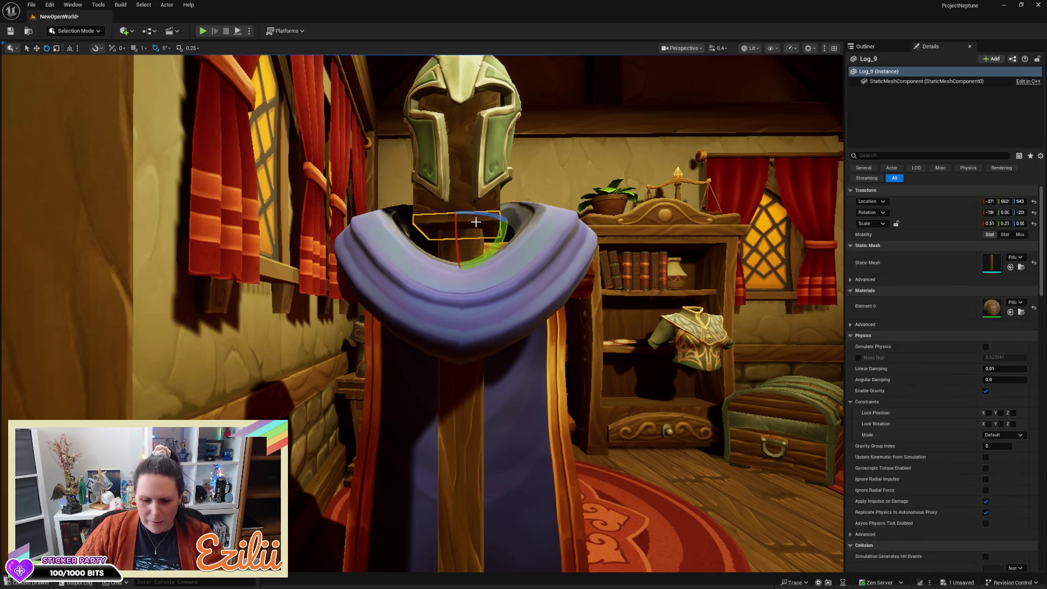
{"action": "key", "text": "Escape"}
{"action": "left_click", "coordinate": [459, 201]}
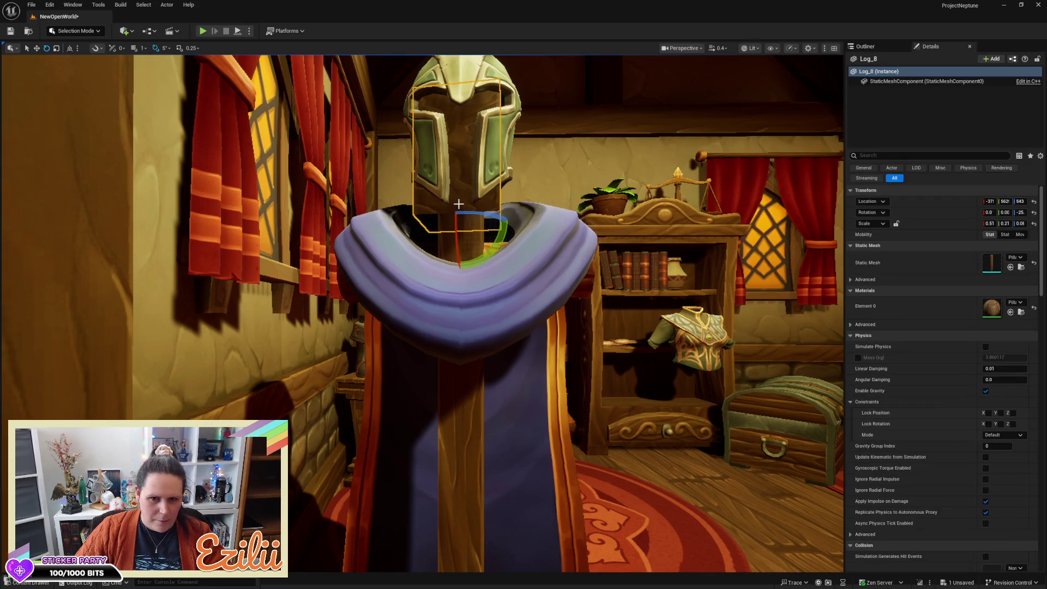
Undo a trial tilt on Log_8 so it stands upright, and scale it down slightly
{"action": "mouse_move", "coordinate": [476, 248]}
{"action": "left_mouse_down"}
{"action": "mouse_move", "coordinate": [484, 292]}
{"action": "mouse_move", "coordinate": [468, 207]}
{"action": "mouse_move", "coordinate": [486, 147]}
{"action": "mouse_move", "coordinate": [509, 116]}
{"action": "mouse_move", "coordinate": [525, 125]}
{"action": "mouse_move", "coordinate": [522, 143]}
{"action": "left_mouse_up"}
{"action": "key", "text": "w"}
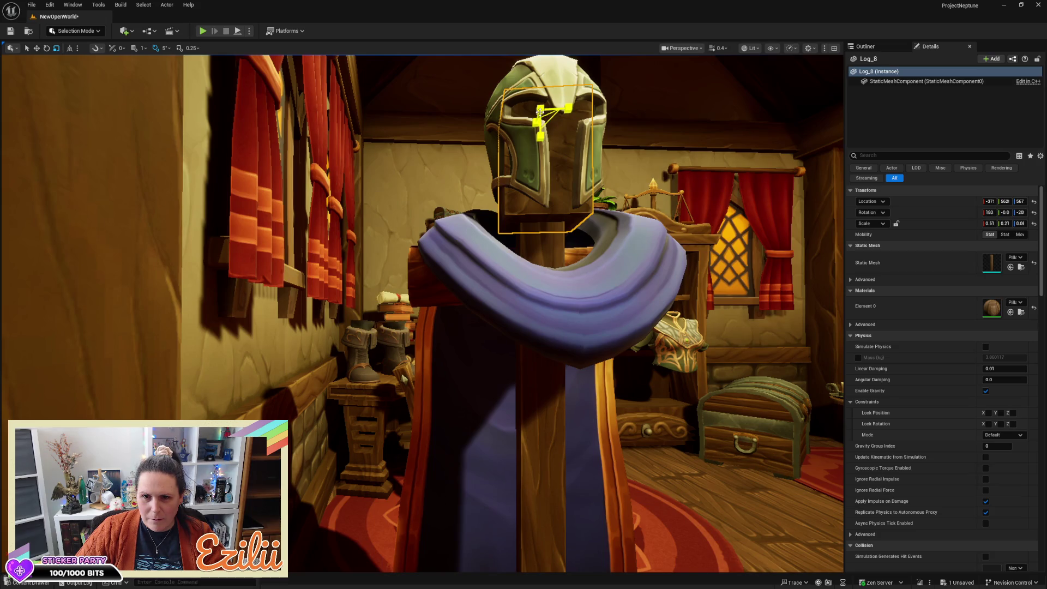
{"action": "mouse_move", "coordinate": [540, 112]}
{"action": "left_mouse_down"}
{"action": "mouse_move", "coordinate": [540, 125]}
{"action": "mouse_move", "coordinate": [539, 82]}
{"action": "mouse_move", "coordinate": [589, 180]}
{"action": "mouse_move", "coordinate": [529, 139]}
{"action": "mouse_move", "coordinate": [529, 97]}
{"action": "mouse_move", "coordinate": [551, 98]}
{"action": "mouse_move", "coordinate": [523, 99]}
{"action": "left_mouse_up"}
{"action": "key", "text": "Escape"}
Clear the selection and pull the view back to see the whole dressed stand
{"action": "mouse_move", "coordinate": [415, 223]}
{"action": "left_mouse_down"}
{"action": "mouse_move", "coordinate": [452, 224]}
{"action": "mouse_move", "coordinate": [415, 223]}
{"action": "left_mouse_up"}
{"action": "left_click", "coordinate": [410, 254]}
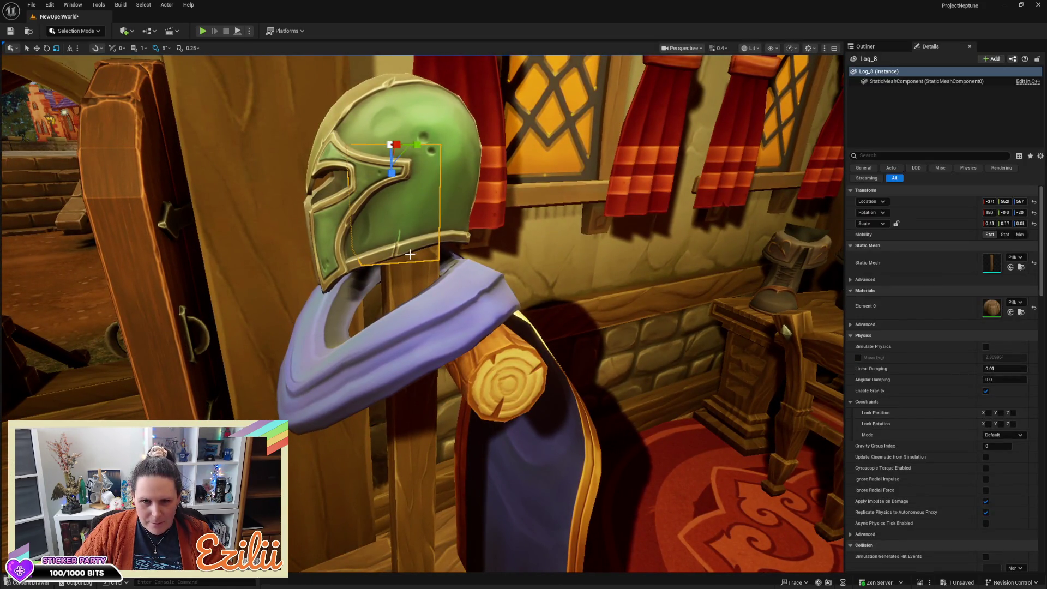
{"action": "key", "text": "w"}
{"action": "left_click", "coordinate": [410, 234], "text": "ctrl"}
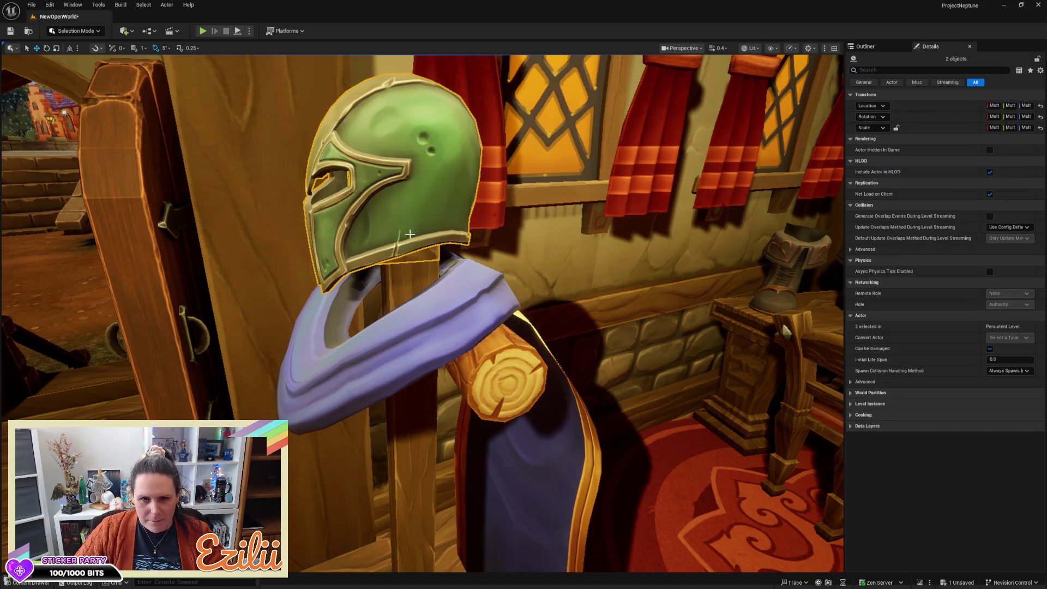
{"action": "scroll", "coordinate": [405, 262], "scroll_direction": "down", "scroll_amount": 10}
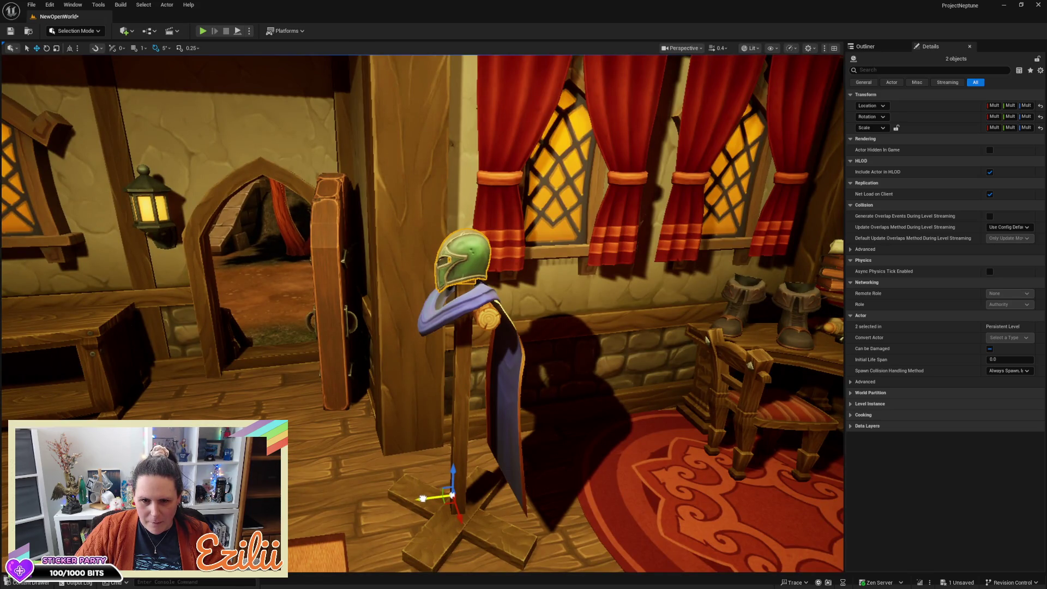
{"action": "left_click", "coordinate": [596, 423]}
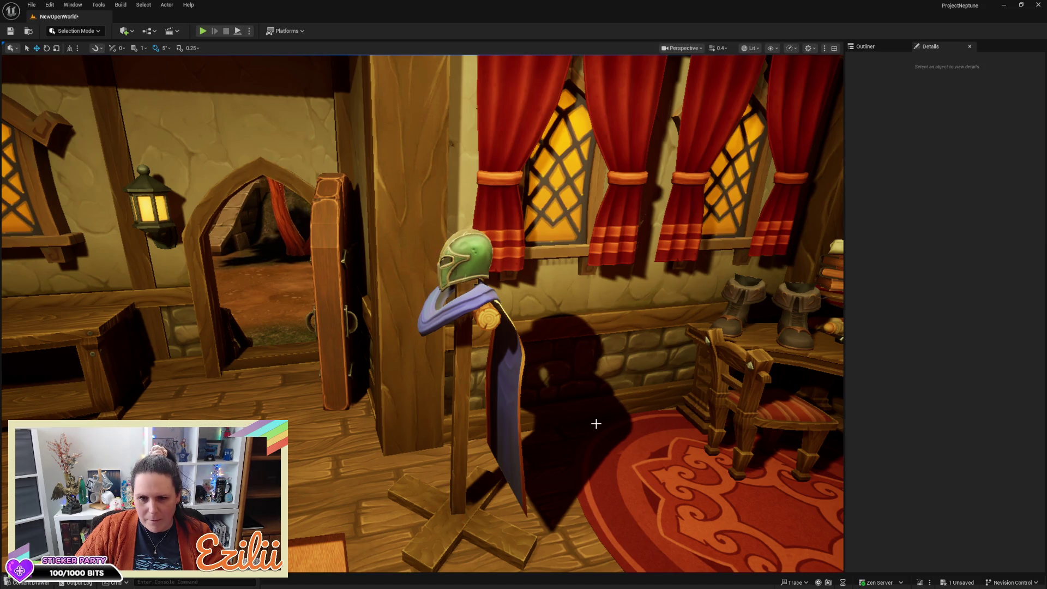
{"action": "key", "text": "s"}
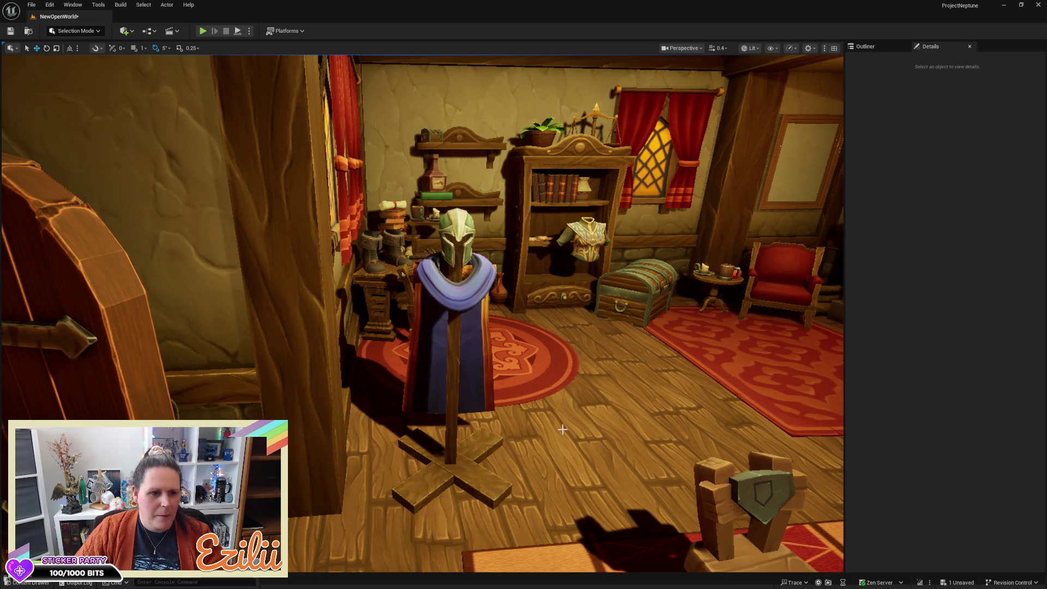
{"action": "mouse_move", "coordinate": [567, 431]}
{"action": "left_mouse_down"}
{"action": "mouse_move", "coordinate": [411, 429]}
{"action": "mouse_move", "coordinate": [504, 429]}
{"action": "left_mouse_up"}
Select the helmet, cape, posts and all four base planks of the stand together
{"action": "left_click", "coordinate": [390, 434]}
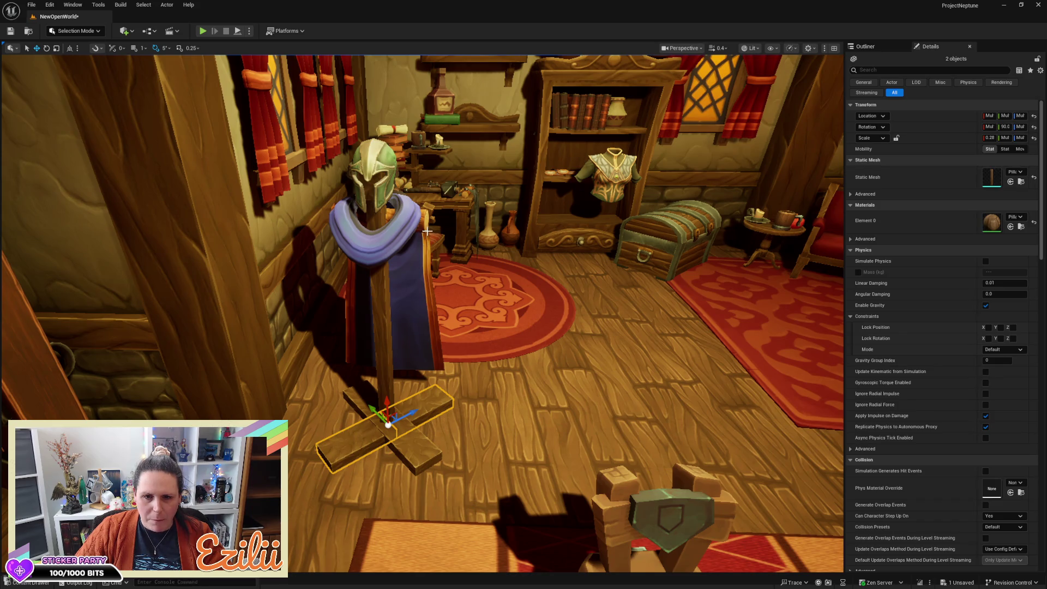
{"action": "left_click", "coordinate": [416, 244], "text": "ctrl"}
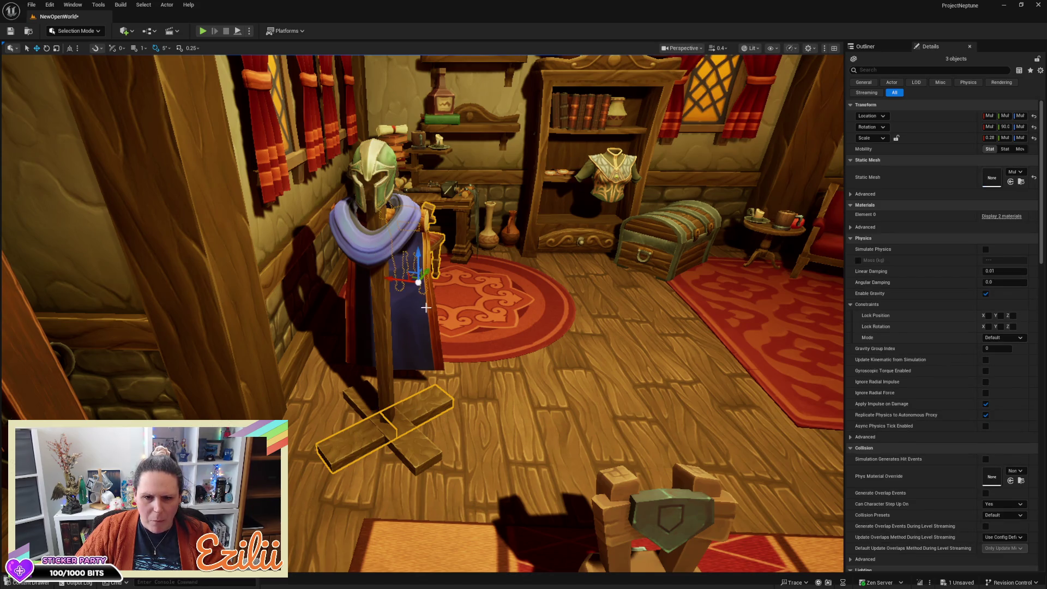
{"action": "left_click", "coordinate": [427, 340]}
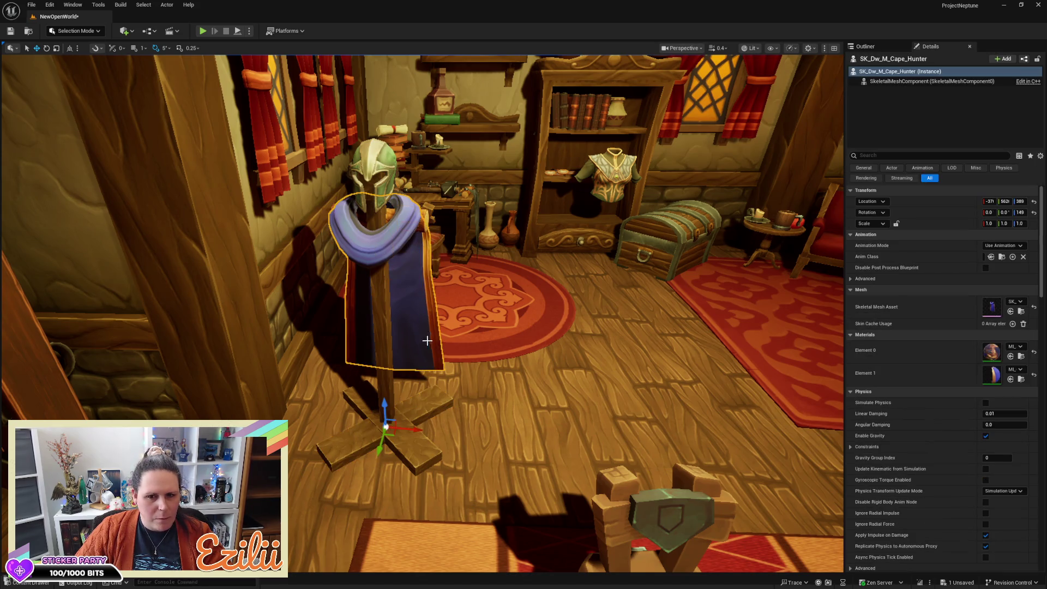
{"action": "left_click", "coordinate": [380, 161], "text": "ctrl"}
{"action": "key", "text": "f"}
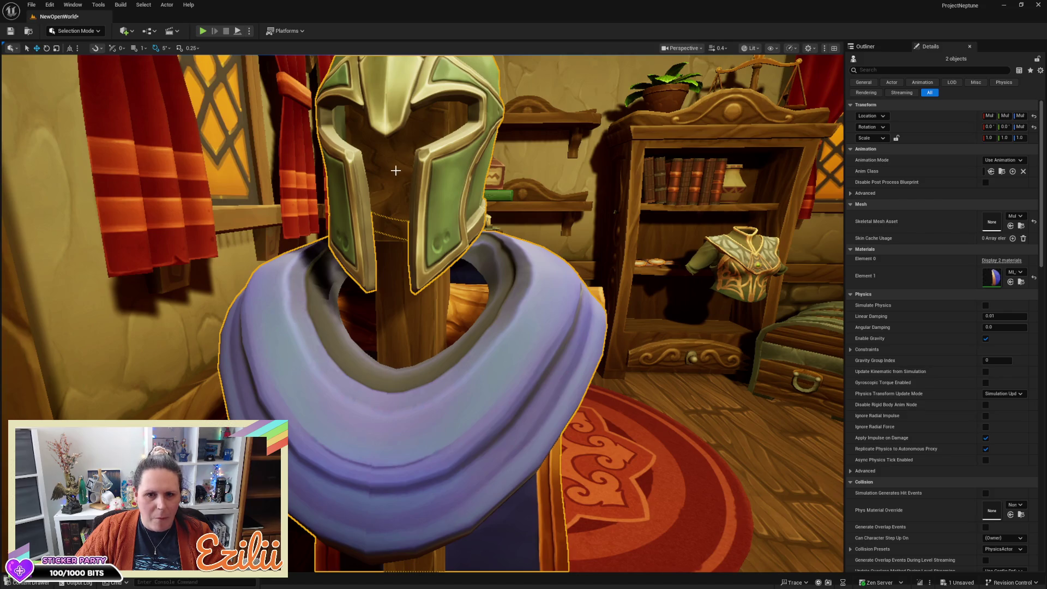
{"action": "left_click", "coordinate": [396, 171], "text": "ctrl"}
{"action": "key", "text": "f"}
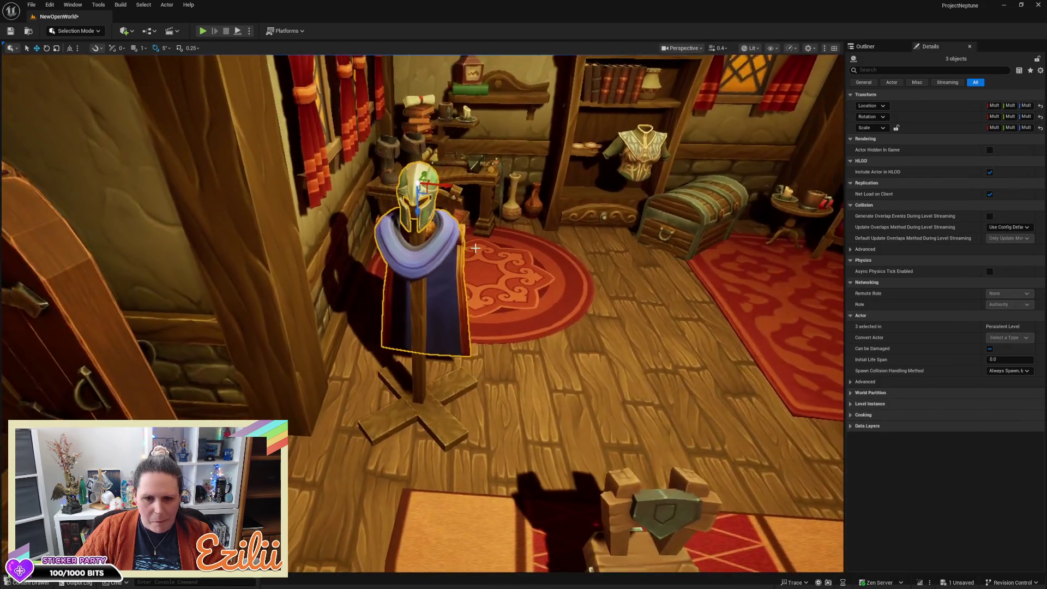
{"action": "left_click", "coordinate": [404, 384], "text": "ctrl"}
{"action": "left_click", "coordinate": [395, 417], "text": "ctrl"}
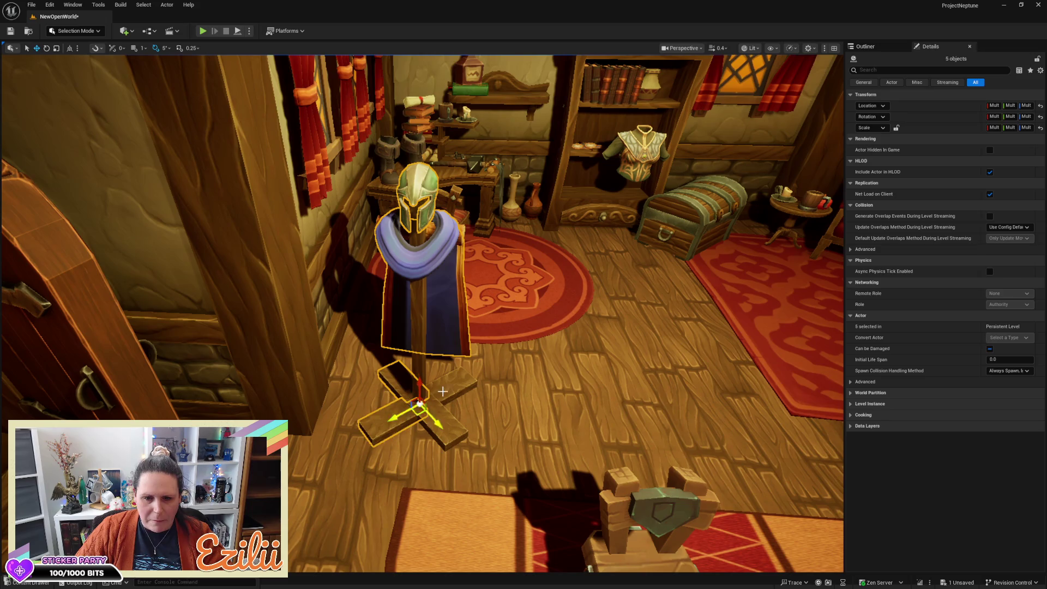
{"action": "left_click", "coordinate": [443, 391], "text": "ctrl"}
{"action": "left_click", "coordinate": [453, 439], "text": "ctrl"}
{"action": "left_click", "coordinate": [420, 347], "text": "ctrl"}
Try turning and moving the whole stand toward the room centre, then undo back
{"action": "key", "text": "e"}
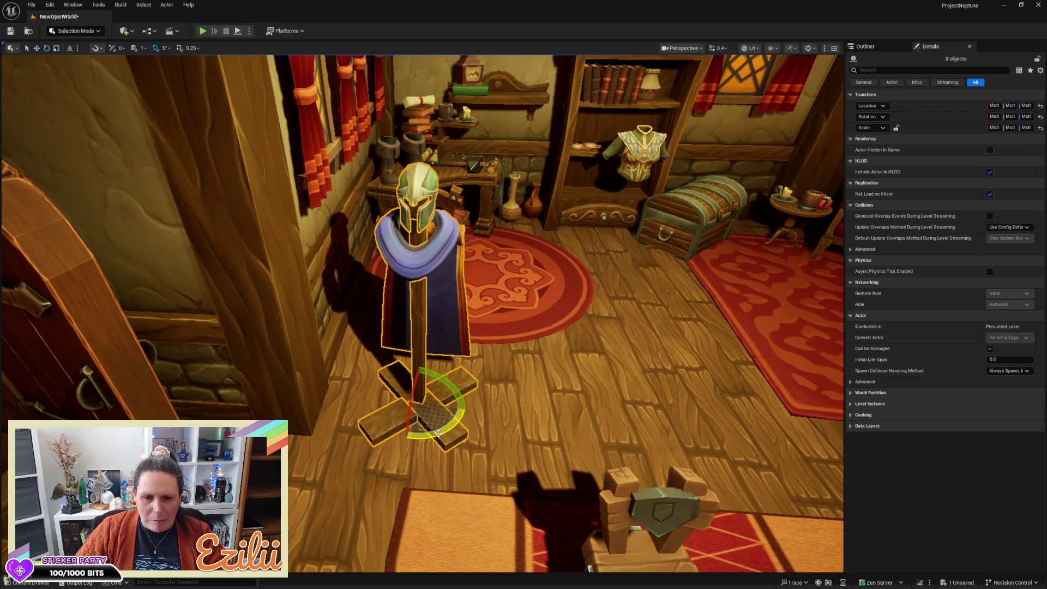
{"action": "left_click_drag", "start_coordinate": [373, 390], "coordinate": [400, 370]}
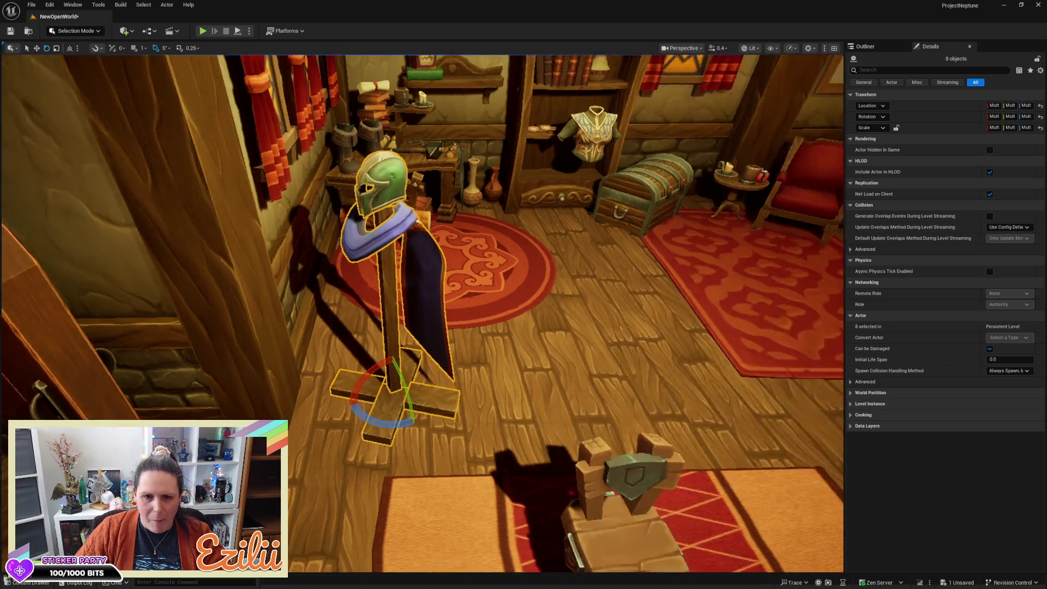
{"action": "mouse_move", "coordinate": [490, 327]}
{"action": "left_mouse_down"}
{"action": "mouse_move", "coordinate": [556, 283]}
{"action": "mouse_move", "coordinate": [361, 463]}
{"action": "mouse_move", "coordinate": [319, 461]}
{"action": "mouse_move", "coordinate": [305, 427]}
{"action": "mouse_move", "coordinate": [267, 401]}
{"action": "mouse_move", "coordinate": [289, 381]}
{"action": "mouse_move", "coordinate": [514, 305]}
{"action": "left_mouse_up"}
{"action": "key", "text": "w"}
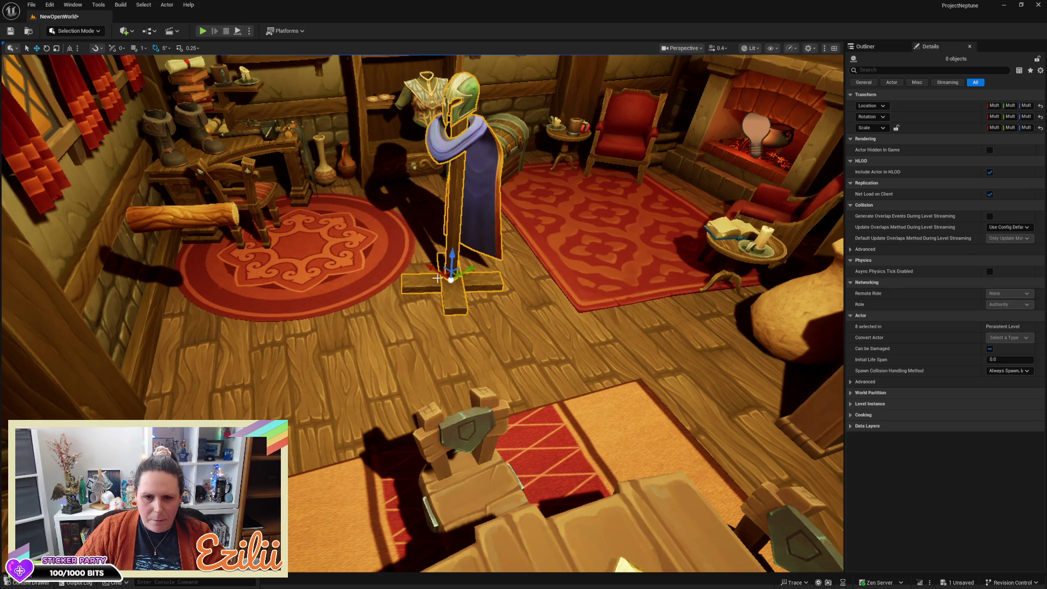
{"action": "mouse_move", "coordinate": [438, 272]}
{"action": "left_mouse_down"}
{"action": "mouse_move", "coordinate": [551, 338]}
{"action": "mouse_move", "coordinate": [548, 321]}
{"action": "mouse_move", "coordinate": [420, 272]}
{"action": "mouse_move", "coordinate": [475, 277]}
{"action": "left_mouse_up"}
{"action": "key", "text": "e"}
{"action": "left_click_drag", "start_coordinate": [474, 327], "coordinate": [489, 324]}
{"action": "key", "text": "ctrl+z"}
{"action": "key", "text": "ctrl+z"}
{"action": "key", "text": "ctrl+z"}
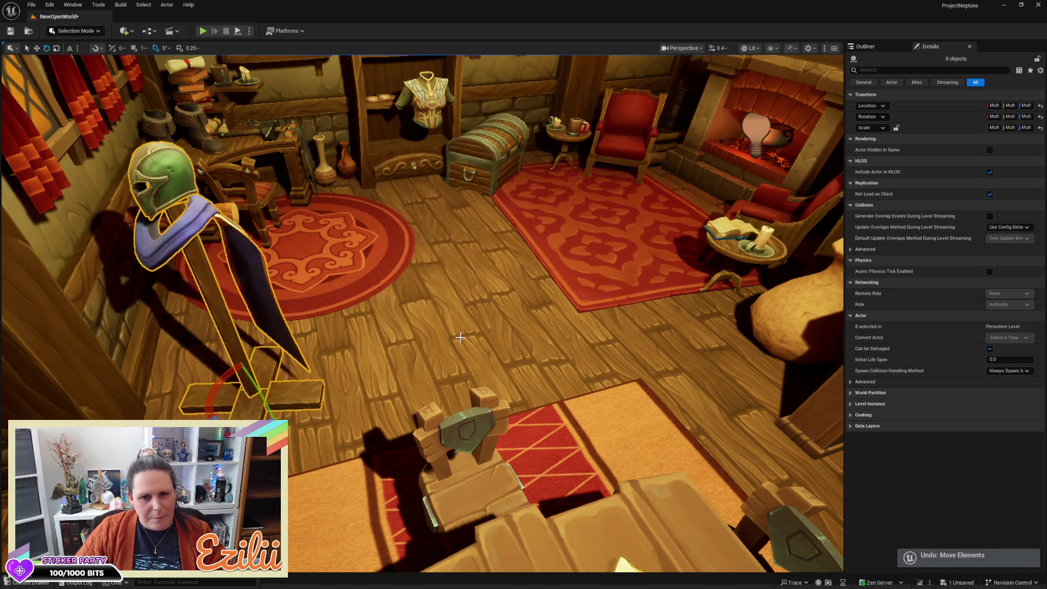
{"action": "key", "text": "ctrl+z"}
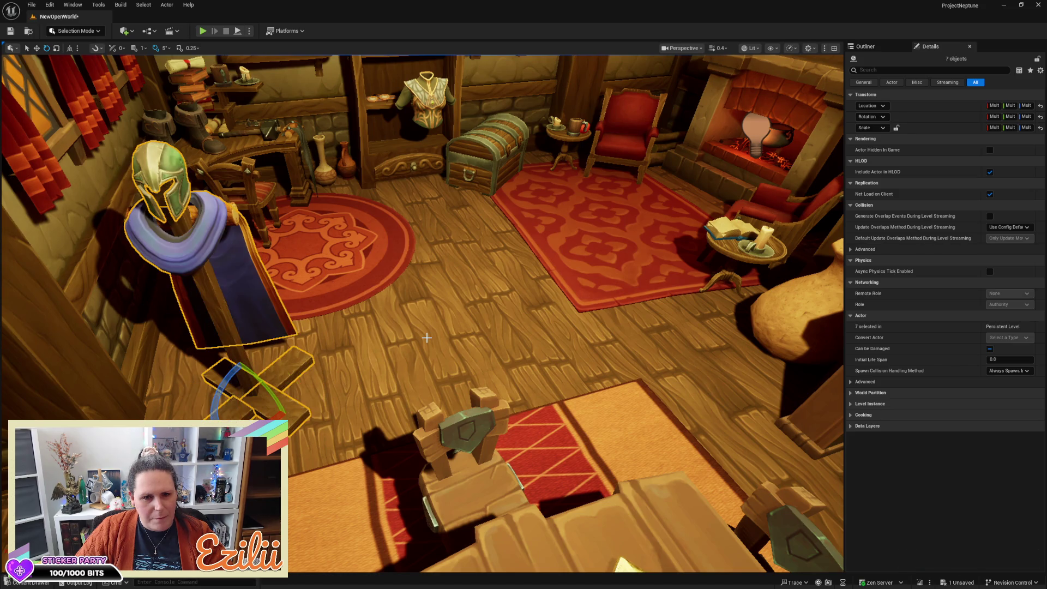
Select the Log_2 shoulder log and nudge it down one unit to Z 534
{"action": "left_click_drag", "start_coordinate": [441, 320], "coordinate": [368, 256]}
{"action": "left_click_drag", "start_coordinate": [430, 185], "coordinate": [430, 170]}
{"action": "left_click", "coordinate": [467, 138]}
{"action": "mouse_move", "coordinate": [542, 182]}
{"action": "left_mouse_down"}
{"action": "mouse_move", "coordinate": [436, 158]}
{"action": "mouse_move", "coordinate": [431, 150]}
{"action": "mouse_move", "coordinate": [524, 169]}
{"action": "mouse_move", "coordinate": [453, 160]}
{"action": "mouse_move", "coordinate": [396, 57]}
{"action": "left_mouse_up"}
{"action": "key", "text": "w"}
{"action": "scroll", "coordinate": [432, 147], "scroll_direction": "down", "scroll_amount": 3}
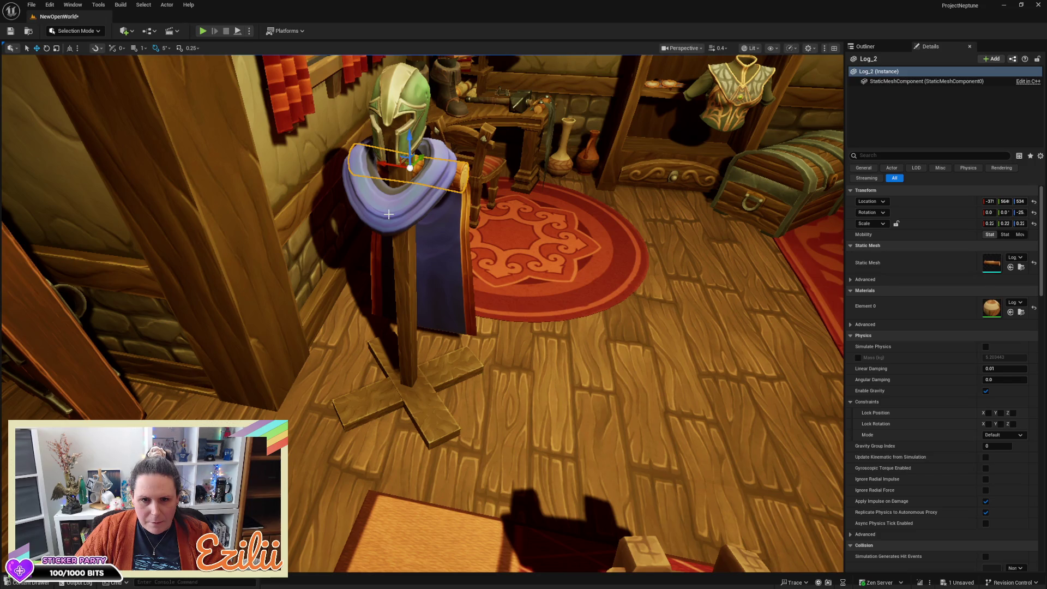
Select the cloaked stand, helmet and pole, and frame them in view
{"action": "left_click", "coordinate": [388, 214], "text": "ctrl"}
{"action": "left_click", "coordinate": [389, 100], "text": "ctrl"}
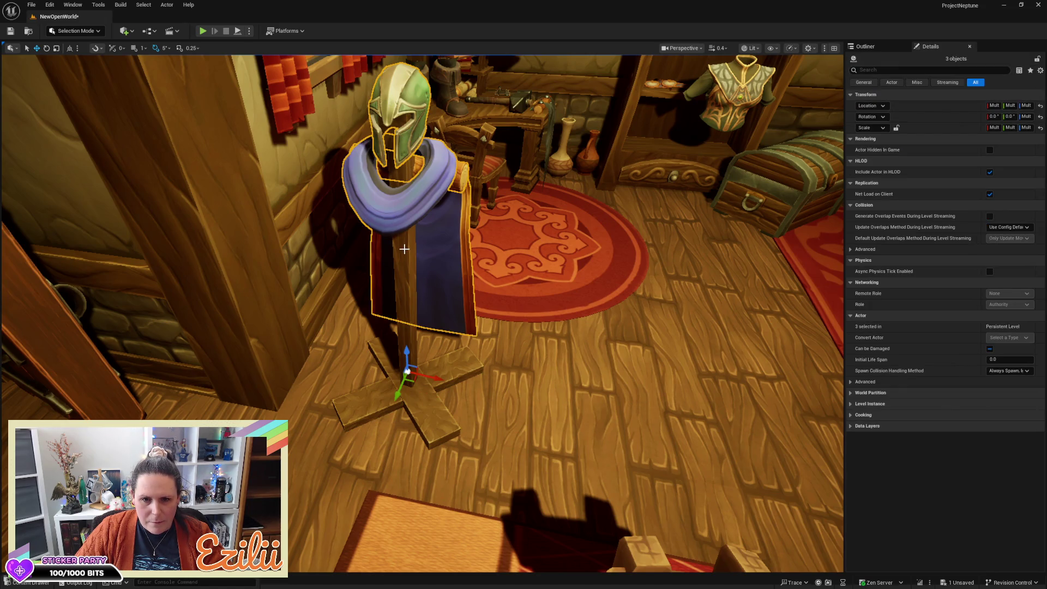
{"action": "left_click", "coordinate": [393, 173], "text": "ctrl"}
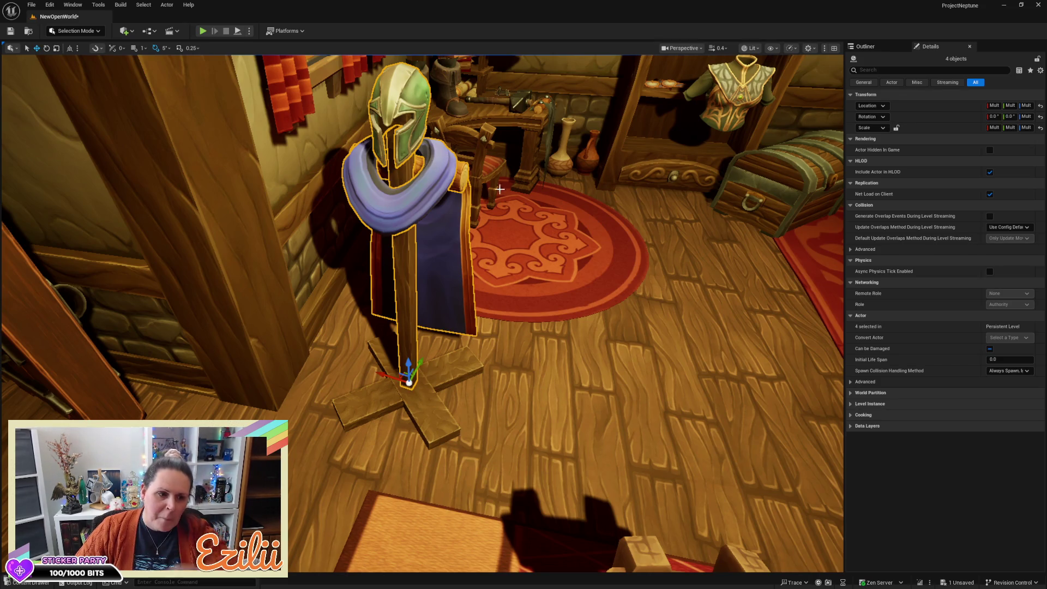
{"action": "key", "text": "f"}
{"action": "left_click_drag", "start_coordinate": [461, 327], "coordinate": [362, 327]}
{"action": "scroll", "coordinate": [471, 252], "scroll_direction": "up", "scroll_amount": 6}
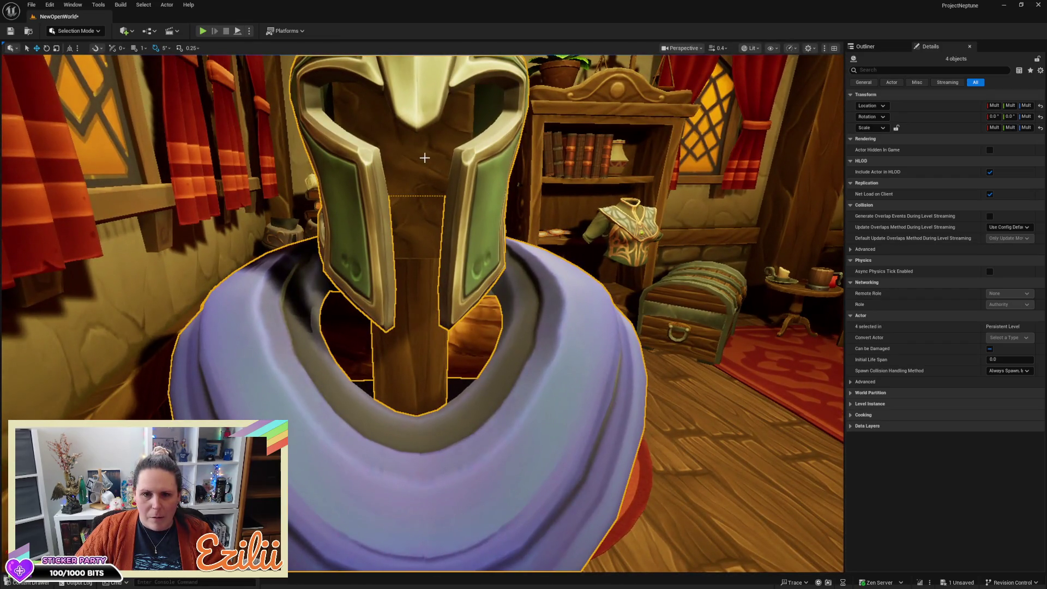
Select Log_8, the lower posts and four foot planks, making 7 actors
{"action": "left_click", "coordinate": [424, 158]}
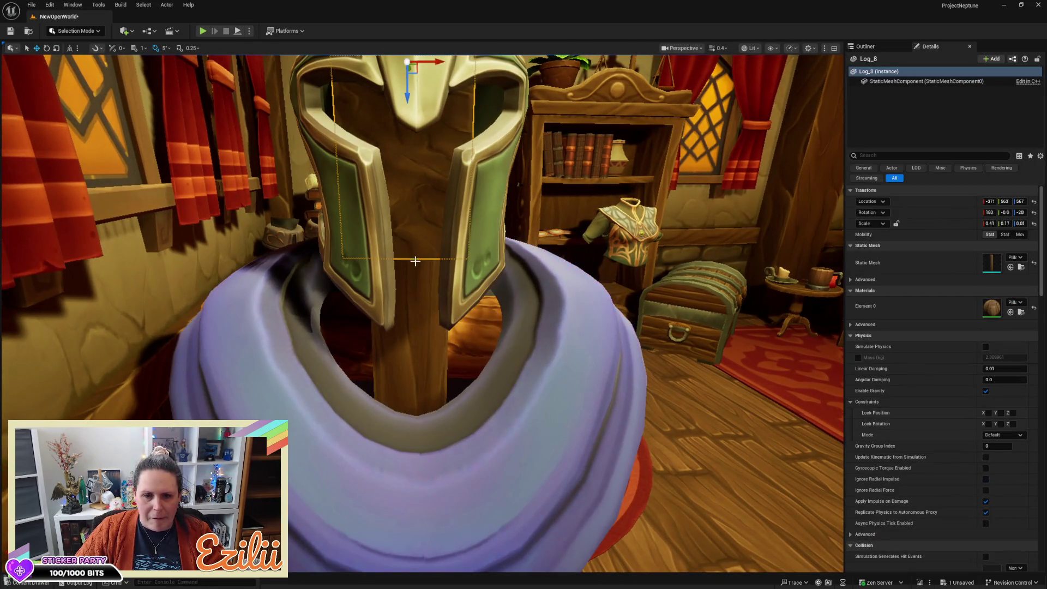
{"action": "left_click", "coordinate": [405, 336], "text": "ctrl"}
{"action": "left_click", "coordinate": [349, 339], "text": "ctrl"}
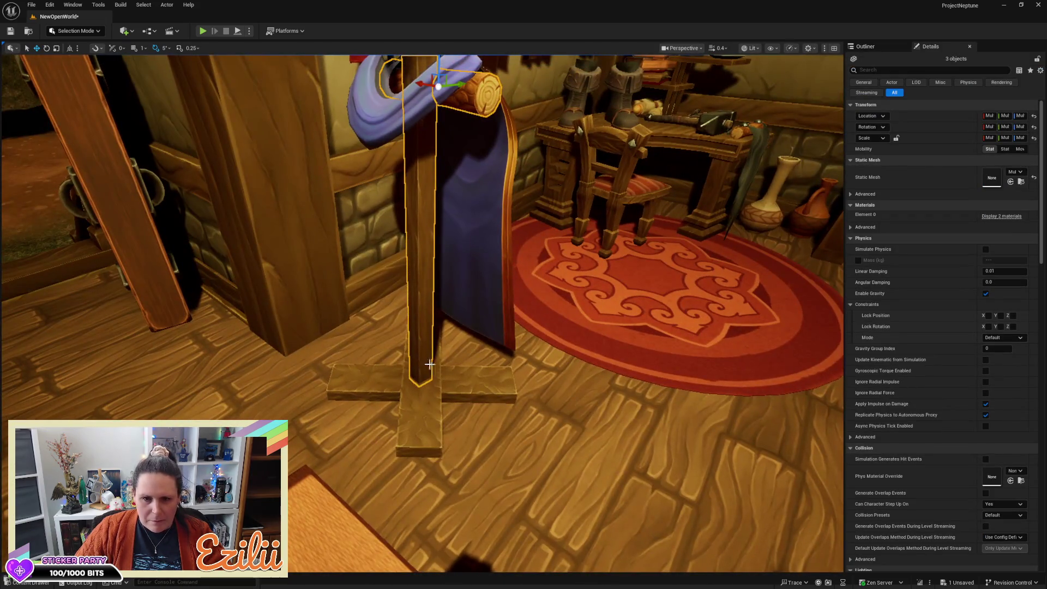
{"action": "left_click", "coordinate": [390, 396], "text": "ctrl"}
{"action": "left_click", "coordinate": [415, 425], "text": "ctrl"}
{"action": "left_click", "coordinate": [480, 380], "text": "ctrl"}
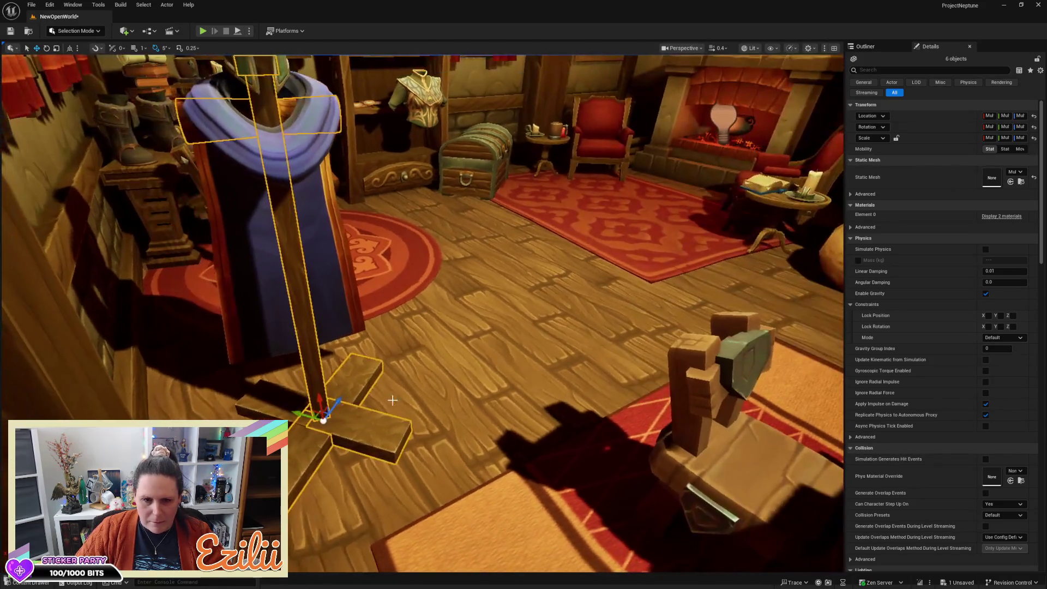
{"action": "left_click", "coordinate": [297, 388], "text": "ctrl"}
{"action": "right_click", "coordinate": [314, 364]}
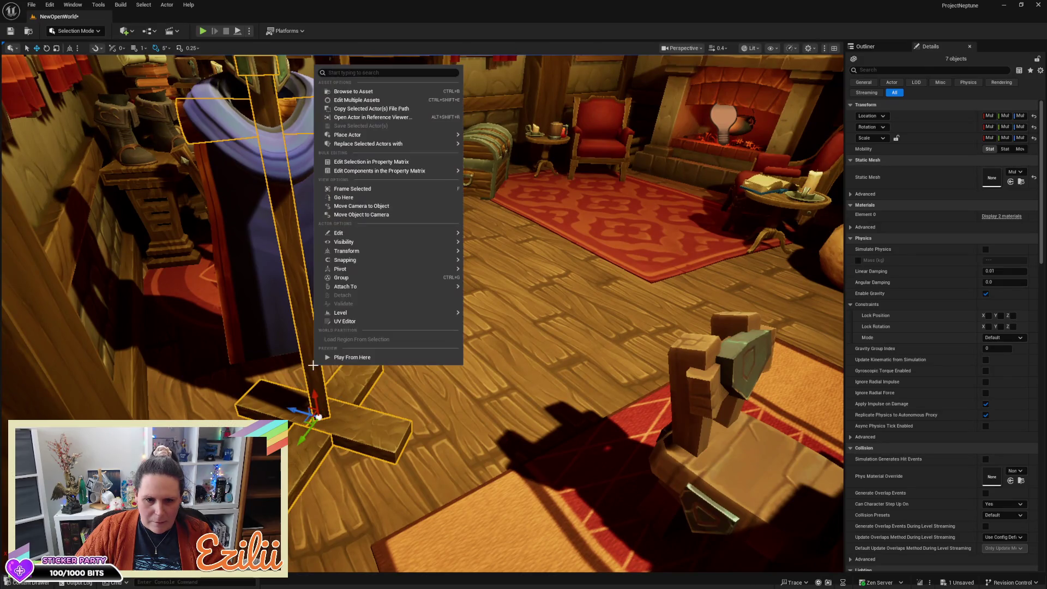
Show the Outliner, browse the SK_Dw_F_Helm_Sentinel row's context submenus, then open the Actor menu
{"action": "mouse_move", "coordinate": [360, 243]}
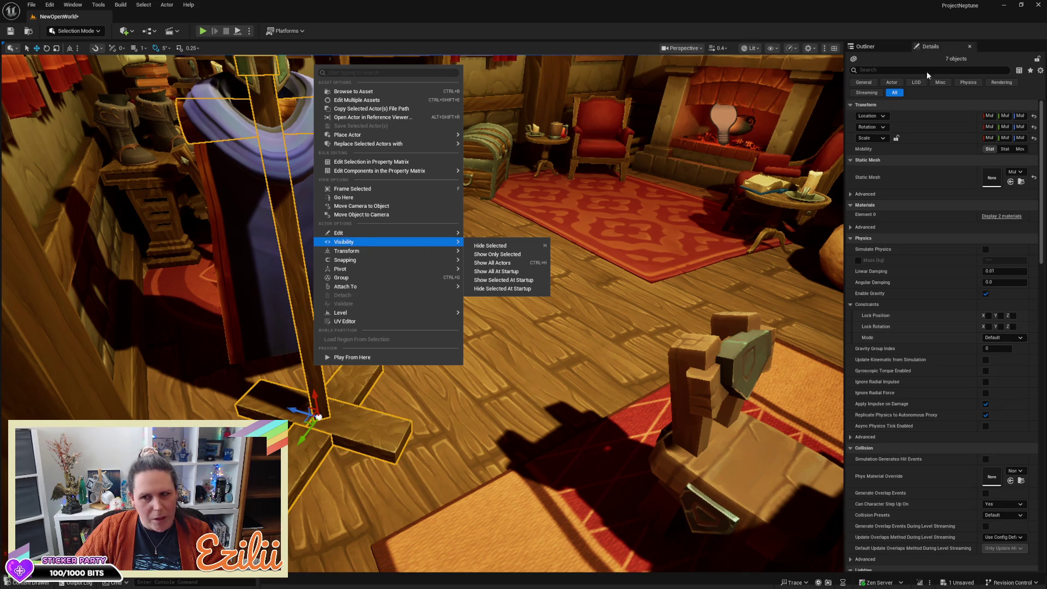
{"action": "left_click", "coordinate": [868, 44]}
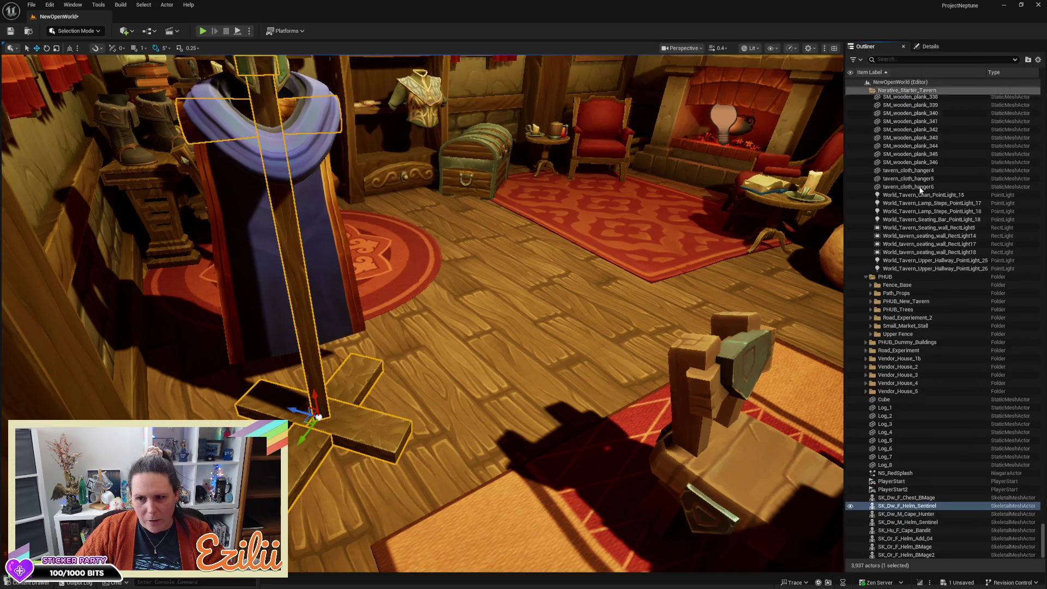
{"action": "right_click", "coordinate": [947, 507]}
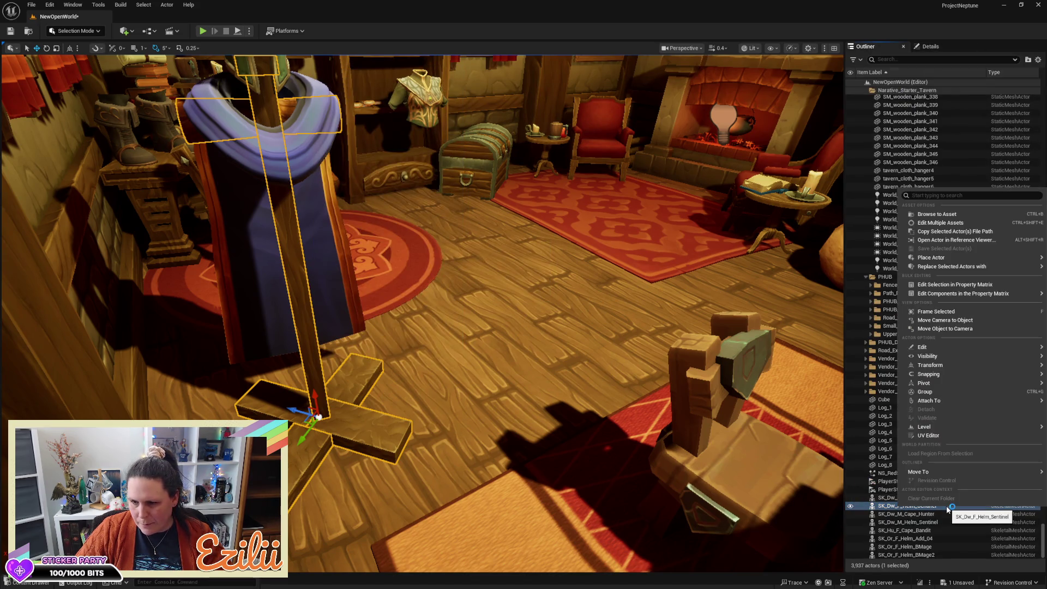
{"action": "mouse_move", "coordinate": [923, 366]}
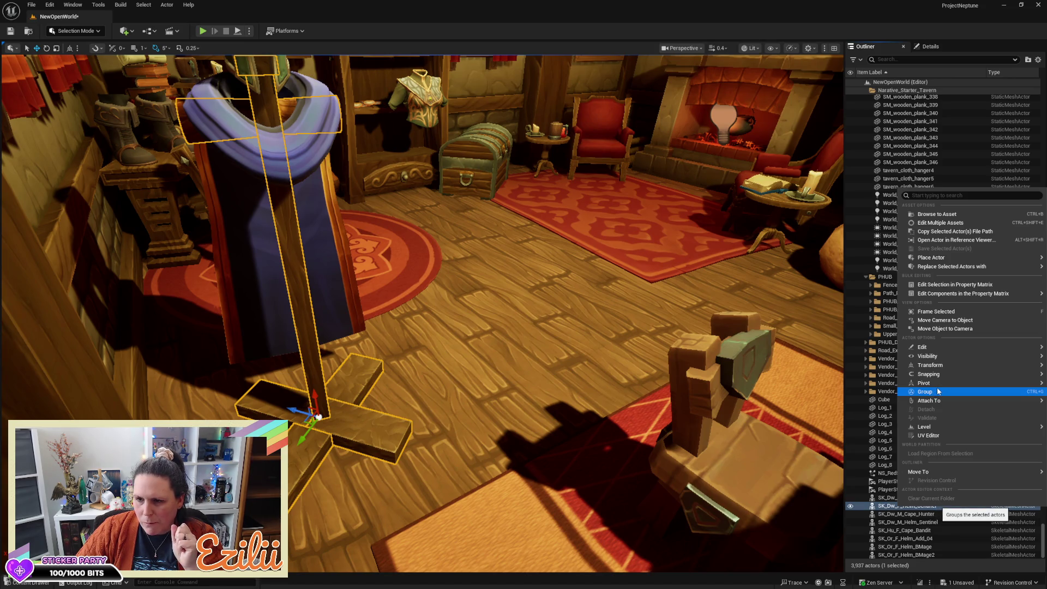
{"action": "mouse_move", "coordinate": [937, 385]}
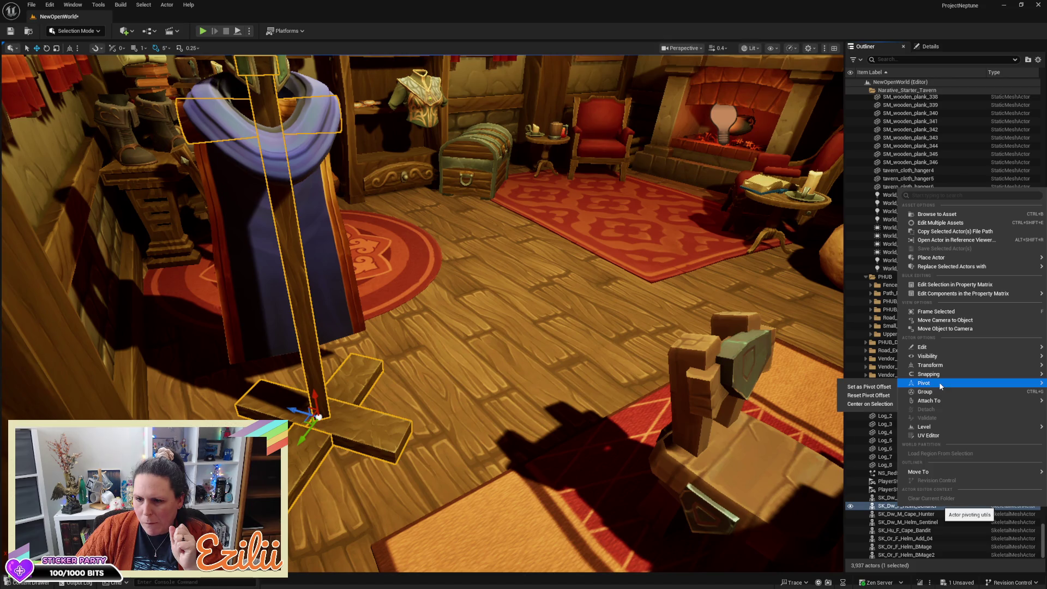
{"action": "mouse_move", "coordinate": [937, 473]}
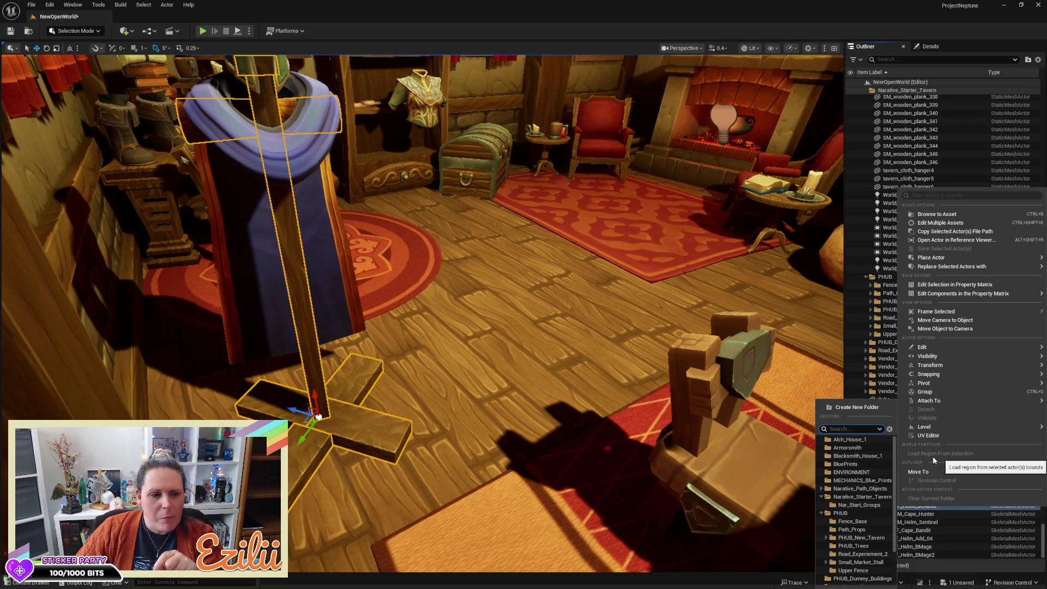
{"action": "mouse_move", "coordinate": [959, 374]}
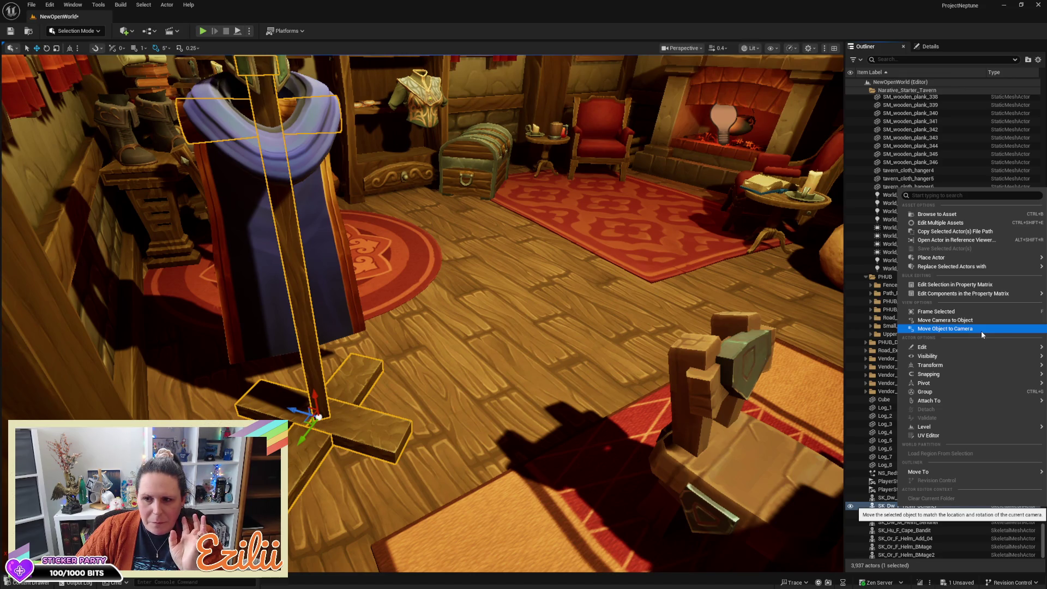
{"action": "mouse_move", "coordinate": [959, 257]}
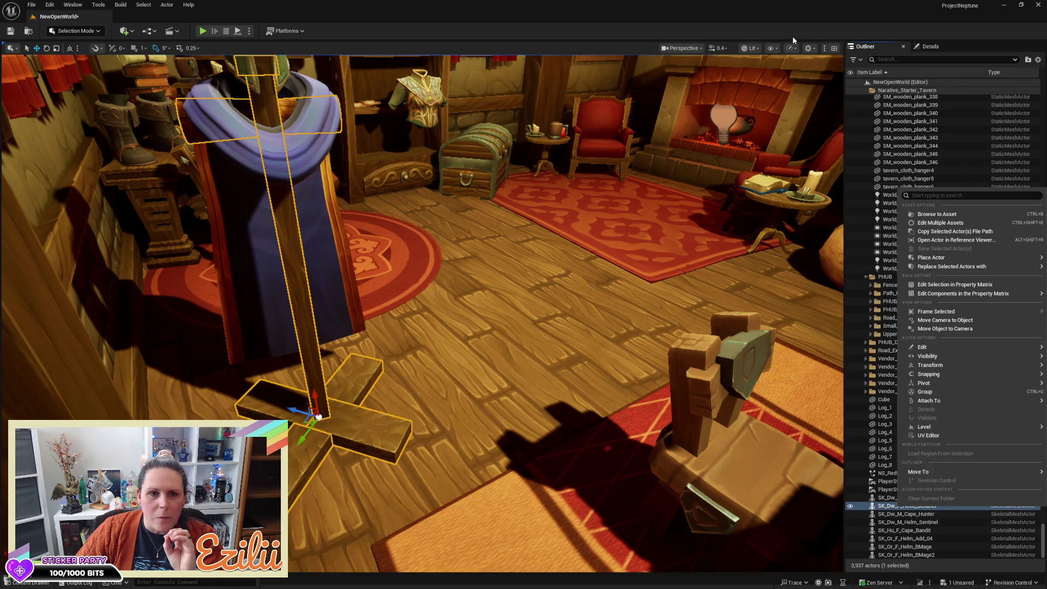
{"action": "left_click", "coordinate": [166, 5]}
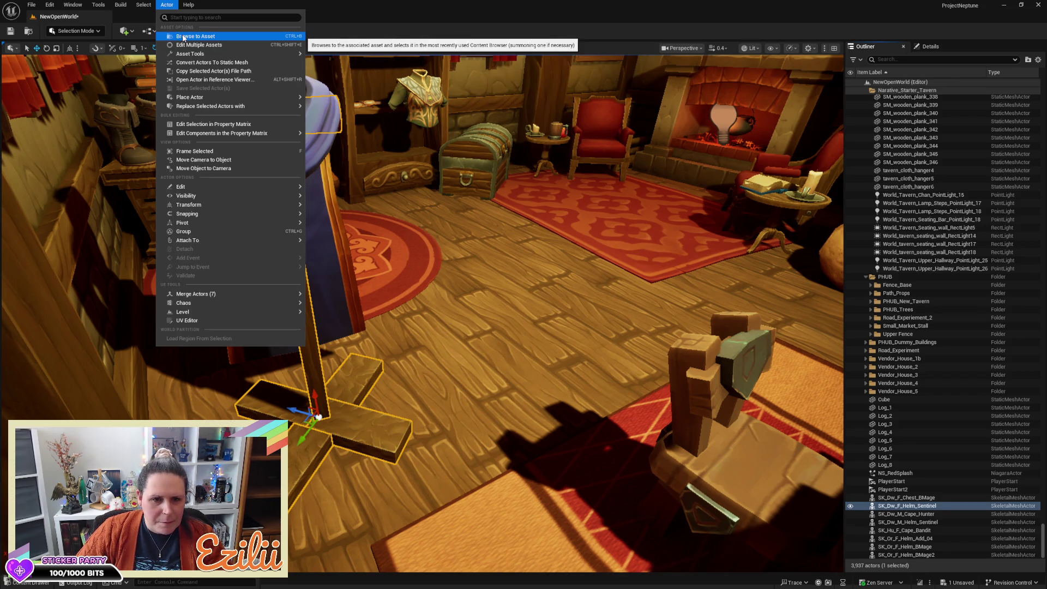
Merge the selected stand, cape and Sentinel helmet actors using Actor > Merge Actors
{"action": "mouse_move", "coordinate": [257, 293]}
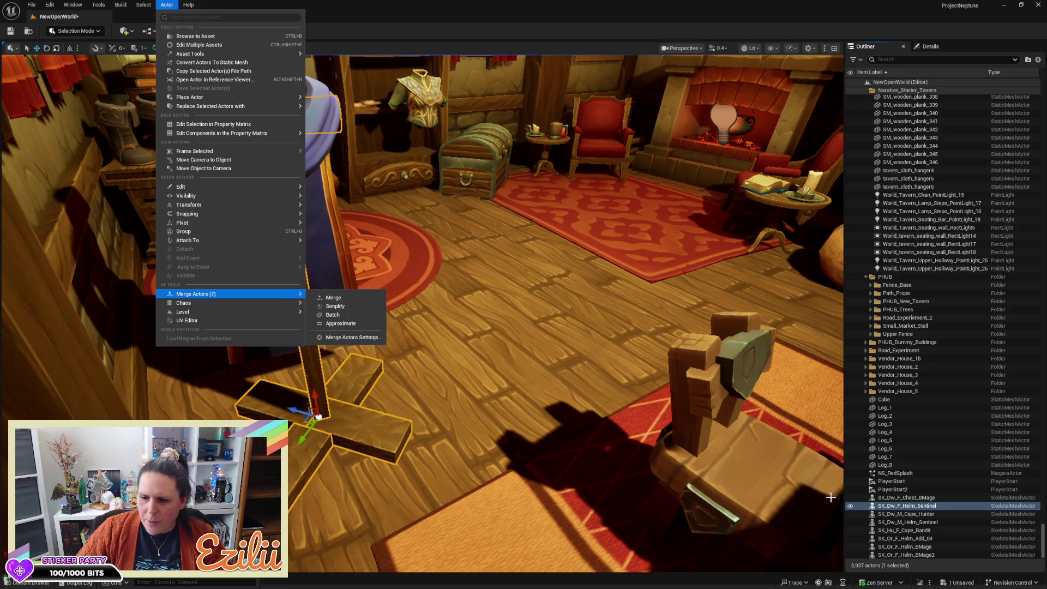
{"action": "right_click", "coordinate": [898, 506]}
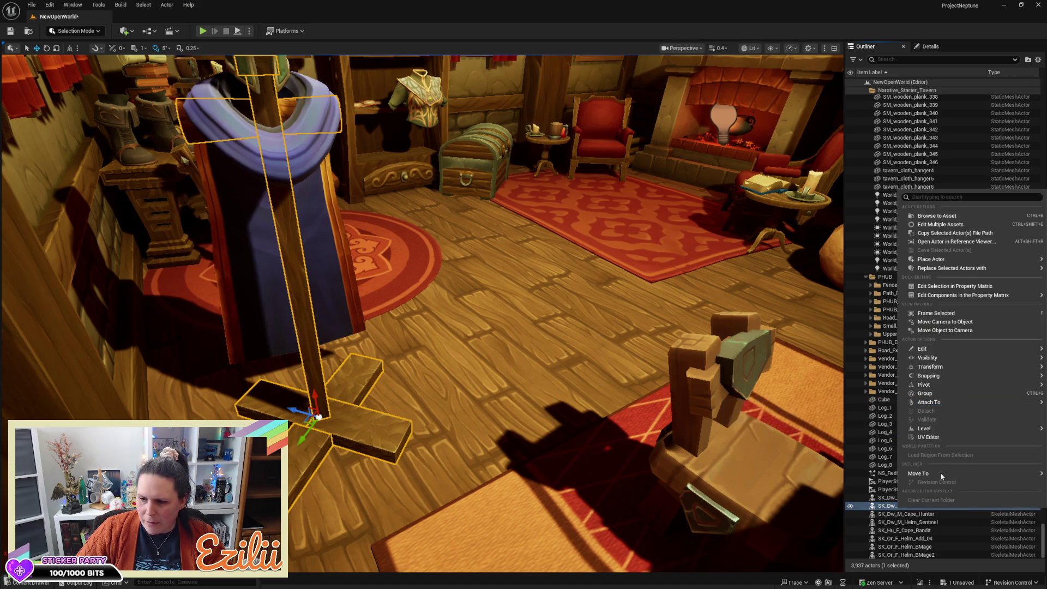
{"action": "mouse_move", "coordinate": [963, 472]}
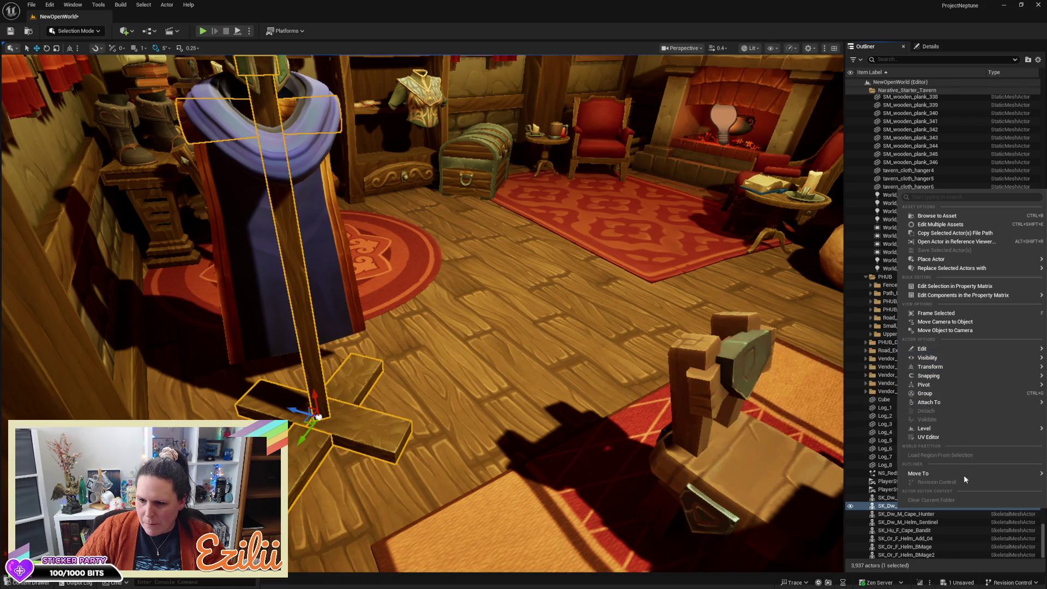
{"action": "left_click", "coordinate": [162, 5]}
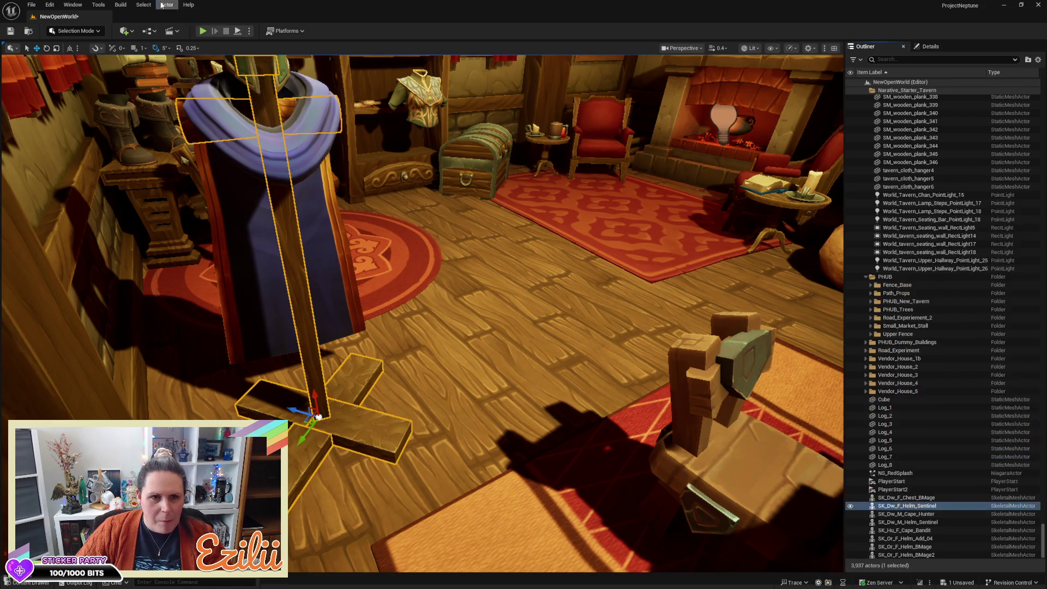
{"action": "left_click", "coordinate": [162, 5]}
{"action": "mouse_move", "coordinate": [221, 299]}
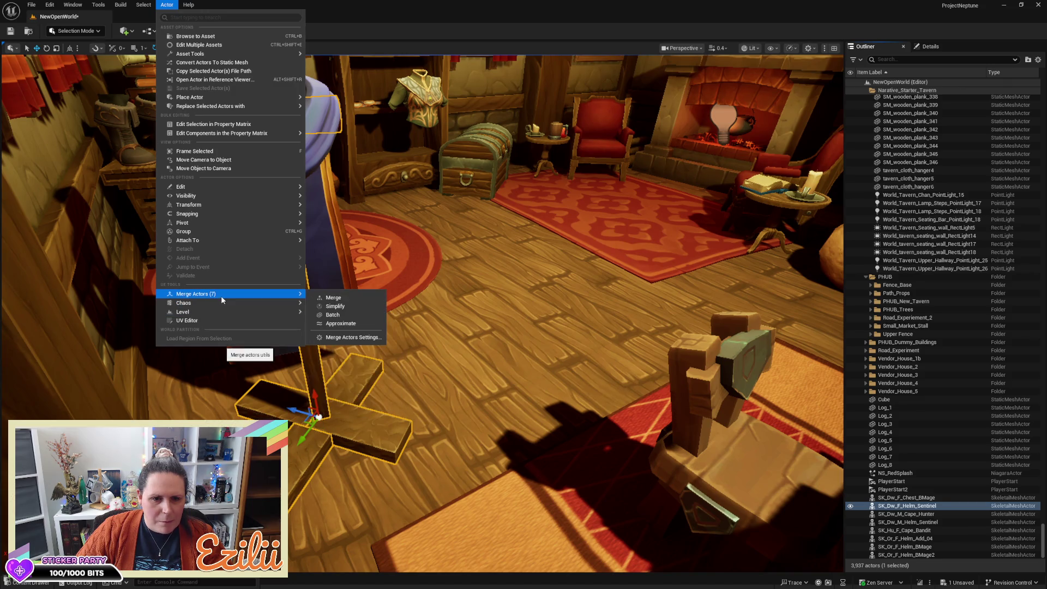
{"action": "left_click", "coordinate": [360, 299]}
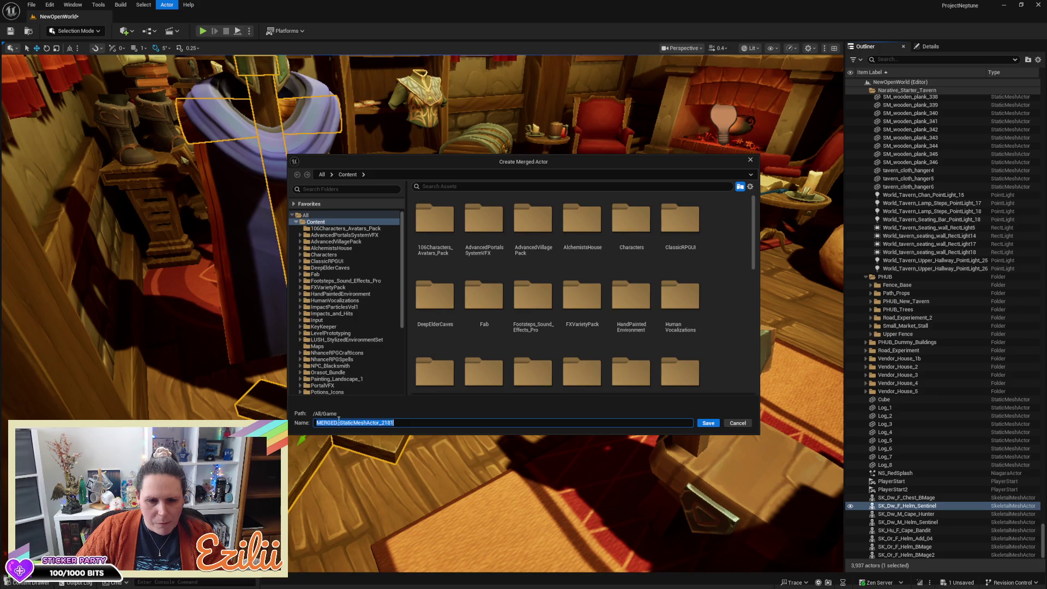
Name the merged asset MERGED_Armor_Maniquen and save it in the Game folder
{"action": "left_click", "coordinate": [397, 422]}
{"action": "key", "text": "shift+Left"}
{"action": "key", "text": "shift+Left"}
{"action": "key", "text": "shift+Left"}
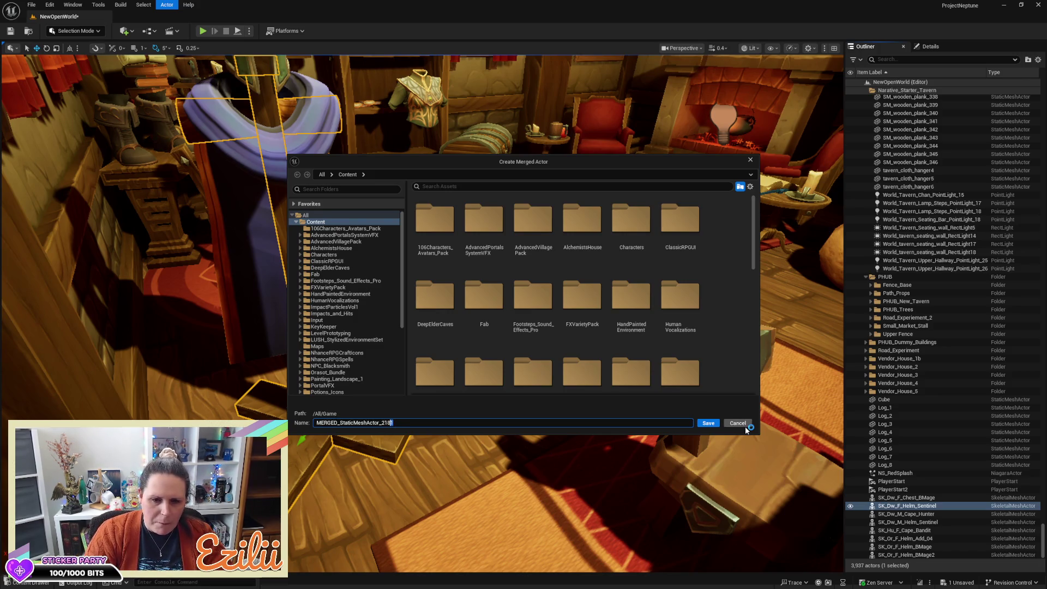
{"action": "key", "text": "shift+Left"}
{"action": "key", "text": "shift+Left"}
{"action": "key", "text": "shift+Left"}
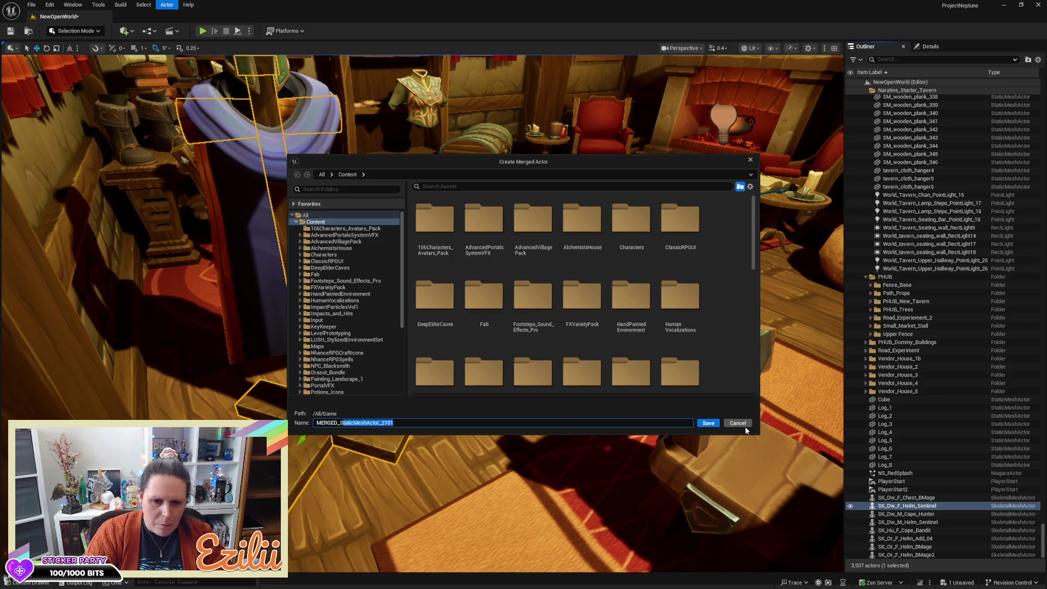
{"action": "type", "text": "aRMOR"}
{"action": "key", "text": "BackSpace"}
{"action": "key", "text": "BackSpace"}
{"action": "key", "text": "BackSpace"}
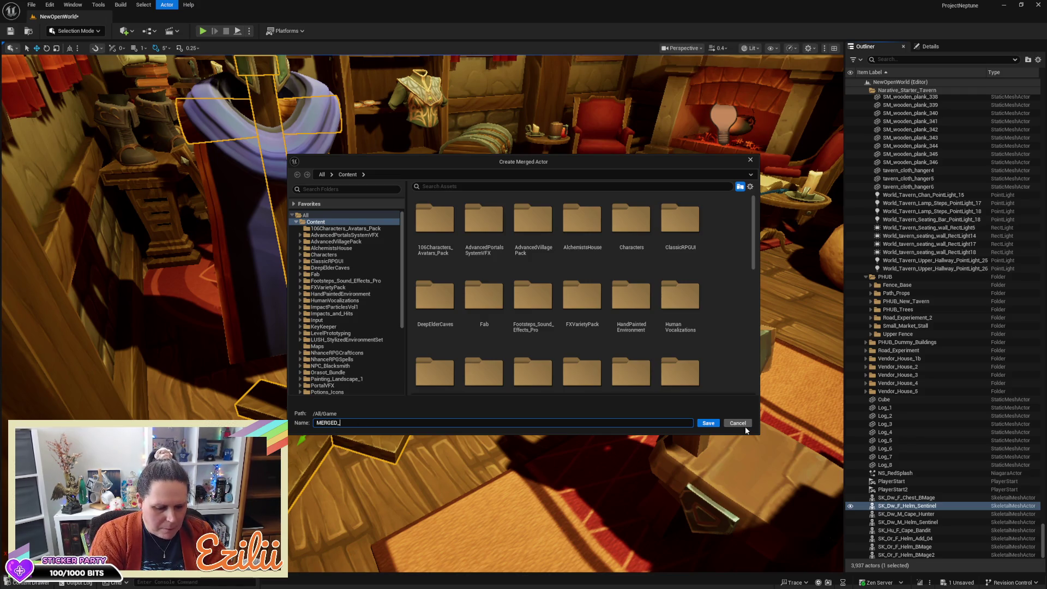
{"action": "type", "text": "Arm,or"}
{"action": "key", "text": "Left"}
{"action": "key", "text": "Left"}
{"action": "key", "text": "BackSpace"}
{"action": "type", "text": "m"}
{"action": "key", "text": "BackSpace"}
{"action": "key", "text": "BackSpace"}
{"action": "key", "text": "BackSpace"}
{"action": "type", "text": "or"}
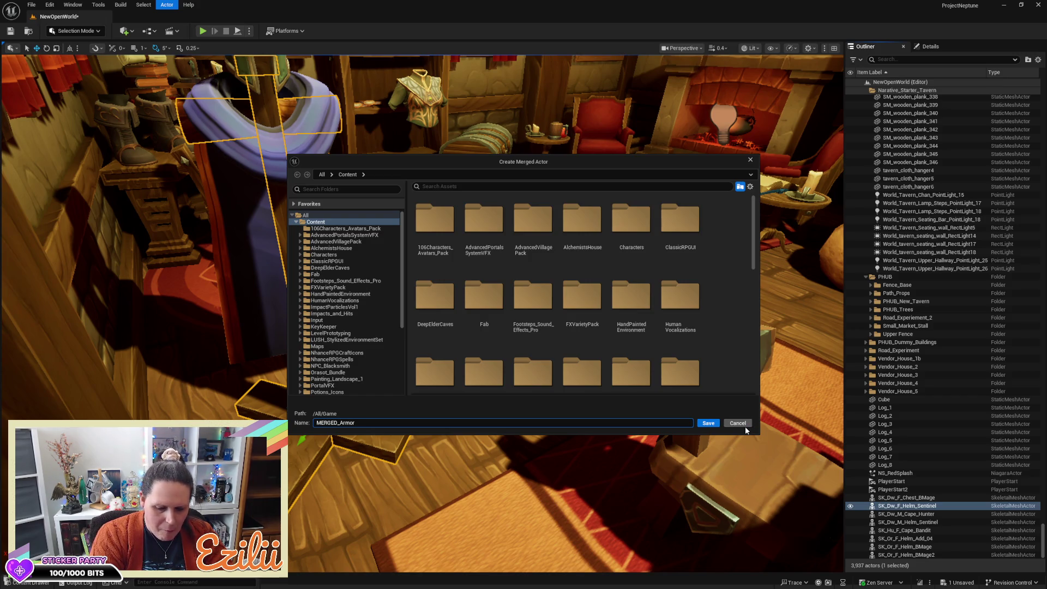
{"action": "type", "text": "_Maniquen"}
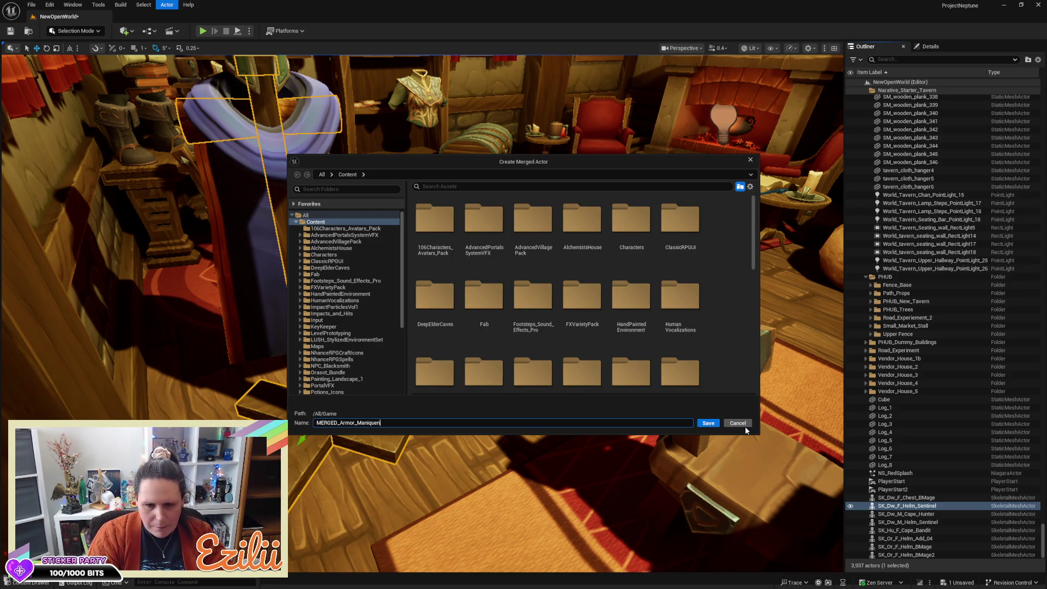
{"action": "key", "text": "Return"}
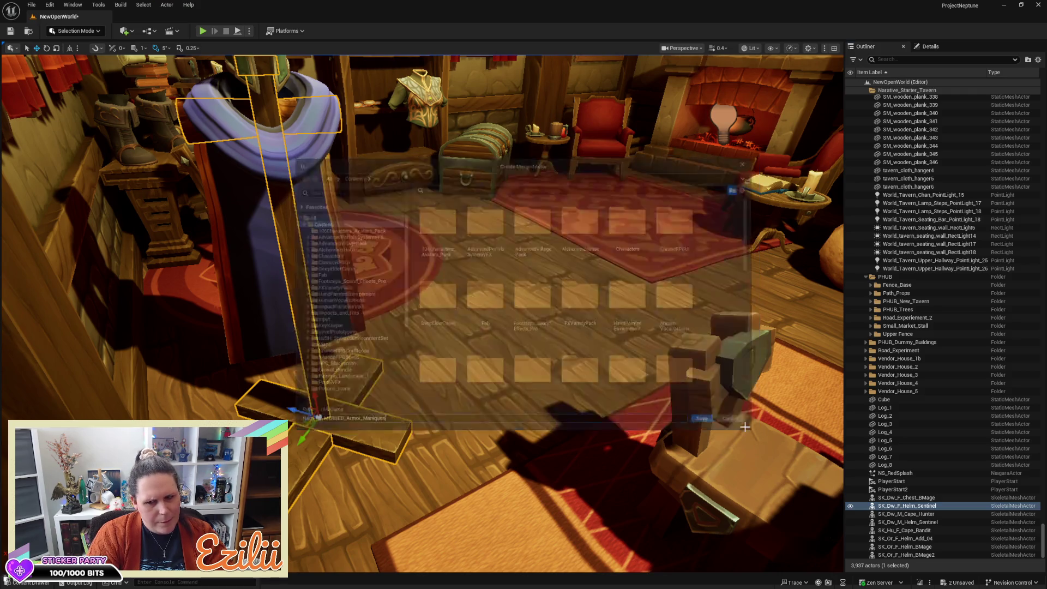
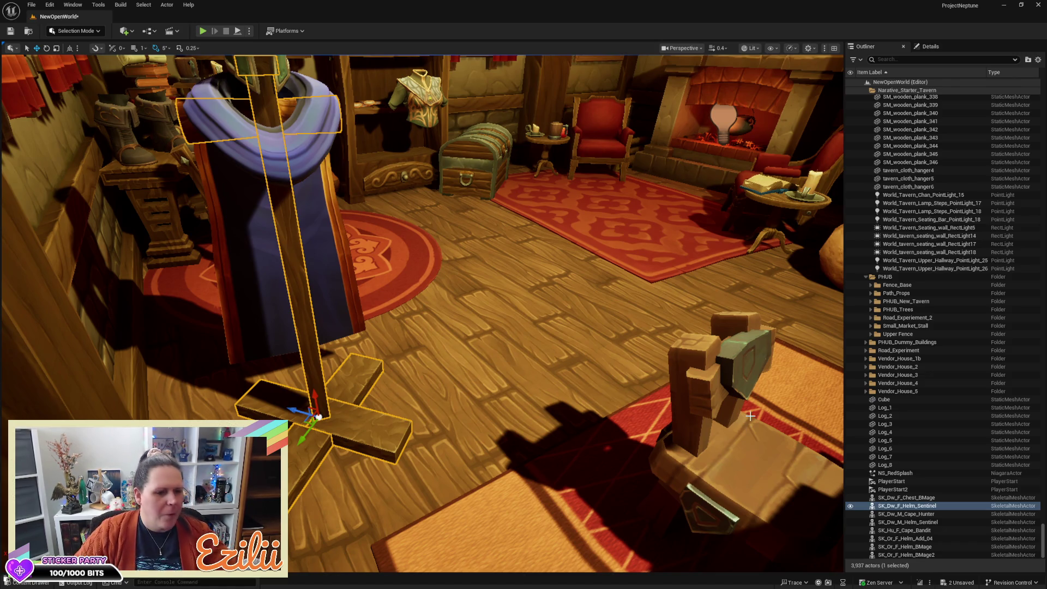
Save the armor mannequin asset from the Content Drawer
{"action": "key", "text": "f"}
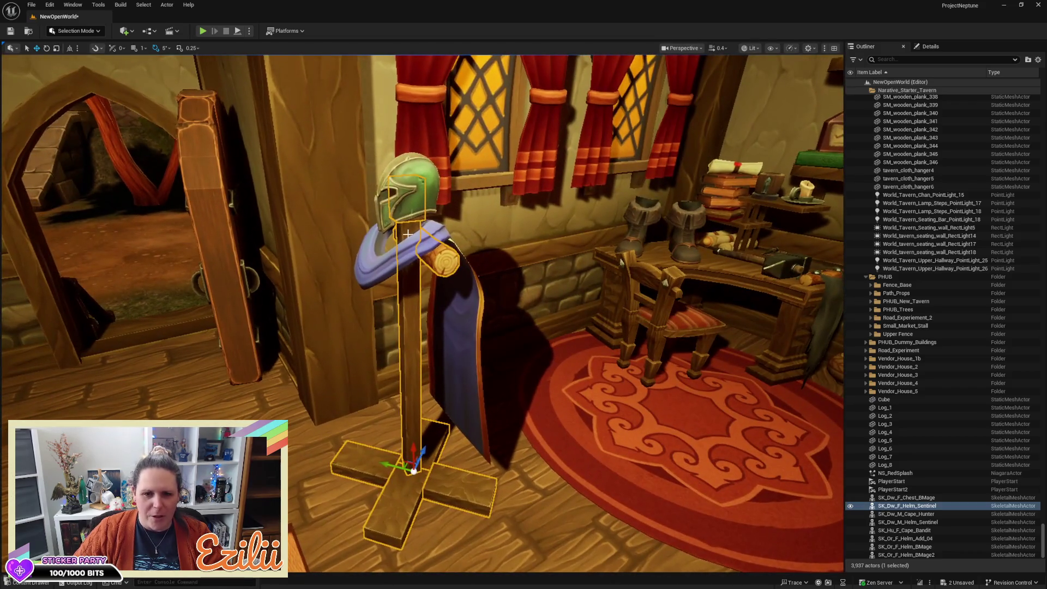
{"action": "mouse_move", "coordinate": [523, 391]}
{"action": "left_mouse_down"}
{"action": "mouse_move", "coordinate": [567, 381]}
{"action": "mouse_move", "coordinate": [523, 391]}
{"action": "left_mouse_up"}
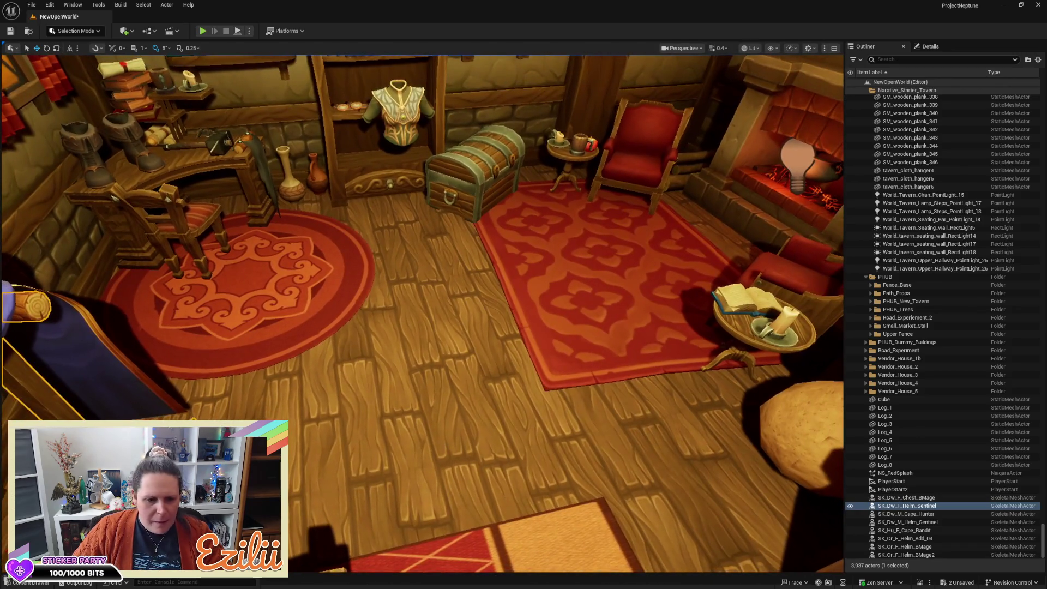
{"action": "left_click", "coordinate": [129, 414]}
{"action": "key", "text": "ctrl+space"}
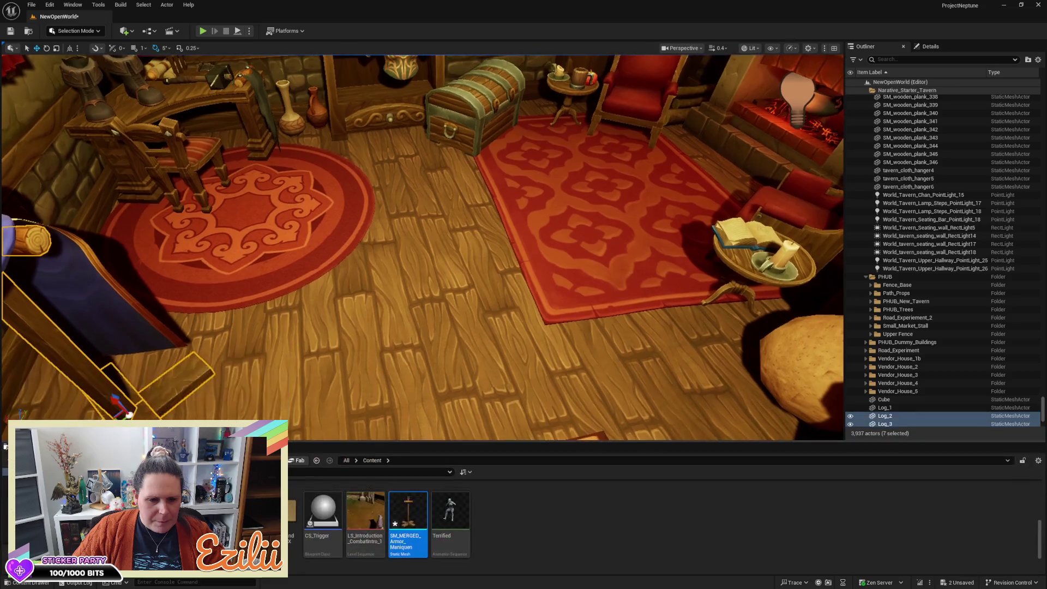
{"action": "right_click", "coordinate": [410, 524]}
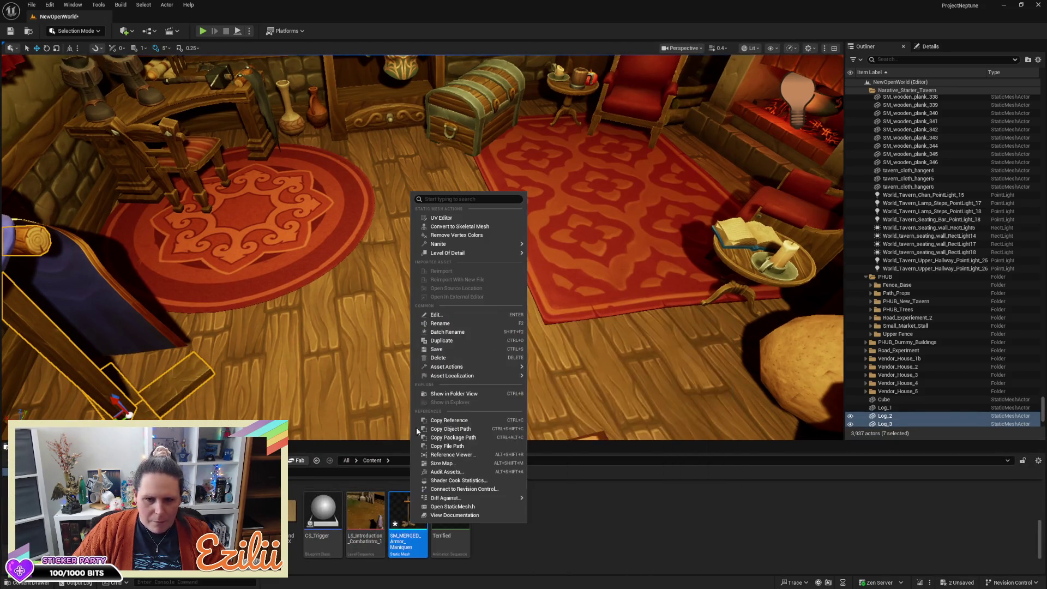
{"action": "left_click", "coordinate": [453, 348]}
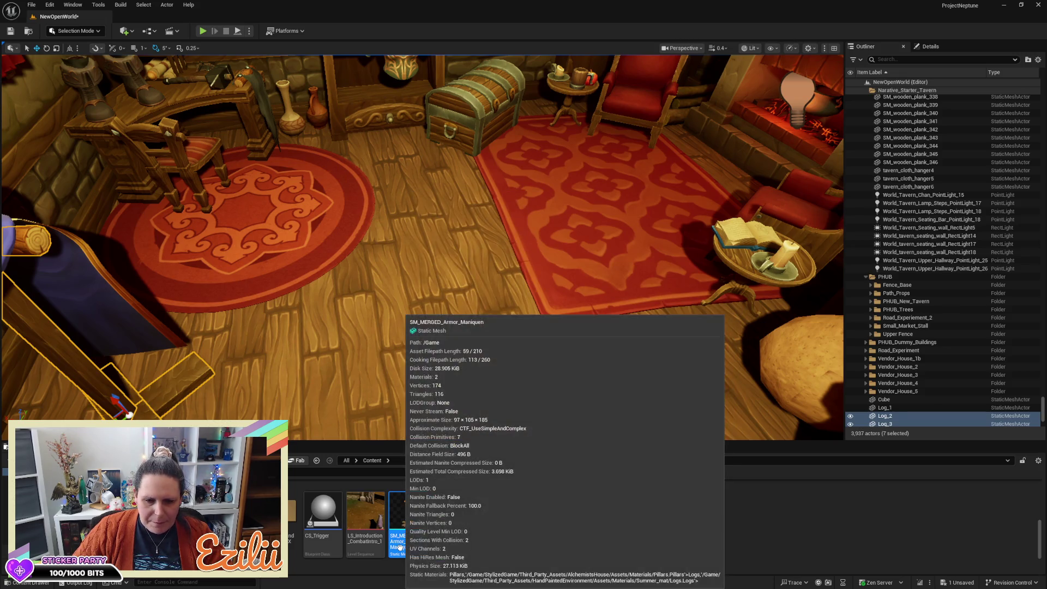
Rename the mannequin asset to SM_MERGED_Armor_Manniquen
{"action": "key", "text": "F2"}
{"action": "key", "text": "End"}
{"action": "key", "text": "Left"}
{"action": "key", "text": "Left"}
{"action": "key", "text": "Left"}
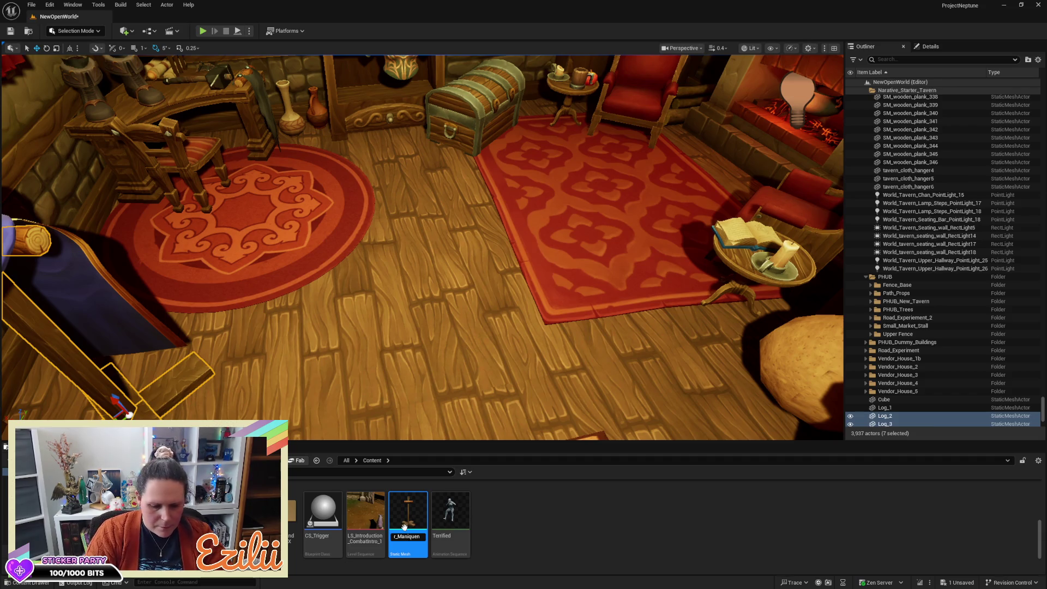
{"action": "type", "text": "m"}
{"action": "key", "text": "BackSpace"}
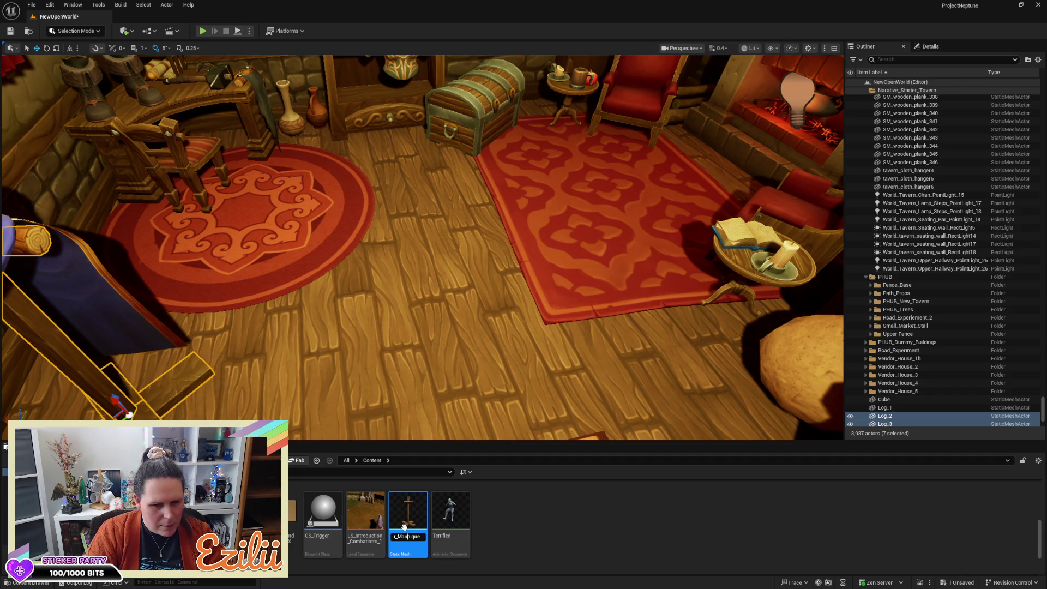
{"action": "key", "text": "End"}
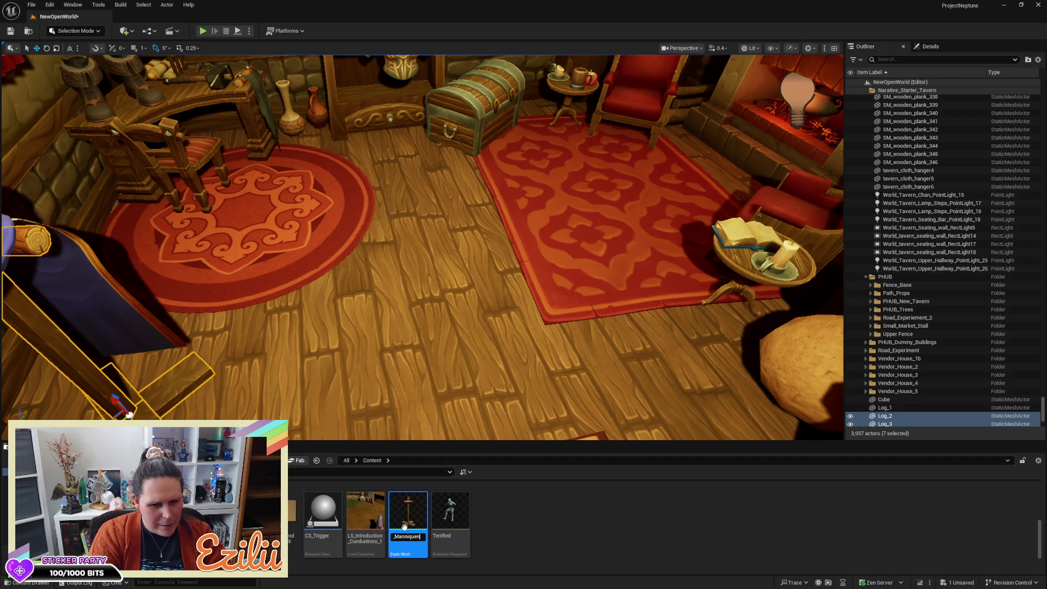
{"action": "key", "text": "Return"}
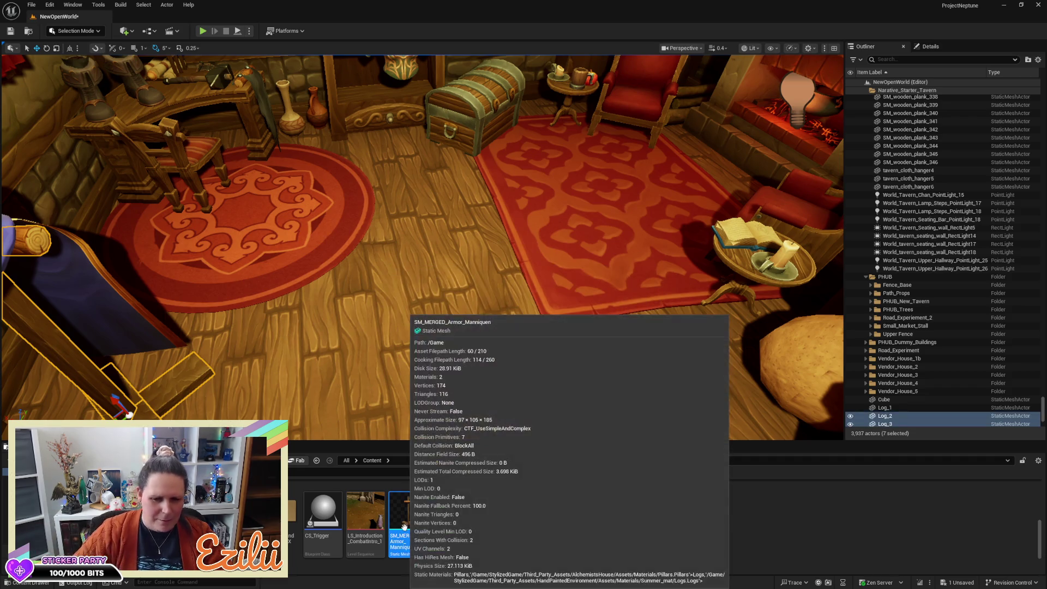
Place a copy of the mannequin on the tavern floor between the rugs
{"action": "left_click_drag", "start_coordinate": [408, 513], "coordinate": [425, 384]}
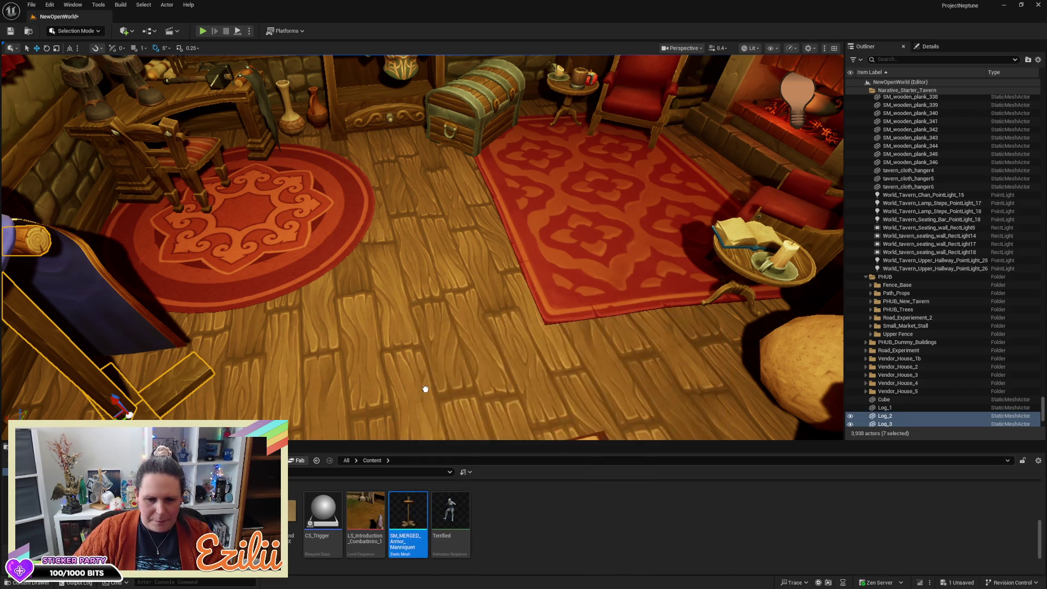
{"action": "mouse_move", "coordinate": [497, 315]}
{"action": "left_mouse_down"}
{"action": "mouse_move", "coordinate": [545, 62]}
{"action": "mouse_move", "coordinate": [546, 74]}
{"action": "left_mouse_up"}
{"action": "left_click_drag", "start_coordinate": [545, 163], "coordinate": [627, 245]}
{"action": "key", "text": "f"}
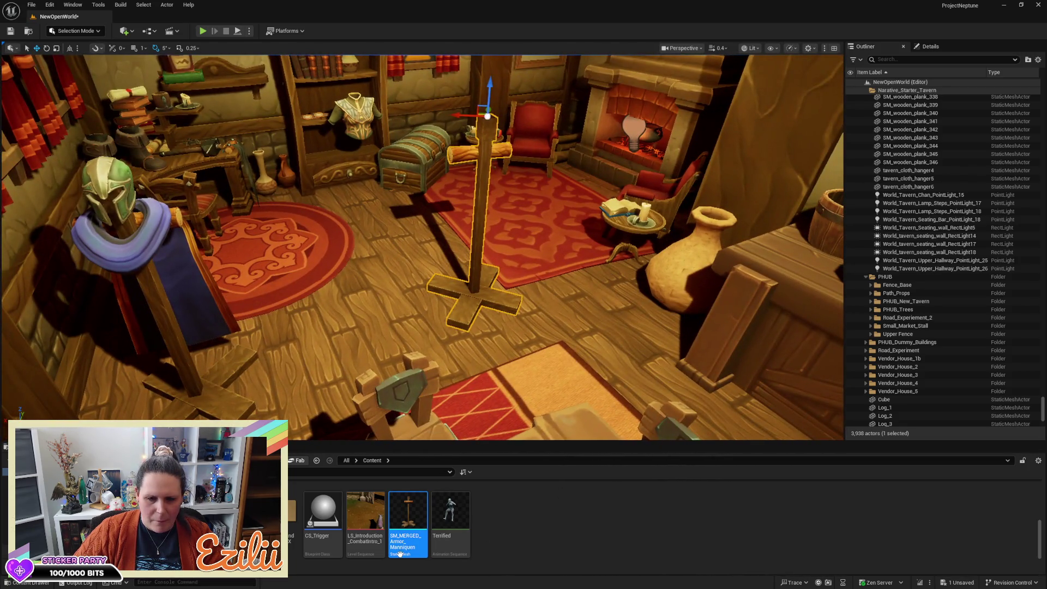
{"action": "mouse_move", "coordinate": [400, 550]}
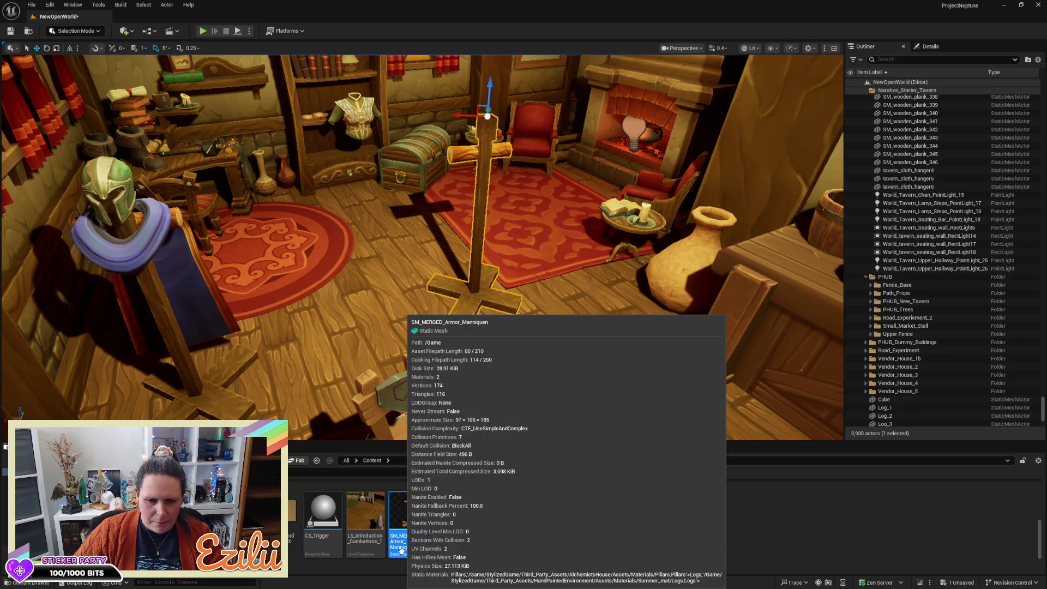
{"action": "double_click", "coordinate": [401, 550]}
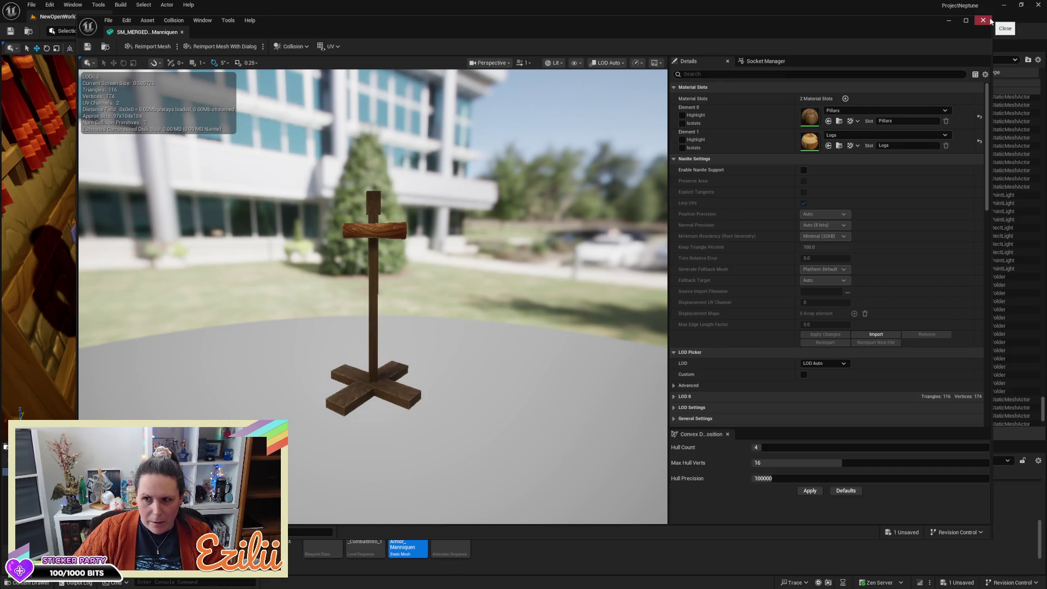
{"action": "left_click", "coordinate": [990, 21]}
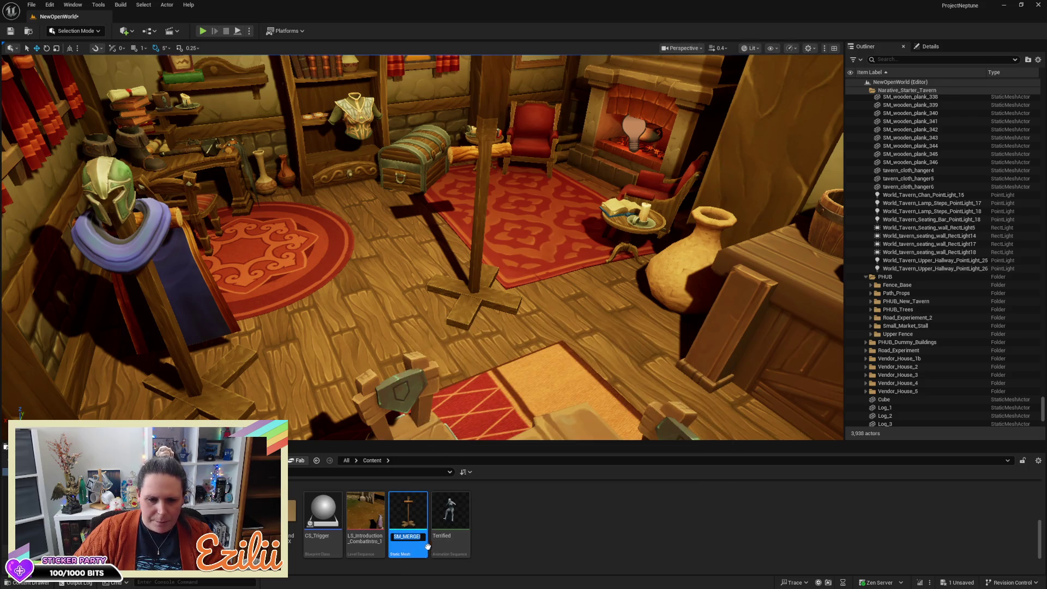
Remove the extra letters so the mesh asset is named SM_MERGED_Armor_Mannequin
{"action": "key", "text": "F2"}
{"action": "type", "text": "SM_Manniquen"}
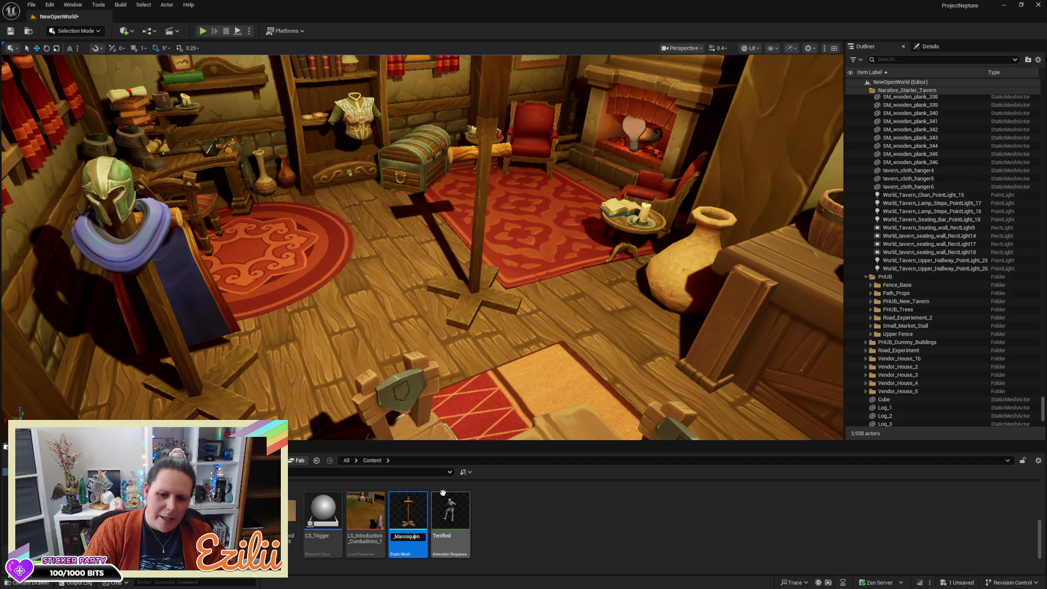
{"action": "key", "text": "BackSpace"}
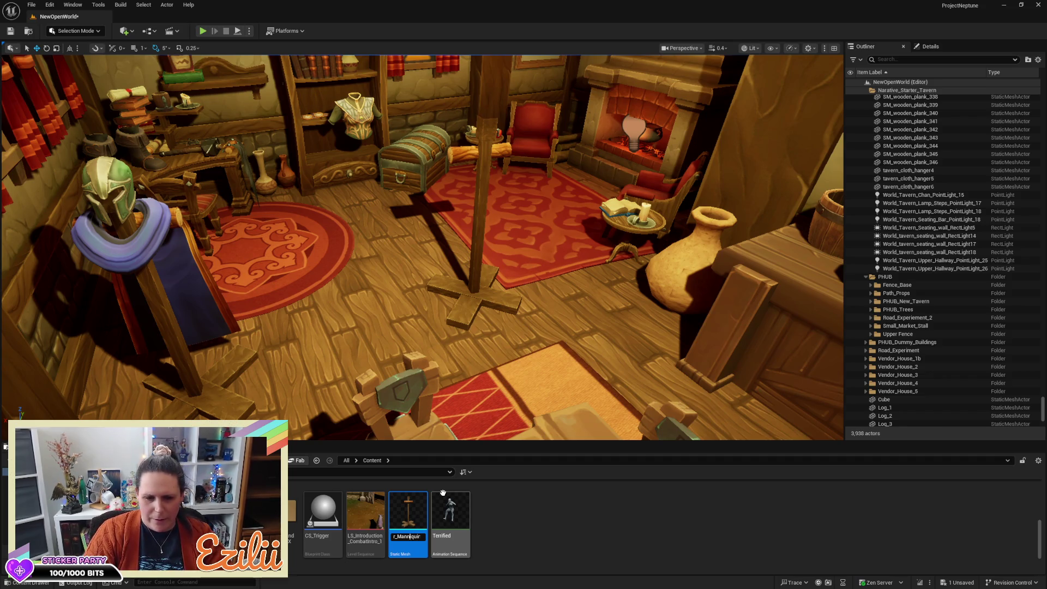
{"action": "key", "text": "BackSpace"}
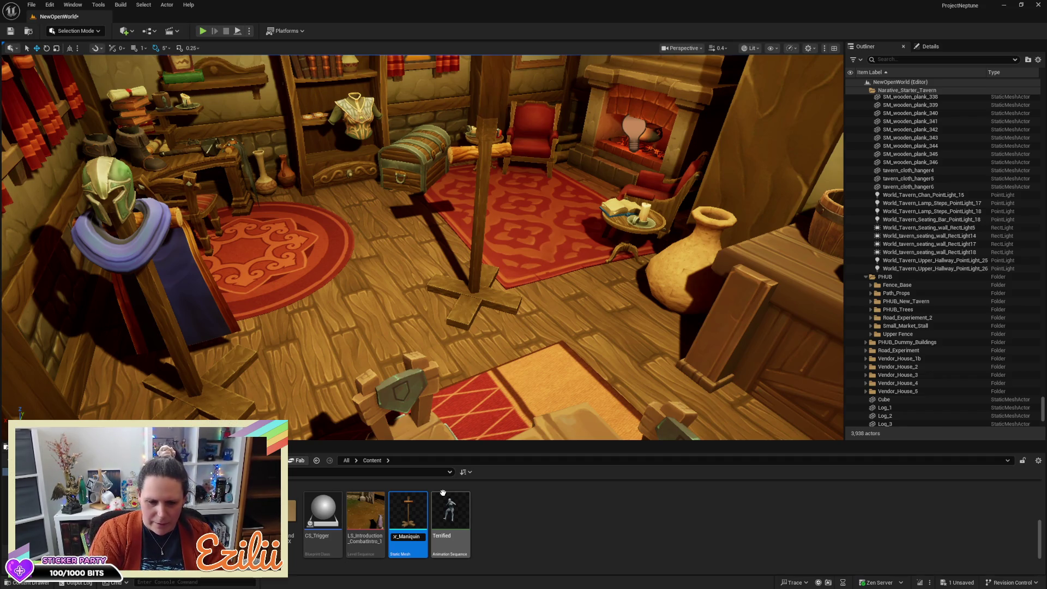
{"action": "type", "text": "e"}
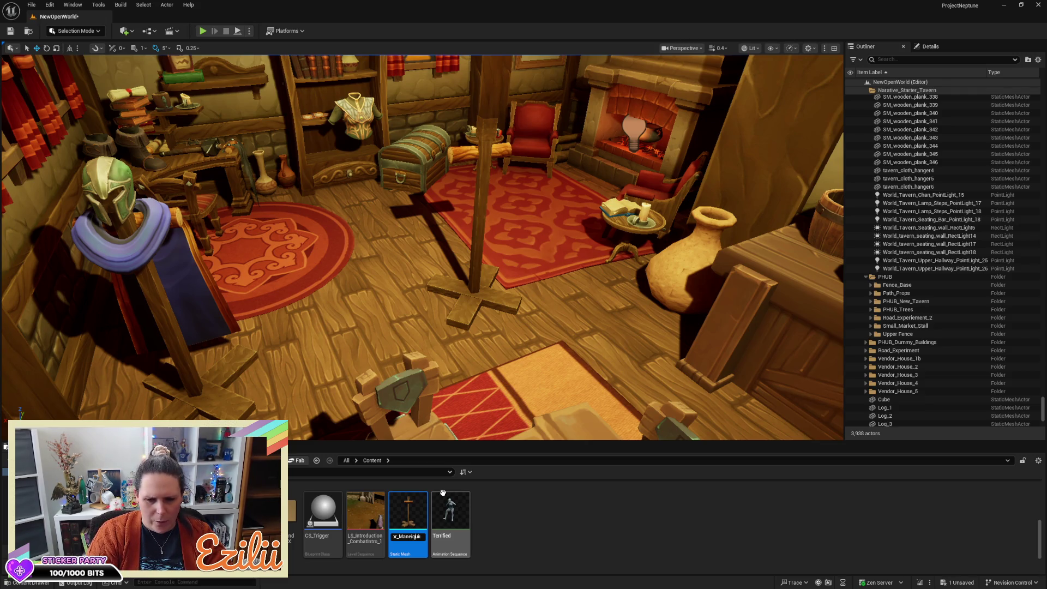
{"action": "key", "text": "Left"}
{"action": "key", "text": "Left"}
{"action": "key", "text": "Left"}
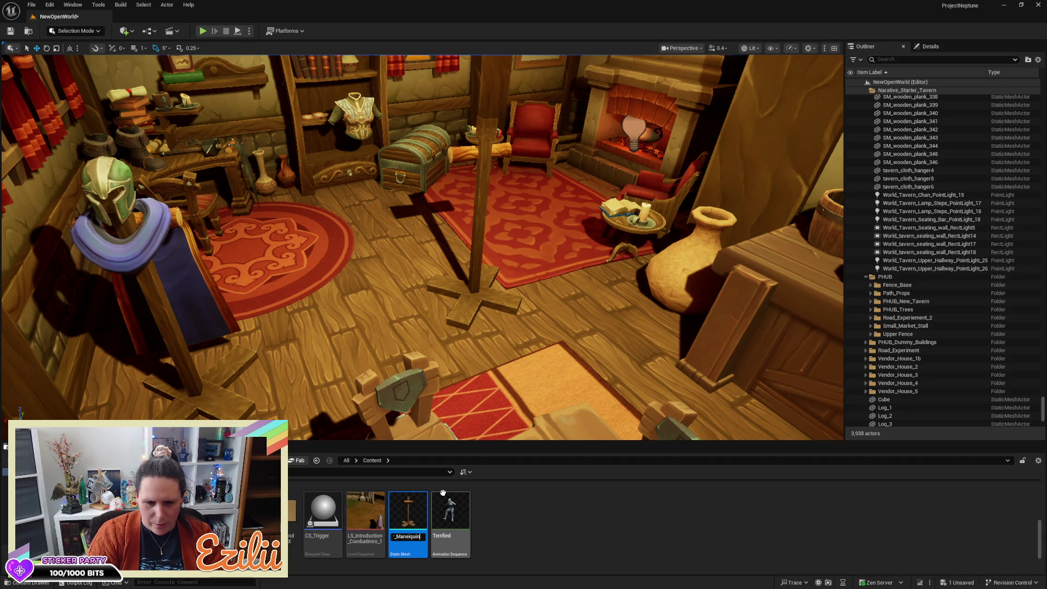
{"action": "key", "text": "Left"}
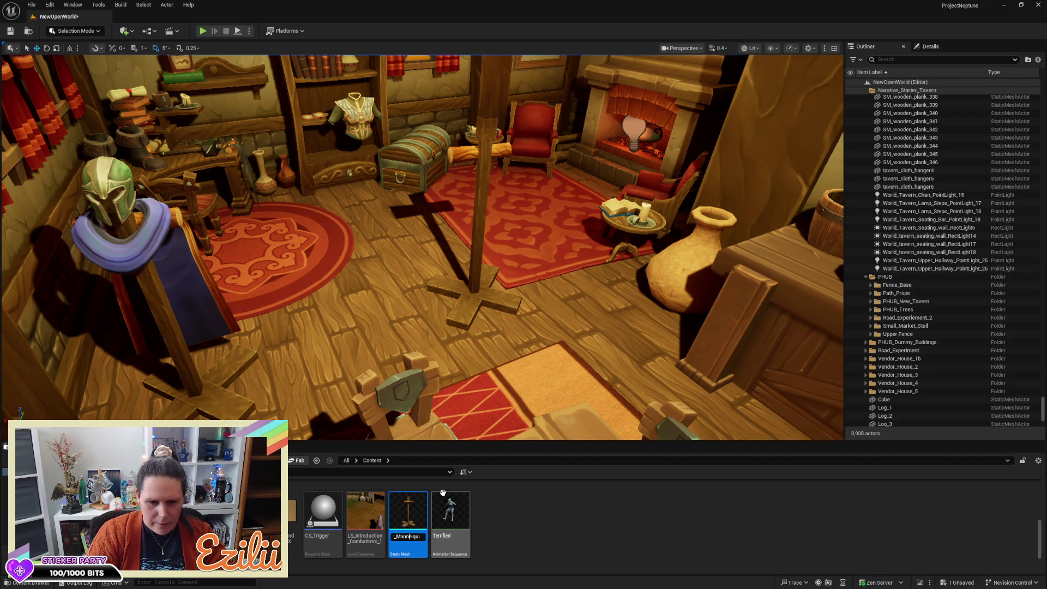
{"action": "key", "text": "BackSpace"}
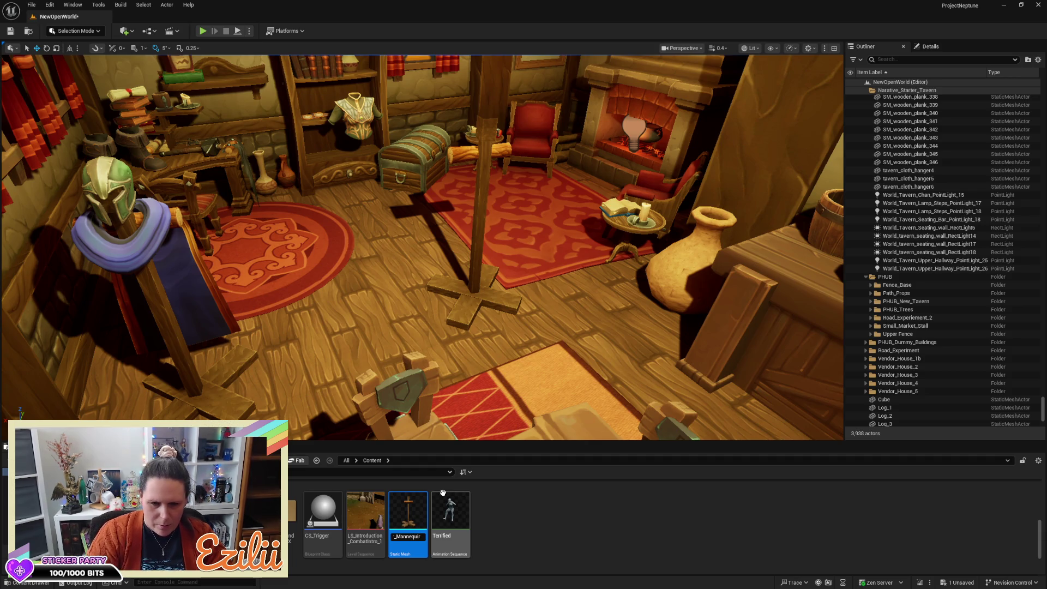
{"action": "key", "text": "Right"}
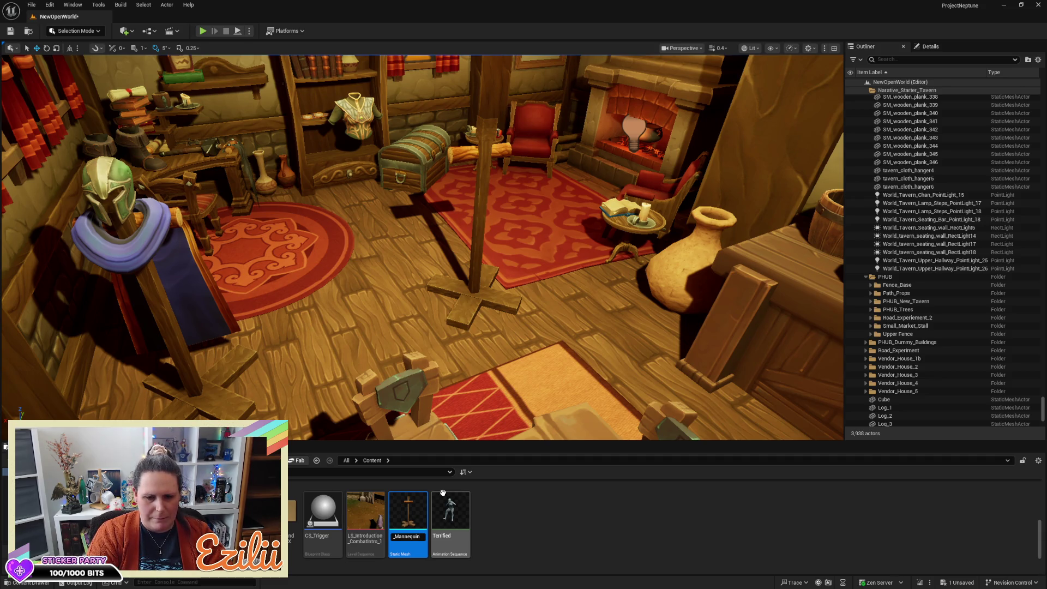
{"action": "key", "text": "Return"}
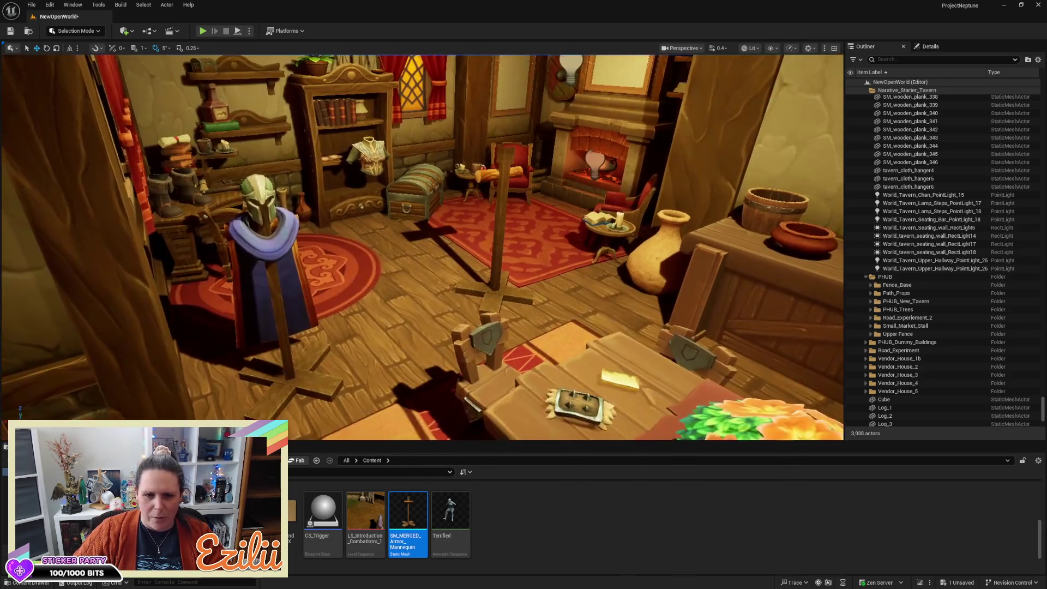
Select the doorway stand's helmet, cloak and plank, try a 75-degree rotation, then undo it
{"action": "left_click_drag", "start_coordinate": [581, 282], "coordinate": [580, 283]}
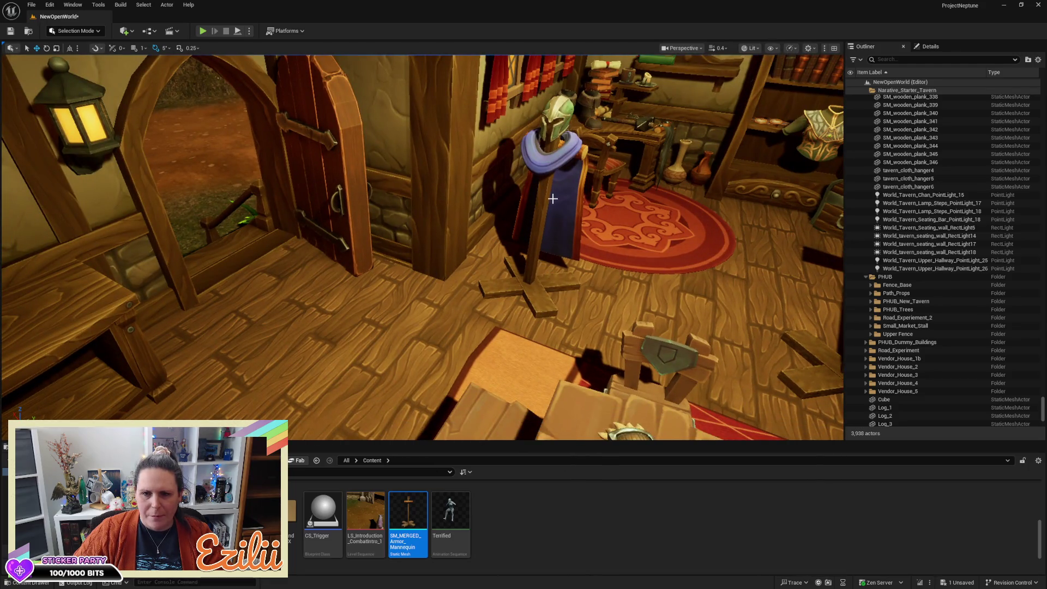
{"action": "left_click", "coordinate": [557, 162]}
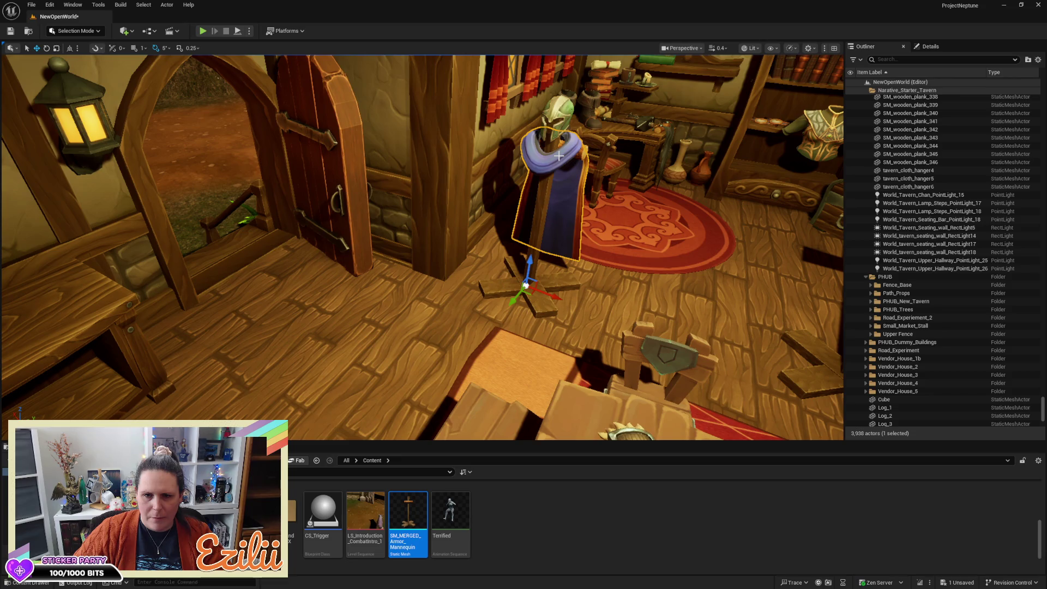
{"action": "left_click", "coordinate": [553, 113]}
{"action": "left_click", "coordinate": [534, 192], "text": "ctrl"}
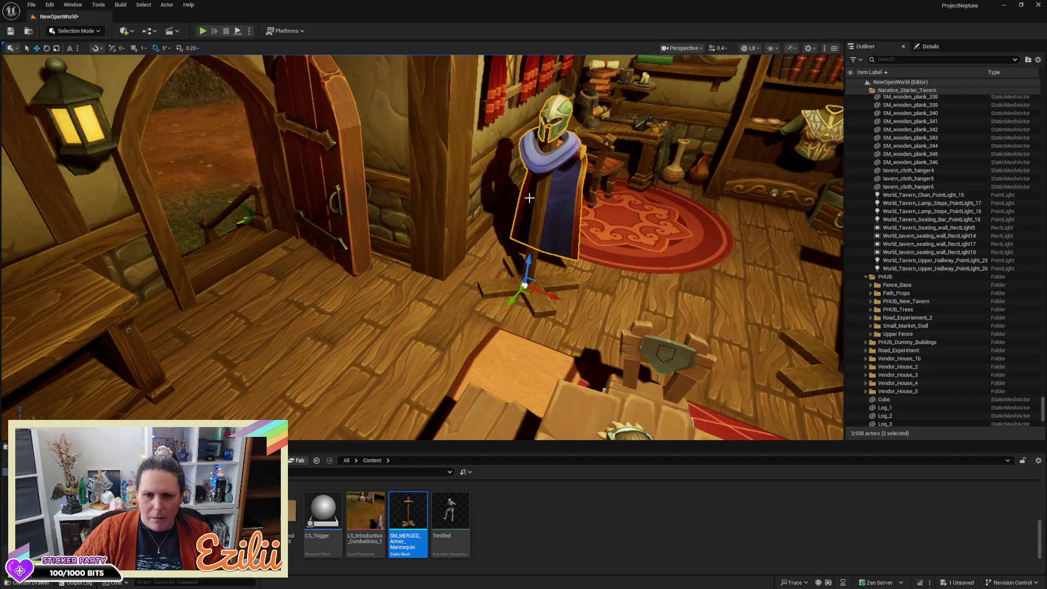
{"action": "left_click", "coordinate": [490, 286], "text": "ctrl"}
{"action": "mouse_move", "coordinate": [521, 300]}
{"action": "left_mouse_down"}
{"action": "mouse_move", "coordinate": [546, 334]}
{"action": "mouse_move", "coordinate": [518, 327]}
{"action": "mouse_move", "coordinate": [554, 362]}
{"action": "left_mouse_up"}
{"action": "key", "text": "f"}
{"action": "key", "text": "e"}
{"action": "mouse_move", "coordinate": [558, 242]}
{"action": "left_mouse_down"}
{"action": "mouse_move", "coordinate": [577, 286]}
{"action": "mouse_move", "coordinate": [602, 284]}
{"action": "mouse_move", "coordinate": [578, 308]}
{"action": "mouse_move", "coordinate": [370, 221]}
{"action": "left_mouse_up"}
{"action": "key", "text": "ctrl+z"}
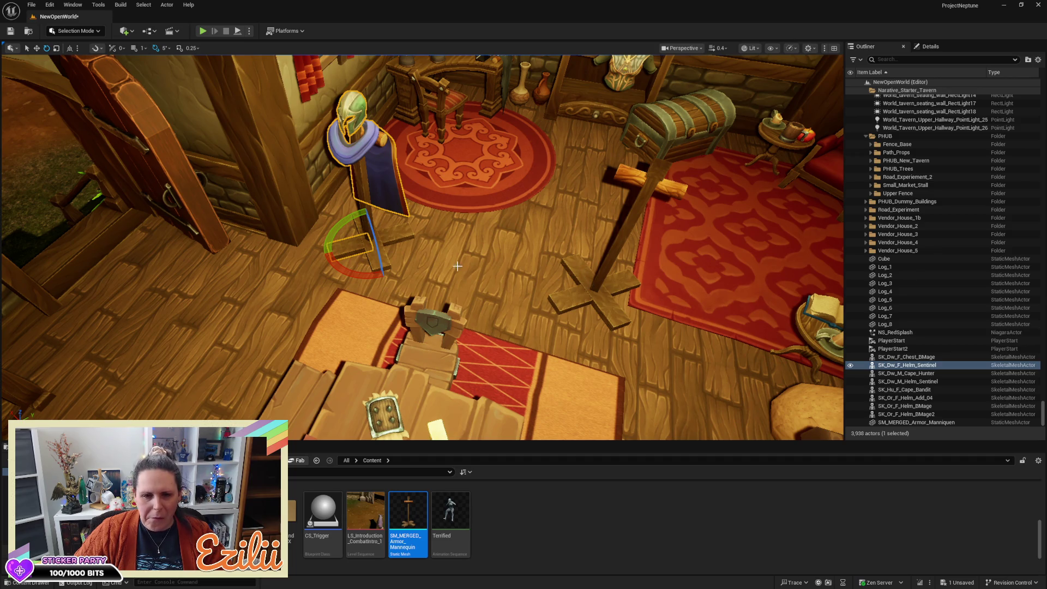
Add Log_2 through Log_7 to the selection, leaving out the floor plane
{"action": "key", "text": "ctrl+z"}
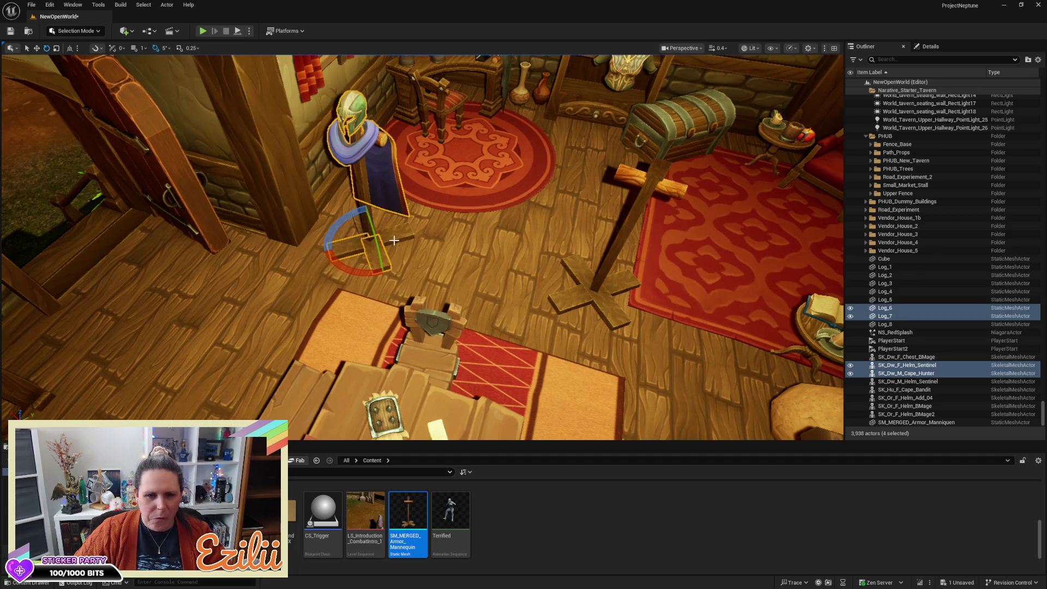
{"action": "left_click", "coordinate": [397, 237], "text": "ctrl"}
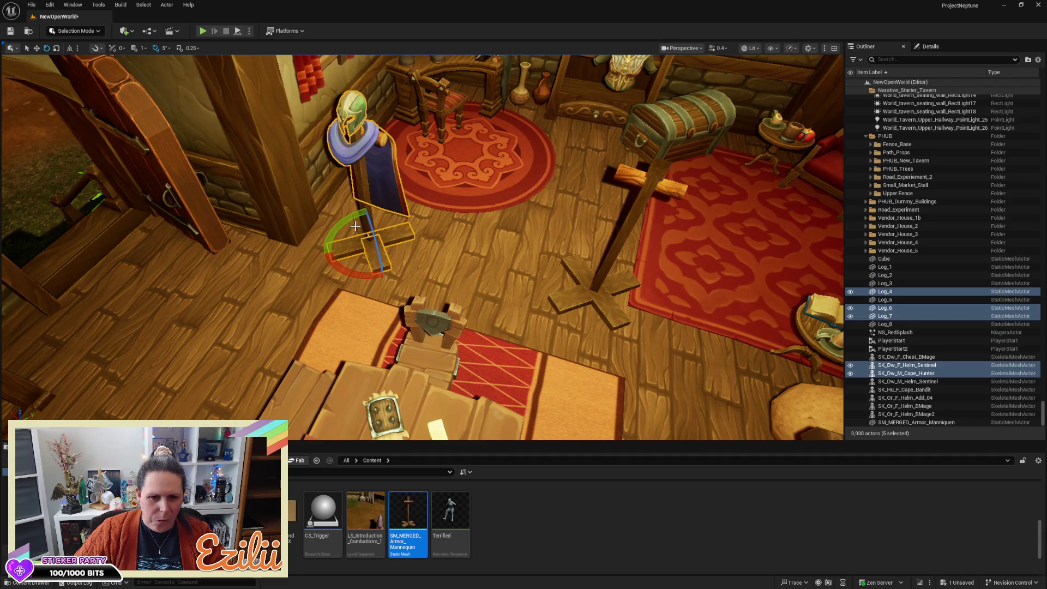
{"action": "left_click", "coordinate": [355, 228], "text": "ctrl"}
{"action": "key", "text": "f"}
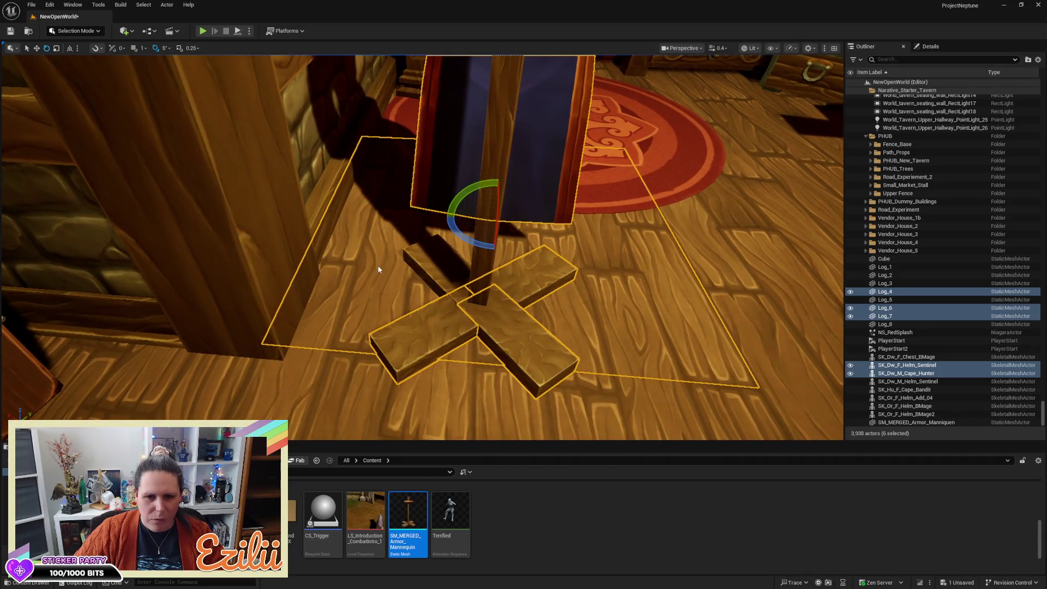
{"action": "left_click", "coordinate": [375, 264], "text": "ctrl"}
{"action": "left_click", "coordinate": [440, 268], "text": "ctrl"}
{"action": "mouse_move", "coordinate": [439, 268]}
{"action": "left_mouse_down"}
{"action": "mouse_move", "coordinate": [439, 218]}
{"action": "mouse_move", "coordinate": [403, 234]}
{"action": "left_mouse_up"}
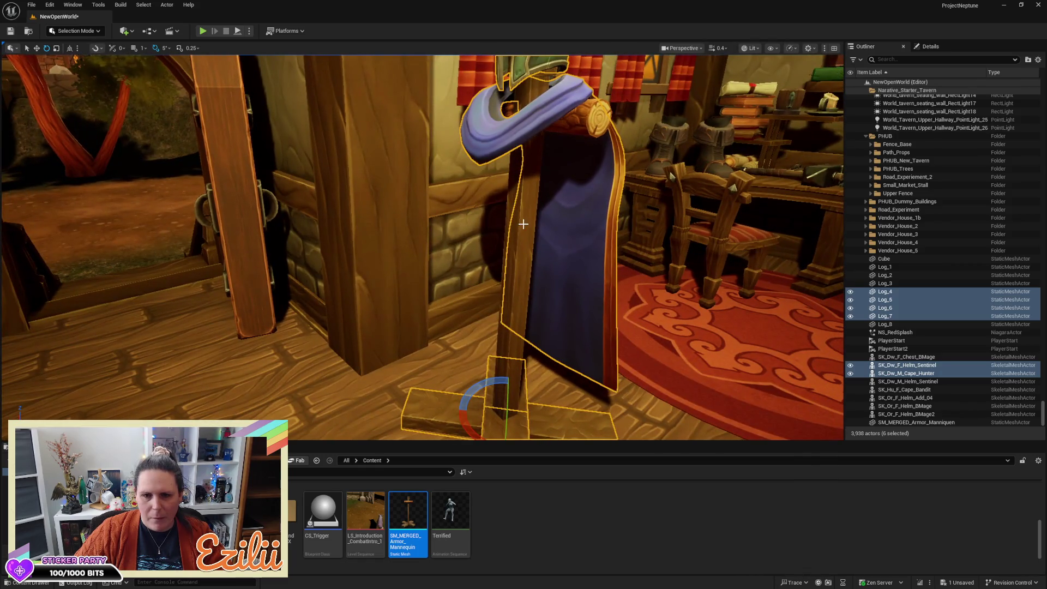
{"action": "left_click", "coordinate": [592, 85], "text": "ctrl"}
{"action": "left_click", "coordinate": [584, 116], "text": "ctrl"}
{"action": "left_click_drag", "start_coordinate": [584, 116], "coordinate": [584, 147]}
{"action": "mouse_move", "coordinate": [514, 163]}
{"action": "left_mouse_down"}
{"action": "mouse_move", "coordinate": [514, 152]}
{"action": "mouse_move", "coordinate": [496, 166]}
{"action": "mouse_move", "coordinate": [506, 164]}
{"action": "left_mouse_up"}
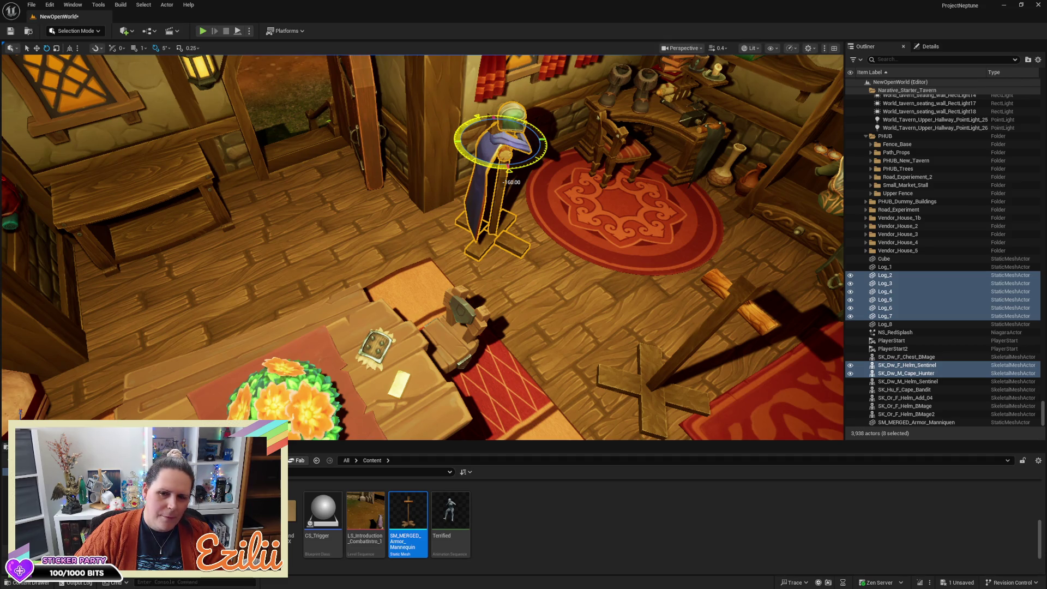
Undo the mannequin rotation and delete the small log Log_2 beside the helmet
{"action": "left_click_drag", "start_coordinate": [506, 164], "coordinate": [499, 168]}
{"action": "key", "text": "Escape"}
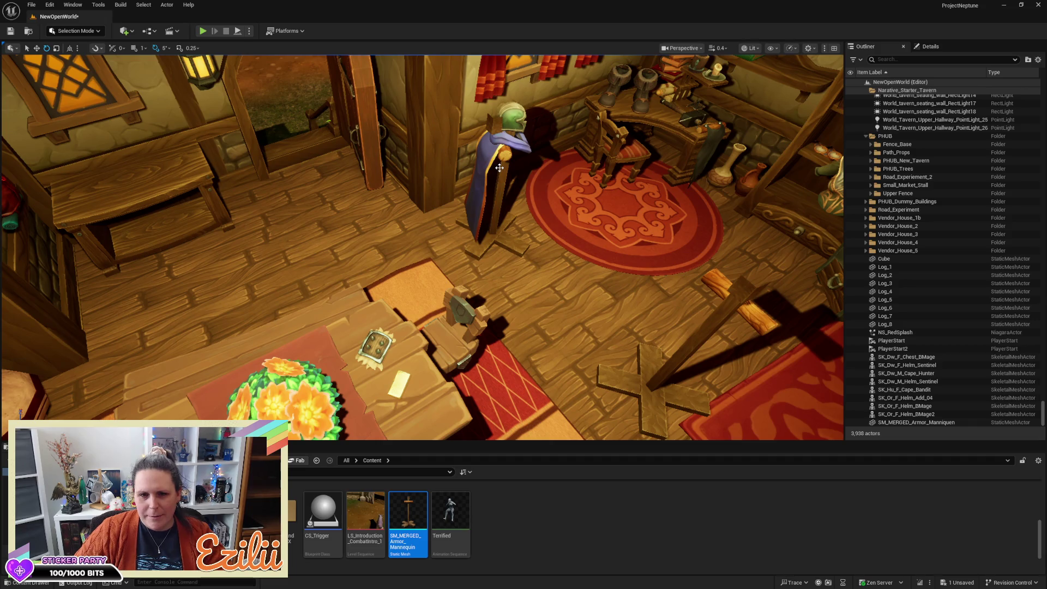
{"action": "key", "text": "ctrl+z"}
{"action": "key", "text": "ctrl+z"}
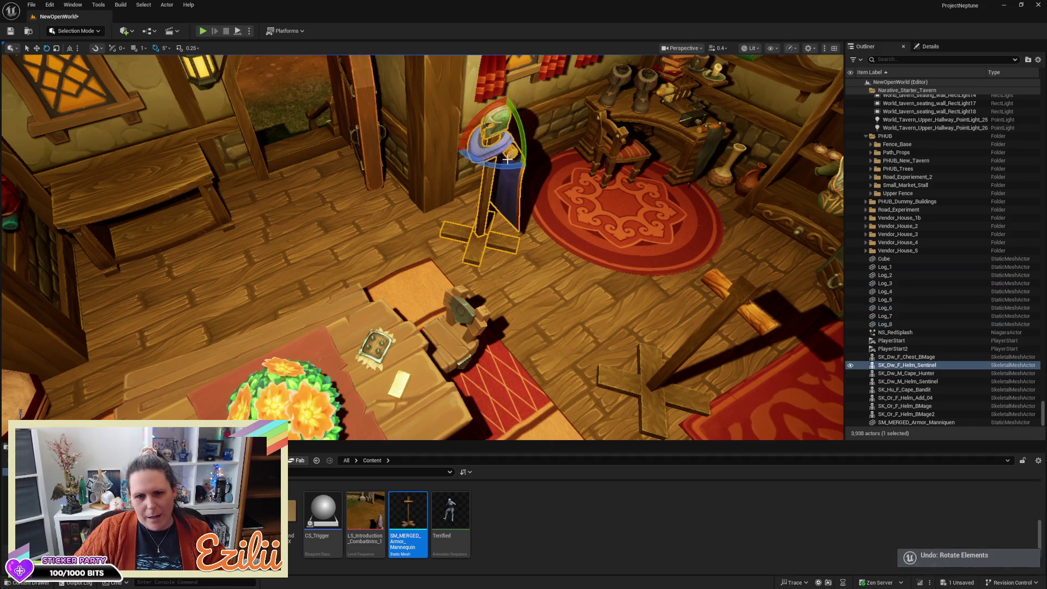
{"action": "left_click", "coordinate": [514, 150]}
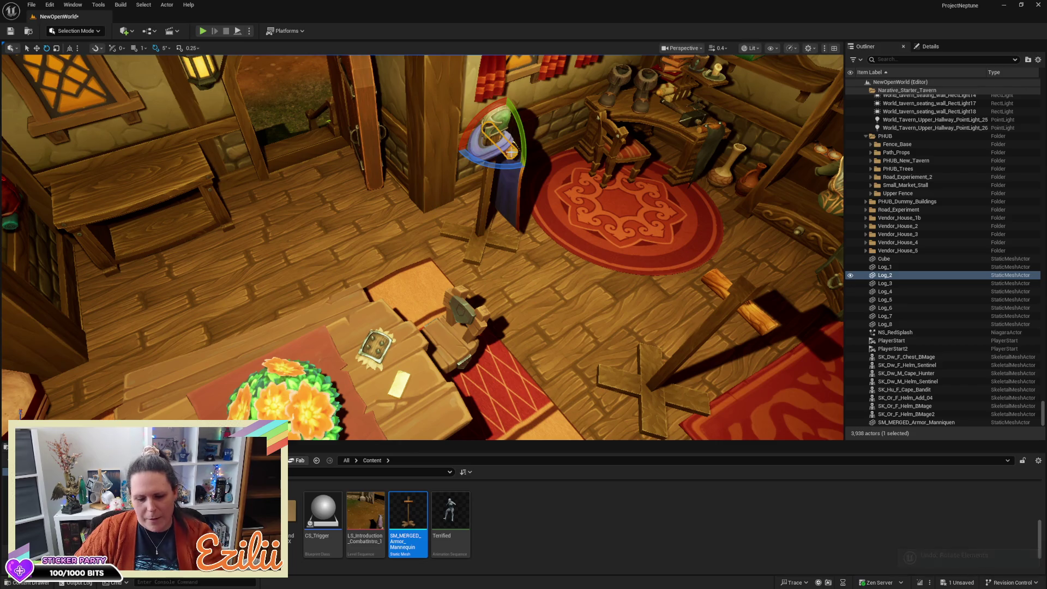
{"action": "key", "text": "Delete"}
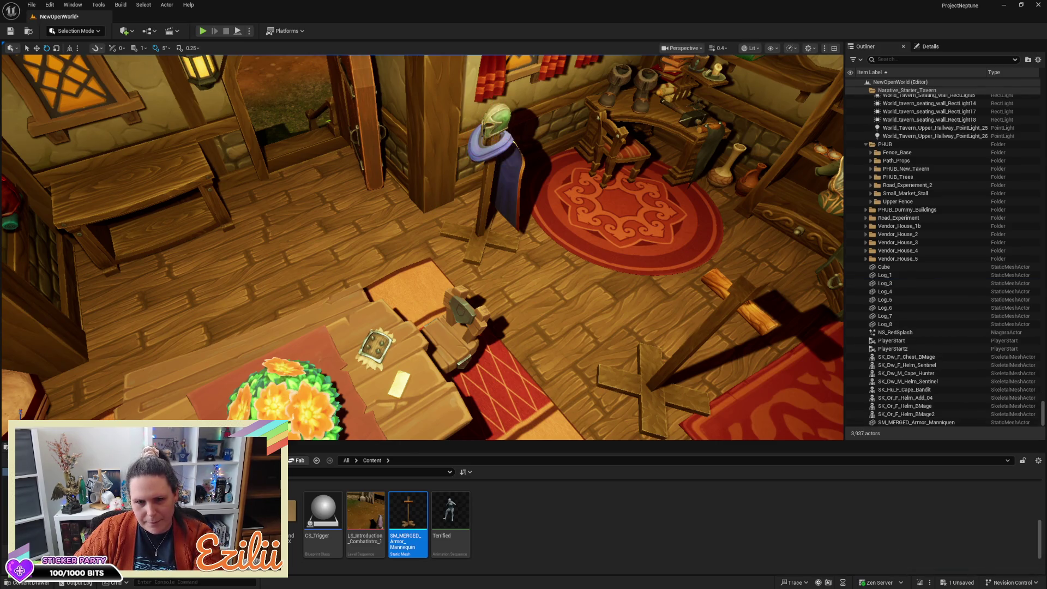
{"action": "left_click", "coordinate": [494, 140]}
{"action": "left_click_drag", "start_coordinate": [554, 202], "coordinate": [451, 163]}
Delete Log_8 and the four floor logs at the base, then show Log_3's details
{"action": "left_click", "coordinate": [404, 139]}
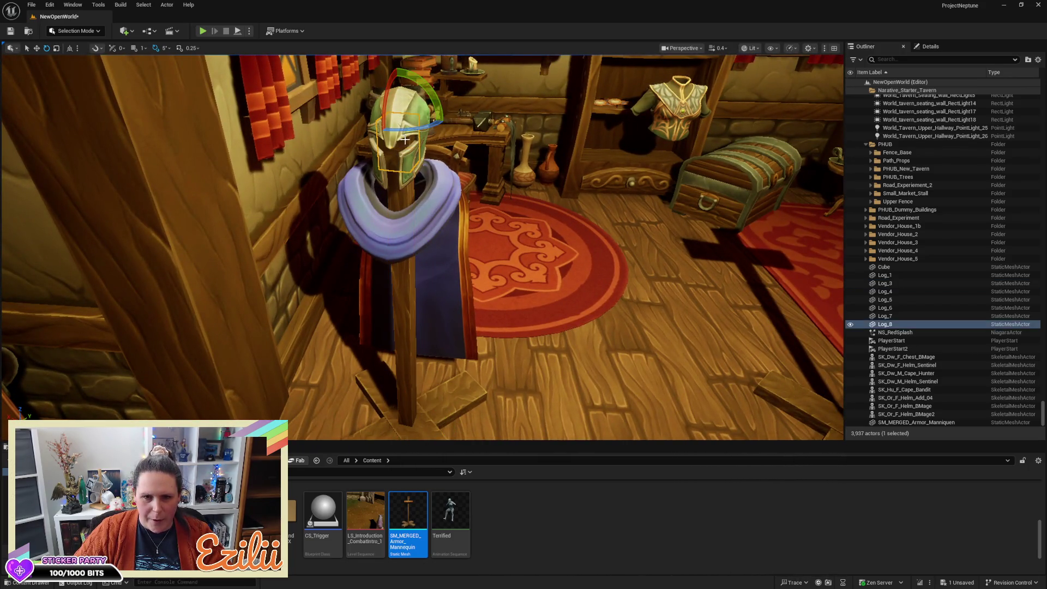
{"action": "key", "text": "Delete"}
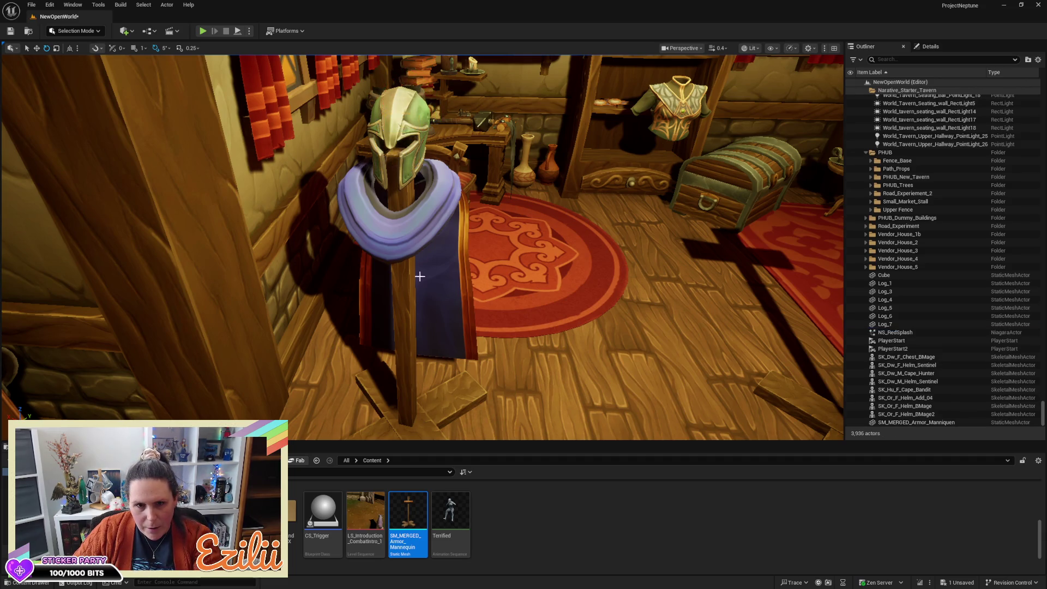
{"action": "left_click", "coordinate": [450, 399]}
{"action": "key", "text": "Delete"}
{"action": "left_click", "coordinate": [393, 396]}
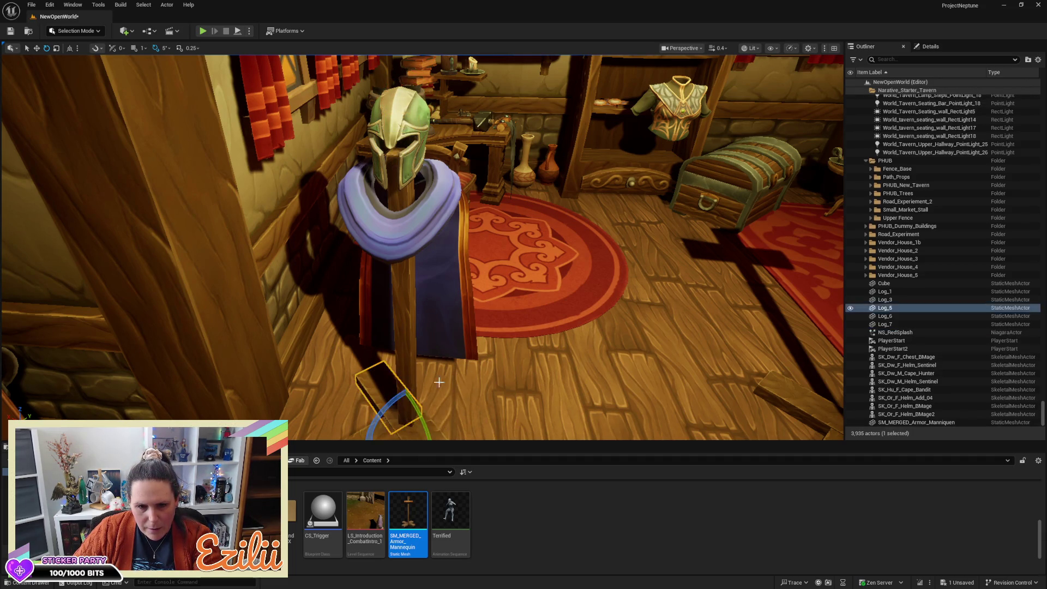
{"action": "key", "text": "Delete"}
{"action": "left_click", "coordinate": [431, 213]}
{"action": "key", "text": "Delete"}
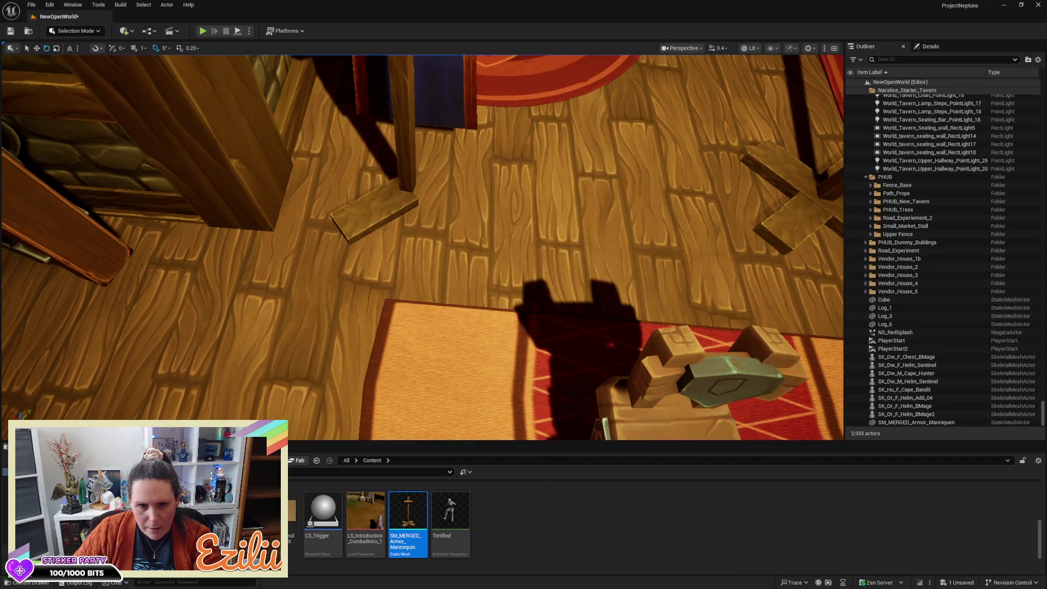
{"action": "left_click", "coordinate": [368, 221]}
{"action": "key", "text": "Delete"}
{"action": "left_click", "coordinate": [411, 155]}
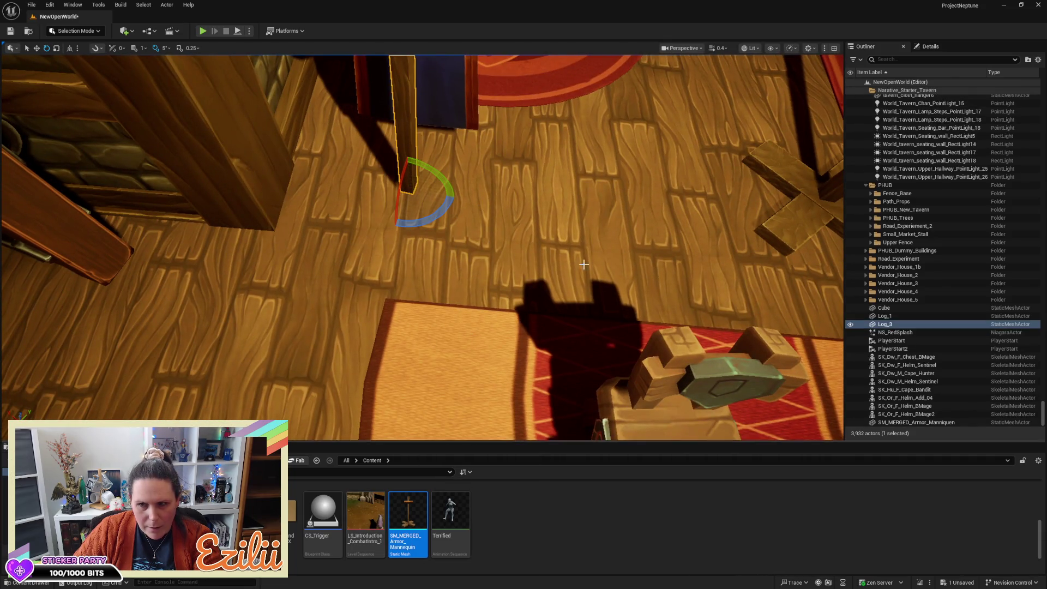
{"action": "left_click", "coordinate": [931, 47]}
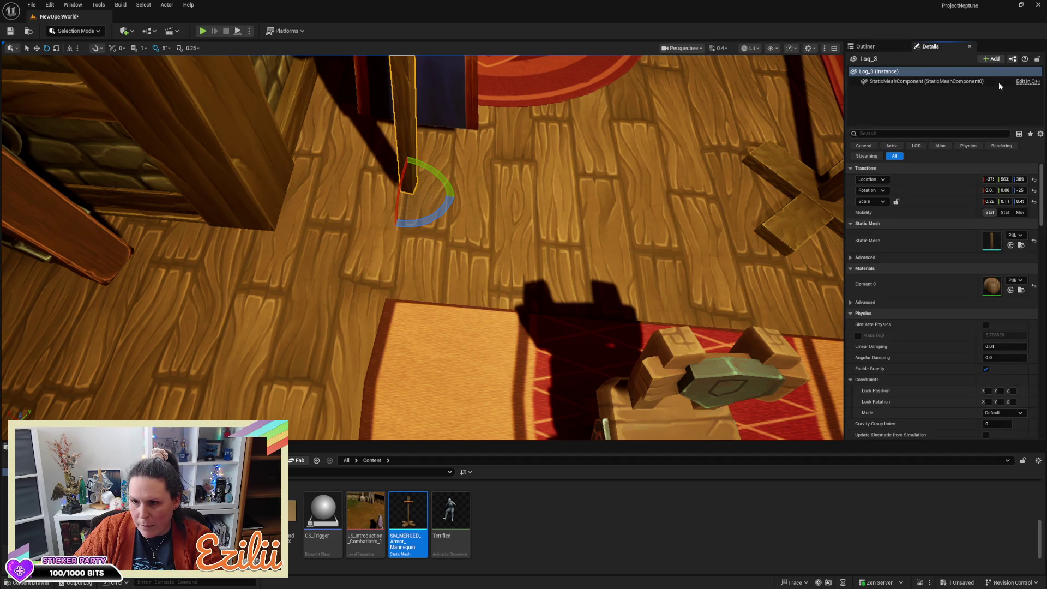
Swap Log_3's mesh for SM_MERGED_Armor_Mannequin and undo a trial upward move
{"action": "left_click", "coordinate": [1010, 246]}
{"action": "mouse_move", "coordinate": [637, 221]}
{"action": "left_mouse_down"}
{"action": "mouse_move", "coordinate": [550, 239]}
{"action": "mouse_move", "coordinate": [637, 220]}
{"action": "left_mouse_up"}
{"action": "key", "text": "w"}
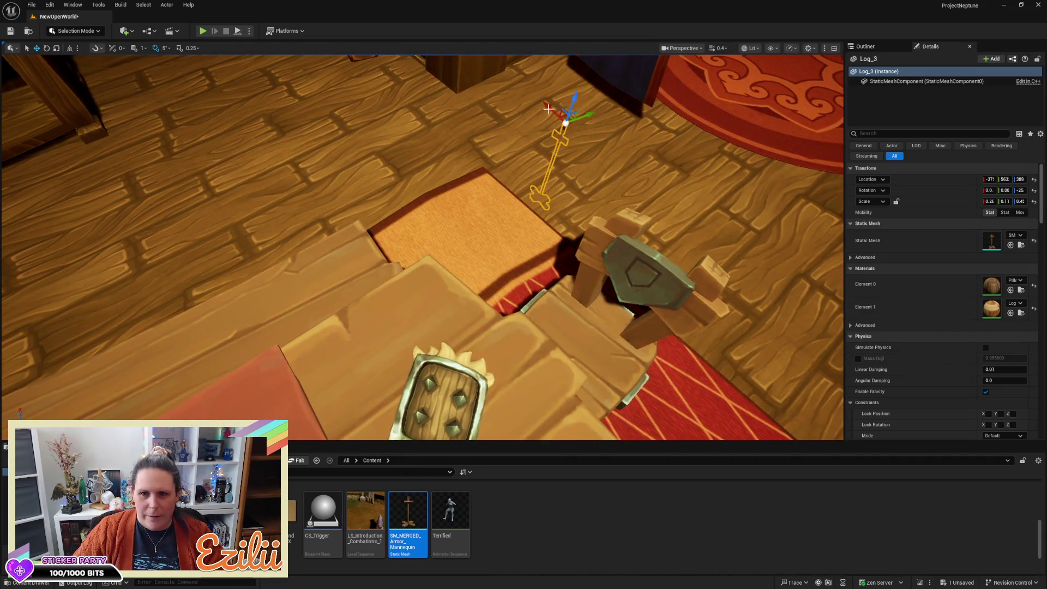
{"action": "mouse_move", "coordinate": [573, 96]}
{"action": "left_mouse_down"}
{"action": "mouse_move", "coordinate": [573, 63]}
{"action": "mouse_move", "coordinate": [530, 81]}
{"action": "left_mouse_up"}
{"action": "mouse_move", "coordinate": [681, 254]}
{"action": "left_mouse_down"}
{"action": "mouse_move", "coordinate": [646, 256]}
{"action": "mouse_move", "coordinate": [623, 301]}
{"action": "mouse_move", "coordinate": [479, 436]}
{"action": "left_mouse_up"}
{"action": "key", "text": "ctrl+z"}
{"action": "key", "text": "ctrl+z"}
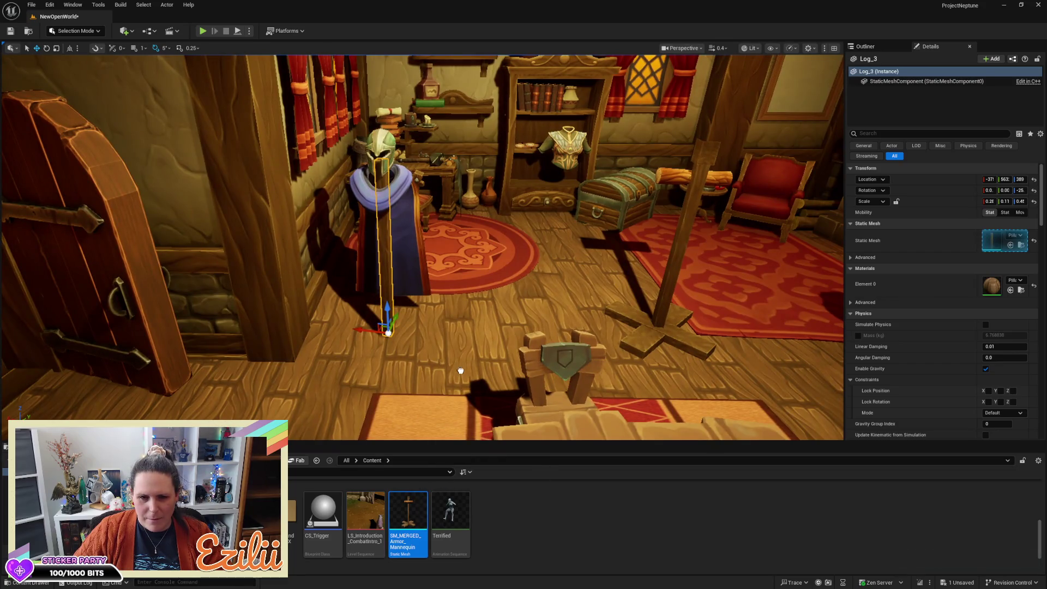
Place a new SM_MERGED_Armor_Mannequin stand and slide it under the helmet and cape
{"action": "left_click_drag", "start_coordinate": [479, 309], "coordinate": [500, 114]}
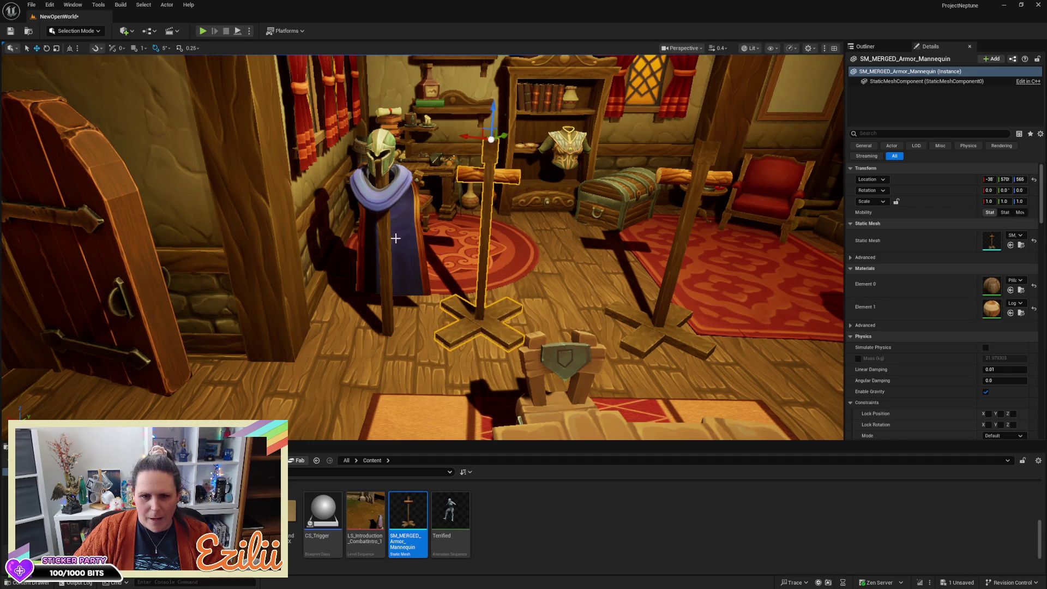
{"action": "left_click", "coordinate": [388, 329]}
{"action": "key", "text": "Escape"}
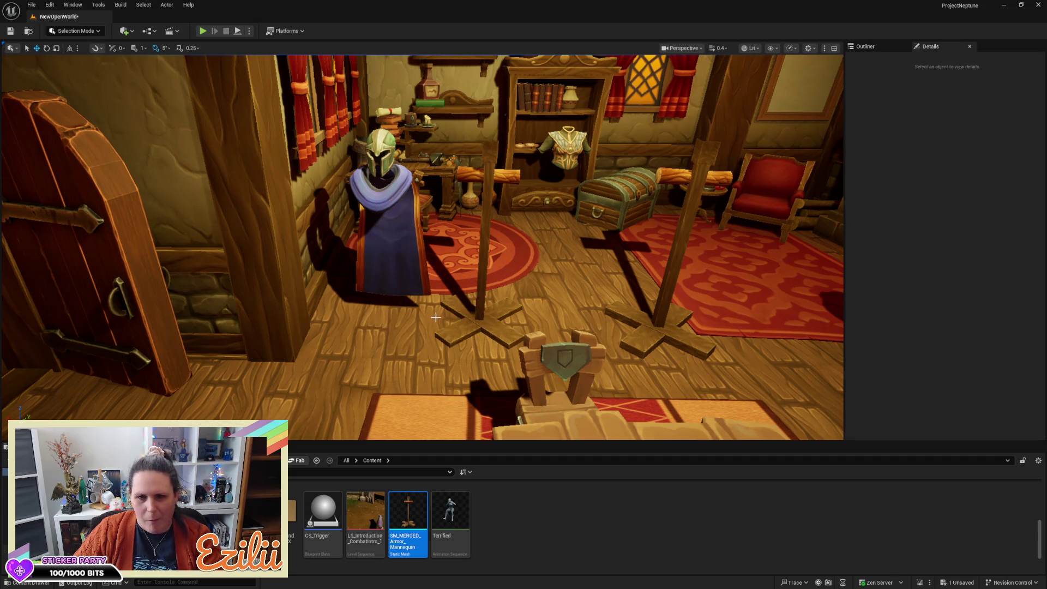
{"action": "left_click", "coordinate": [481, 335]}
{"action": "left_click", "coordinate": [492, 321]}
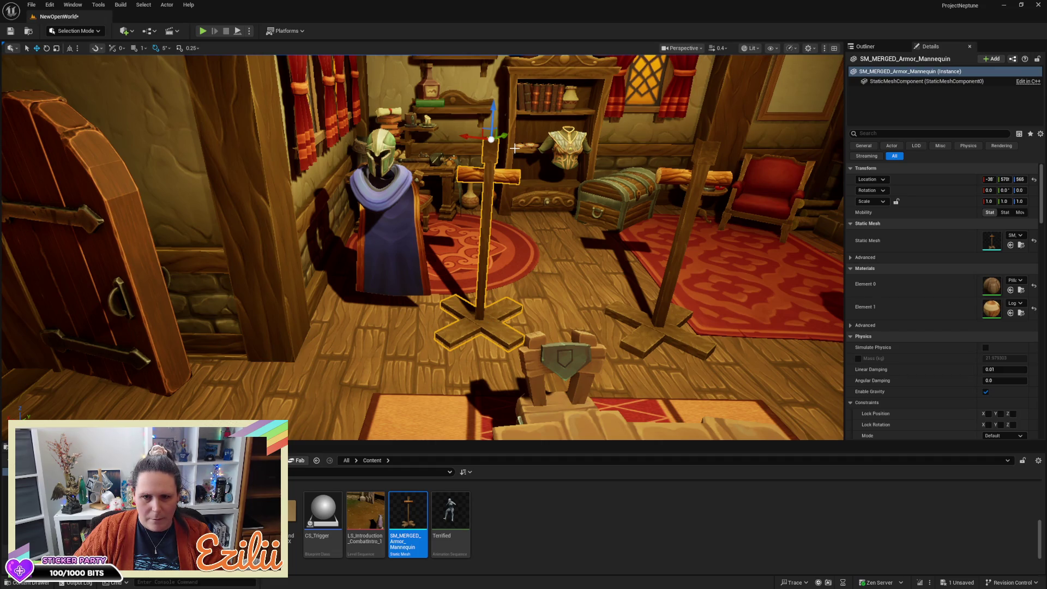
{"action": "left_click_drag", "start_coordinate": [491, 140], "coordinate": [396, 124]}
{"action": "mouse_move", "coordinate": [578, 179]}
{"action": "left_mouse_down"}
{"action": "mouse_move", "coordinate": [556, 180]}
{"action": "mouse_move", "coordinate": [578, 180]}
{"action": "left_mouse_up"}
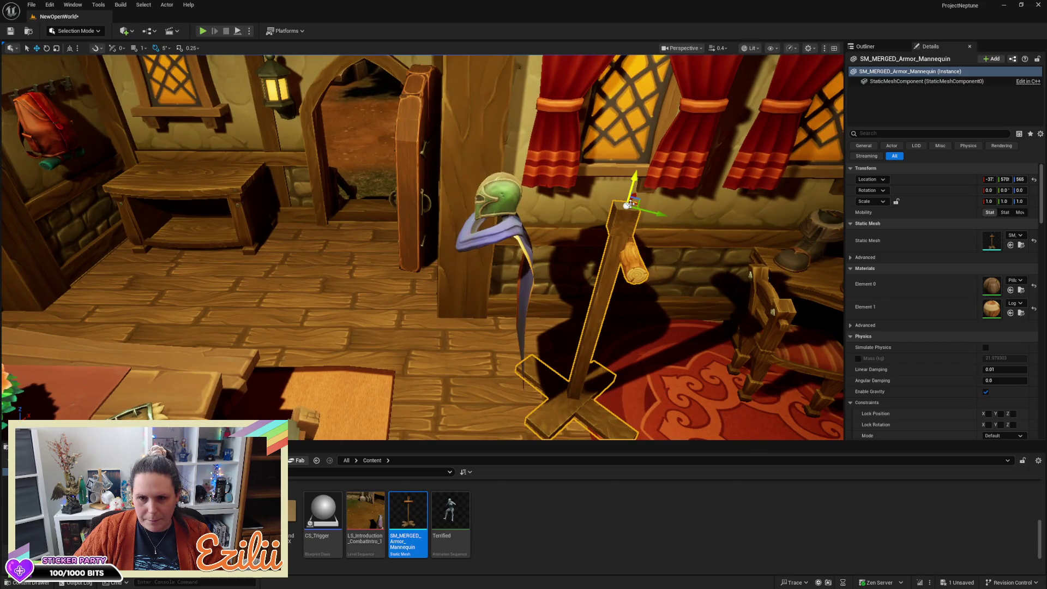
{"action": "left_click_drag", "start_coordinate": [627, 205], "coordinate": [510, 192]}
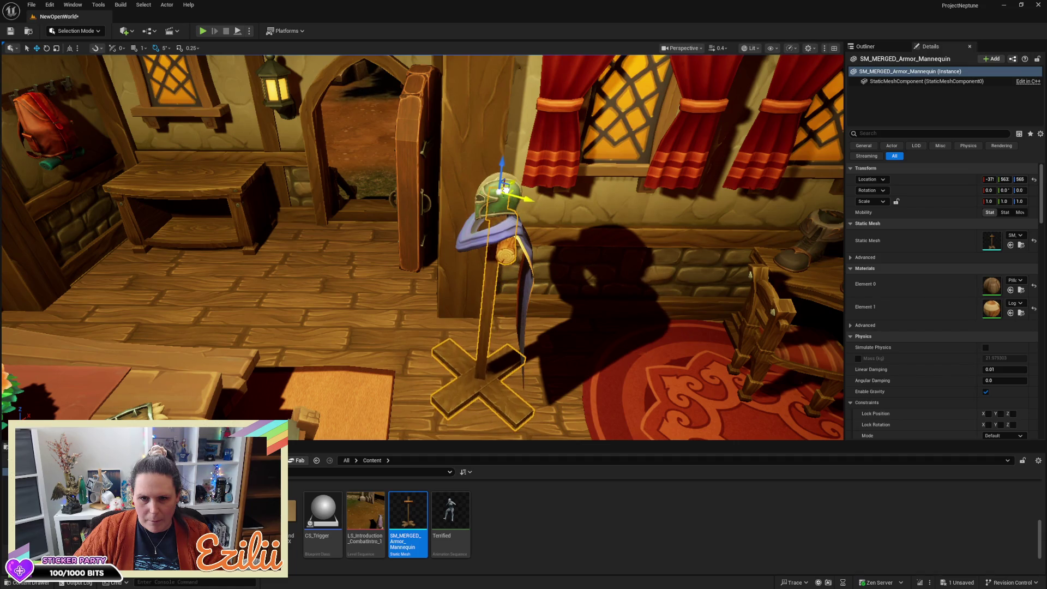
{"action": "mouse_move", "coordinate": [505, 188]}
{"action": "left_mouse_down"}
{"action": "mouse_move", "coordinate": [16, 386]}
{"action": "mouse_move", "coordinate": [589, 226]}
{"action": "left_mouse_up"}
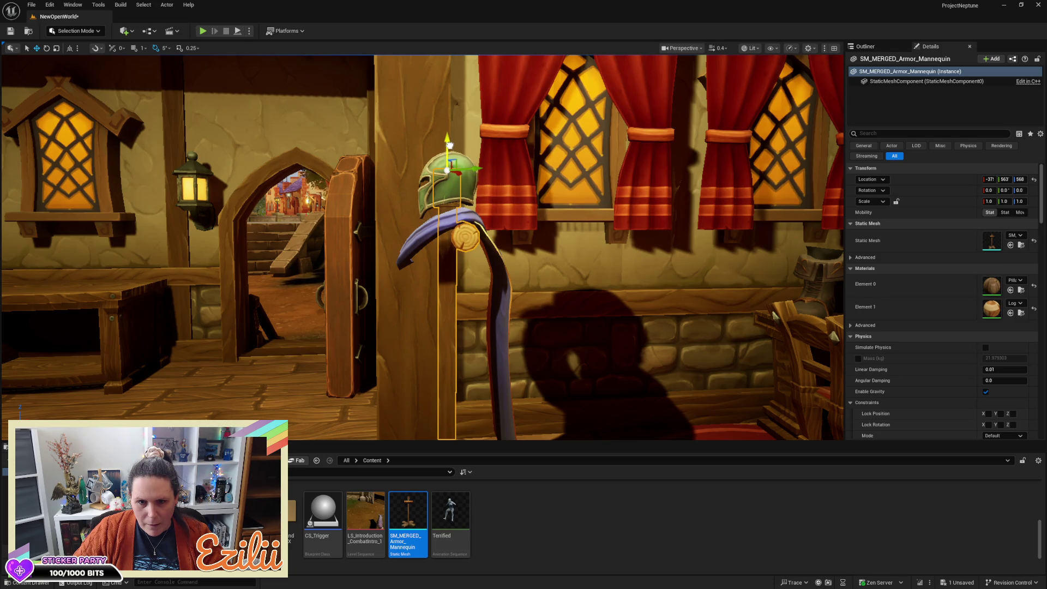
{"action": "mouse_move", "coordinate": [449, 146]}
{"action": "left_mouse_down"}
{"action": "mouse_move", "coordinate": [414, 186]}
{"action": "mouse_move", "coordinate": [418, 144]}
{"action": "left_mouse_up"}
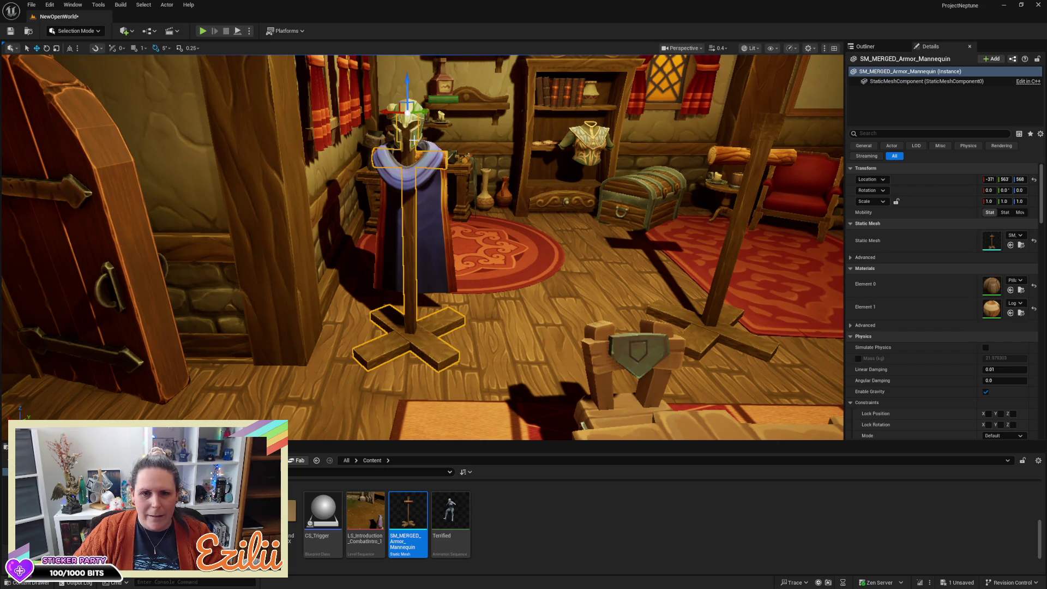
{"action": "left_click", "coordinate": [414, 137]}
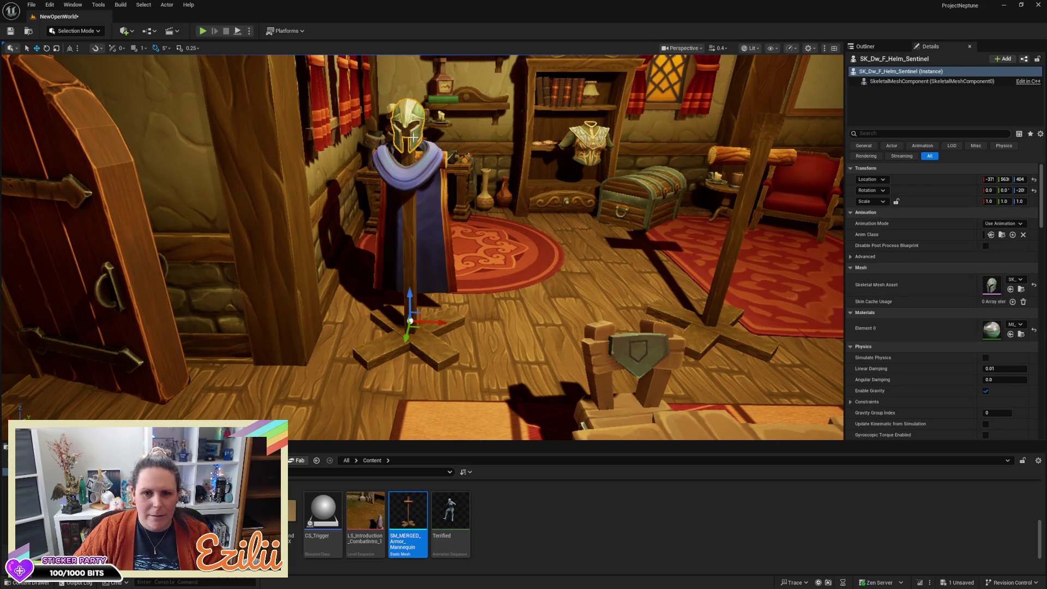
Group the cape and stand with the helmet, turn them, and move them beside the doorway
{"action": "left_click", "coordinate": [429, 169], "text": "ctrl"}
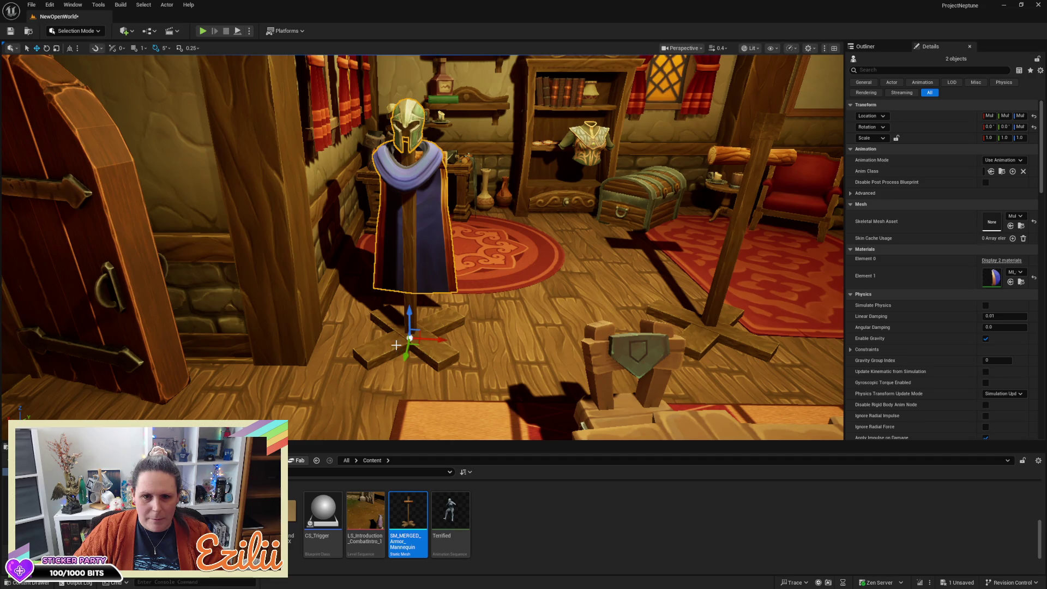
{"action": "left_click", "coordinate": [390, 318], "text": "ctrl"}
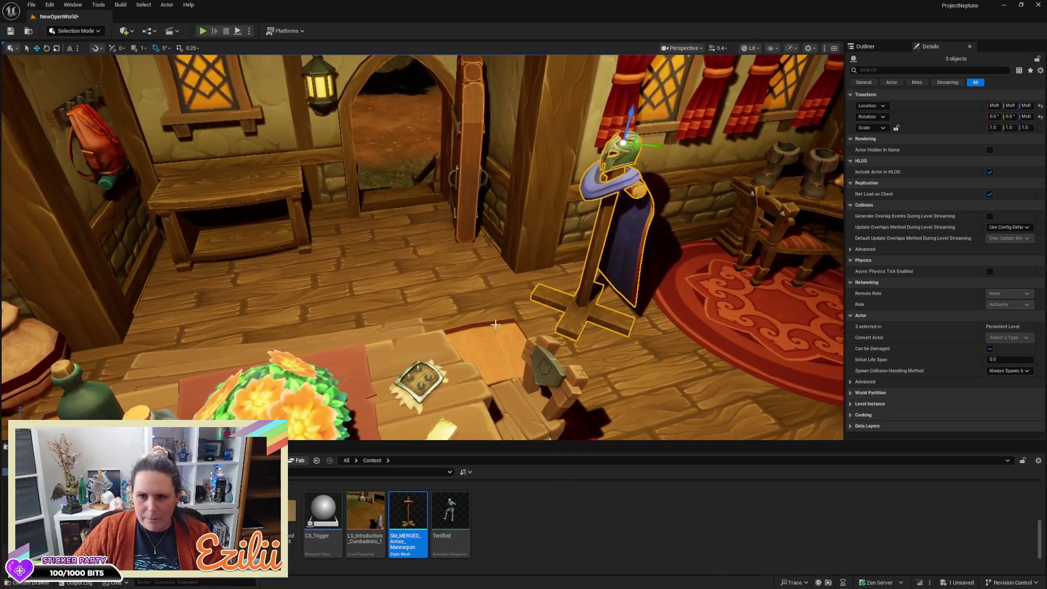
{"action": "key", "text": "e"}
{"action": "left_click_drag", "start_coordinate": [602, 147], "coordinate": [523, 161]}
{"action": "key", "text": "w"}
{"action": "mouse_move", "coordinate": [596, 136]}
{"action": "left_mouse_down"}
{"action": "mouse_move", "coordinate": [395, 99]}
{"action": "mouse_move", "coordinate": [330, 98]}
{"action": "mouse_move", "coordinate": [358, 90]}
{"action": "mouse_move", "coordinate": [208, 164]}
{"action": "mouse_move", "coordinate": [158, 119]}
{"action": "left_mouse_up"}
{"action": "left_click_drag", "start_coordinate": [251, 162], "coordinate": [246, 109]}
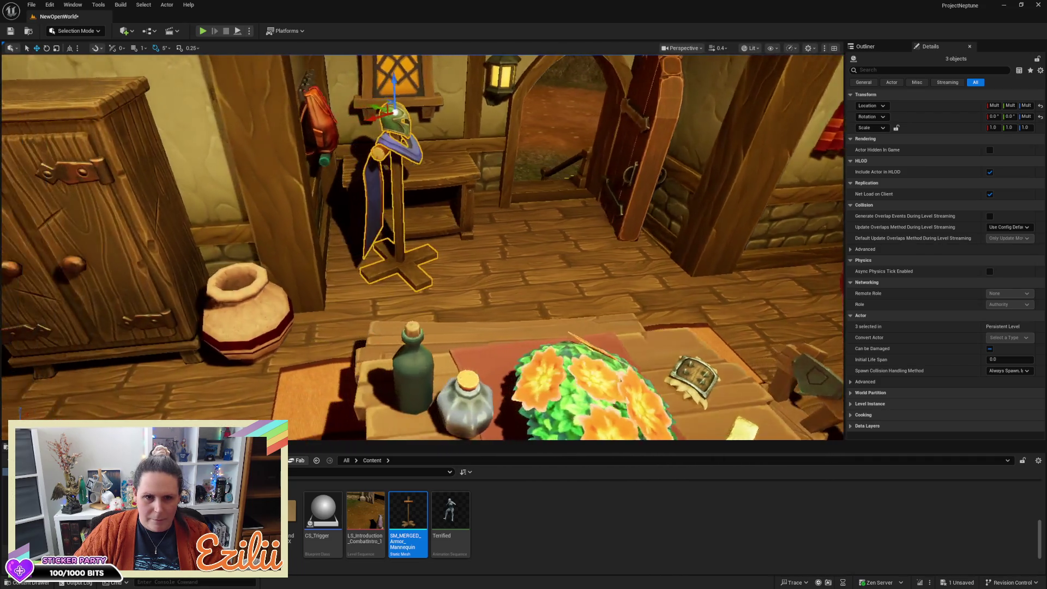
Nudge the dressed stand left toward the wall and rotate it 50 degrees
{"action": "left_click_drag", "start_coordinate": [392, 164], "coordinate": [360, 146]}
{"action": "left_click_drag", "start_coordinate": [446, 112], "coordinate": [423, 115]}
{"action": "left_click_drag", "start_coordinate": [382, 218], "coordinate": [382, 196]}
{"action": "left_click_drag", "start_coordinate": [532, 185], "coordinate": [532, 174]}
{"action": "key", "text": "e"}
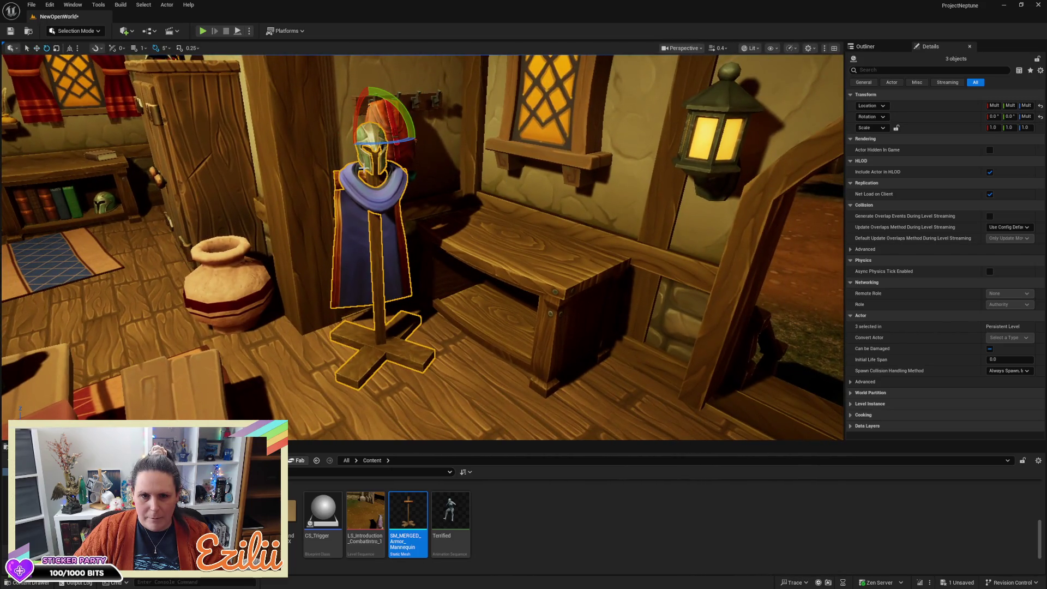
{"action": "left_click_drag", "start_coordinate": [374, 141], "coordinate": [330, 144]}
{"action": "key", "text": "w"}
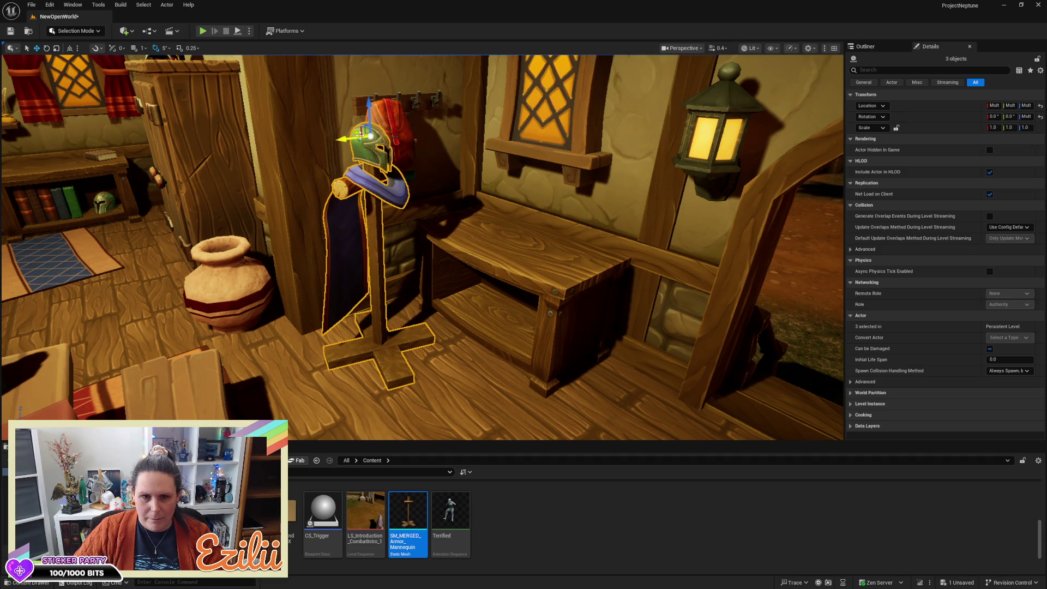
{"action": "key", "text": "f"}
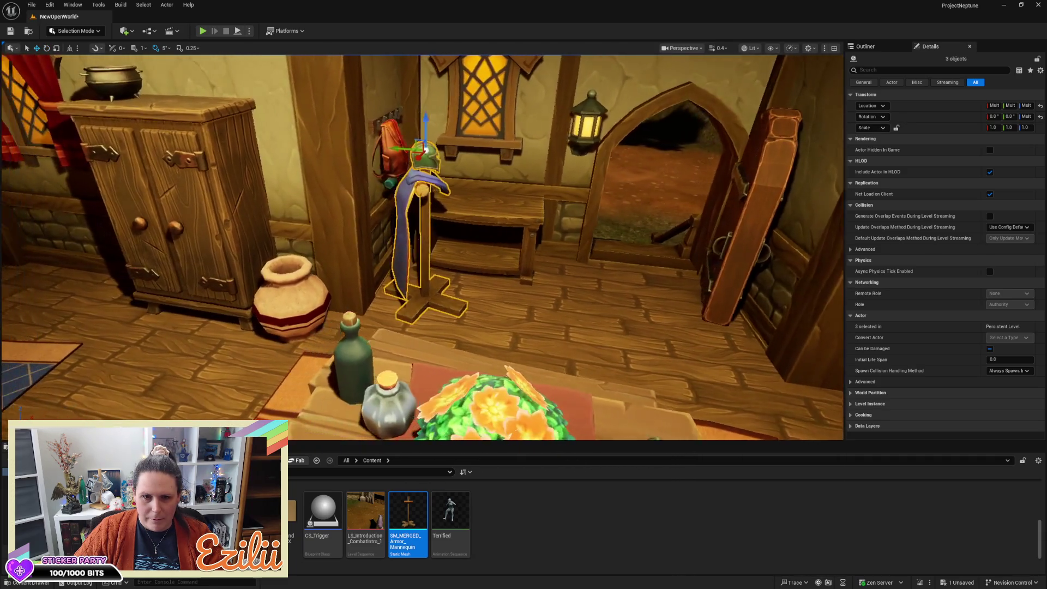
Raise the Ambry5 bench up the wall beside the lantern
{"action": "left_click_drag", "start_coordinate": [482, 131], "coordinate": [467, 148]}
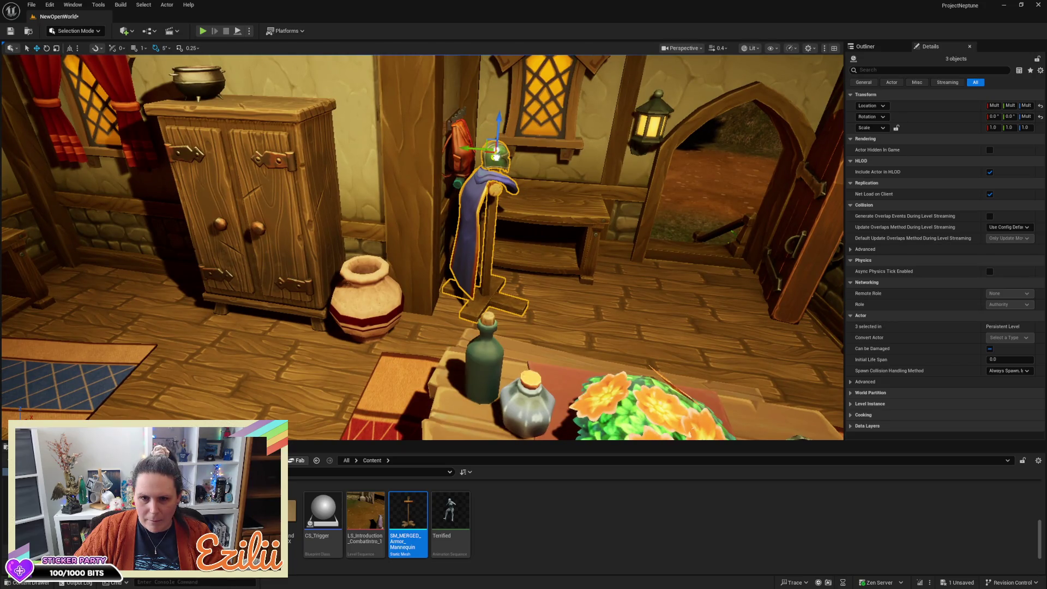
{"action": "mouse_move", "coordinate": [496, 157]}
{"action": "left_mouse_down"}
{"action": "mouse_move", "coordinate": [537, 131]}
{"action": "mouse_move", "coordinate": [537, 236]}
{"action": "left_mouse_up"}
{"action": "left_click", "coordinate": [539, 237]}
{"action": "left_click_drag", "start_coordinate": [536, 290], "coordinate": [548, 220]}
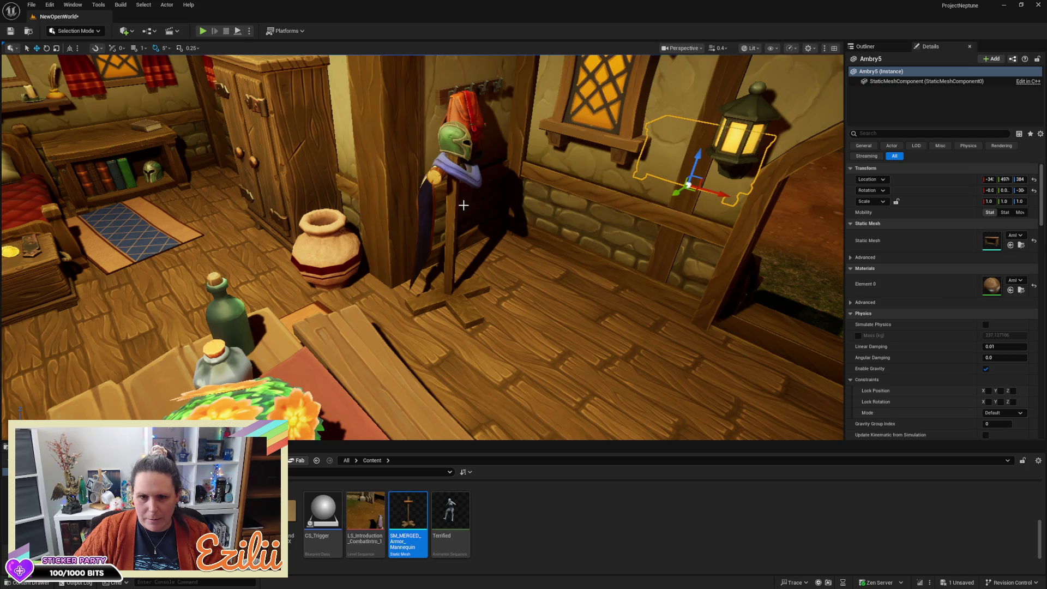
Turn the helmed, caped stand 15 degrees toward the room, shift it right, and duplicate it
{"action": "left_click", "coordinate": [458, 147]}
{"action": "left_click", "coordinate": [443, 178], "text": "ctrl"}
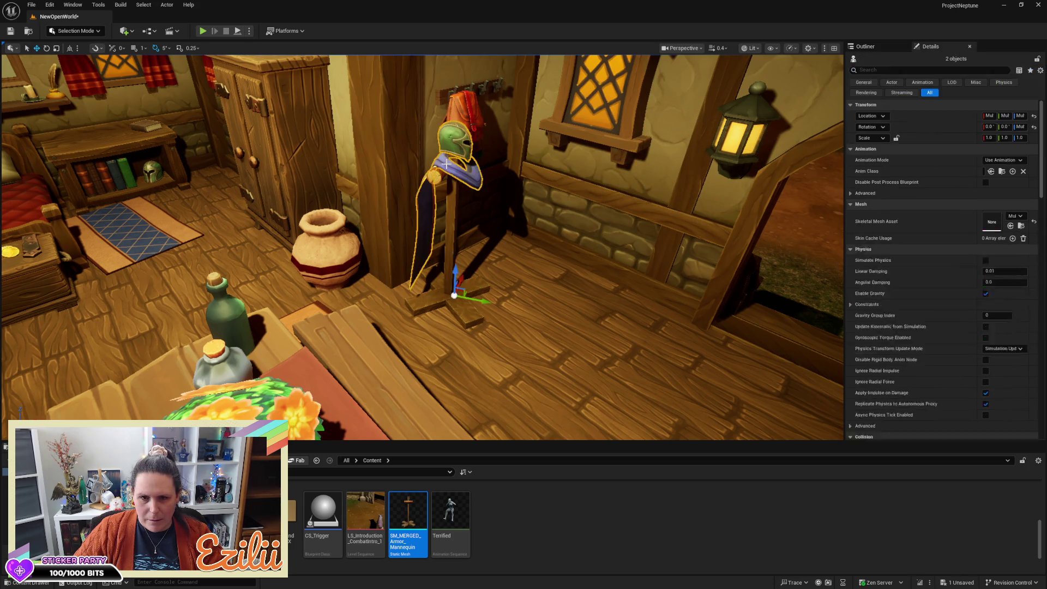
{"action": "left_click", "coordinate": [442, 177], "text": "ctrl"}
{"action": "key", "text": "e"}
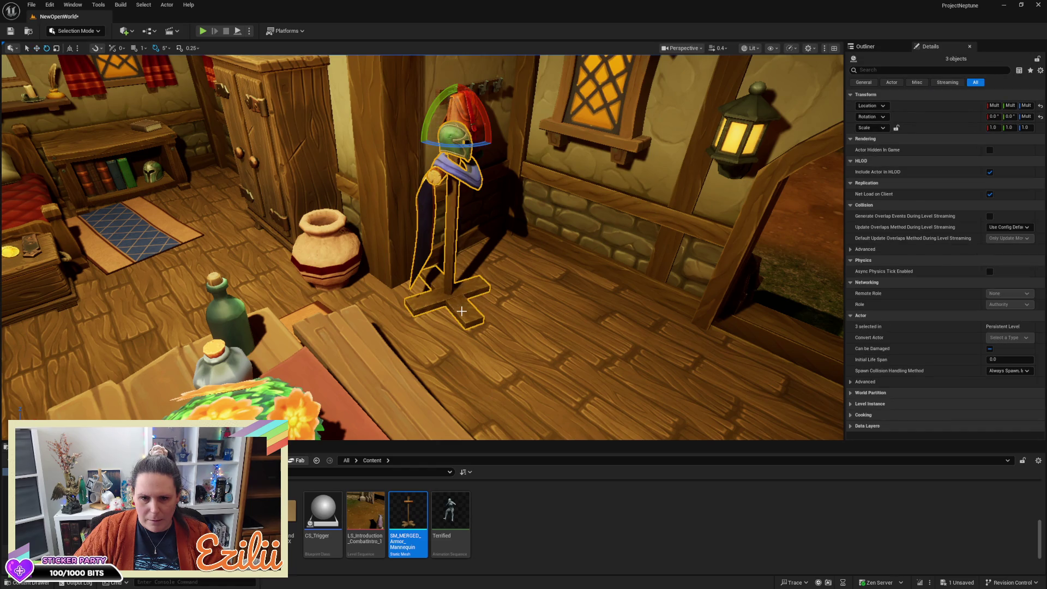
{"action": "left_click_drag", "start_coordinate": [464, 150], "coordinate": [484, 171]}
{"action": "key", "text": "w"}
{"action": "mouse_move", "coordinate": [429, 128]}
{"action": "left_mouse_down"}
{"action": "mouse_move", "coordinate": [545, 132]}
{"action": "mouse_move", "coordinate": [594, 107]}
{"action": "mouse_move", "coordinate": [567, 130]}
{"action": "mouse_move", "coordinate": [545, 133]}
{"action": "left_mouse_up"}
{"action": "key", "text": "e"}
{"action": "mouse_move", "coordinate": [491, 245]}
{"action": "left_mouse_down"}
{"action": "mouse_move", "coordinate": [523, 175]}
{"action": "mouse_move", "coordinate": [507, 207]}
{"action": "mouse_move", "coordinate": [480, 208]}
{"action": "mouse_move", "coordinate": [577, 169]}
{"action": "left_mouse_up"}
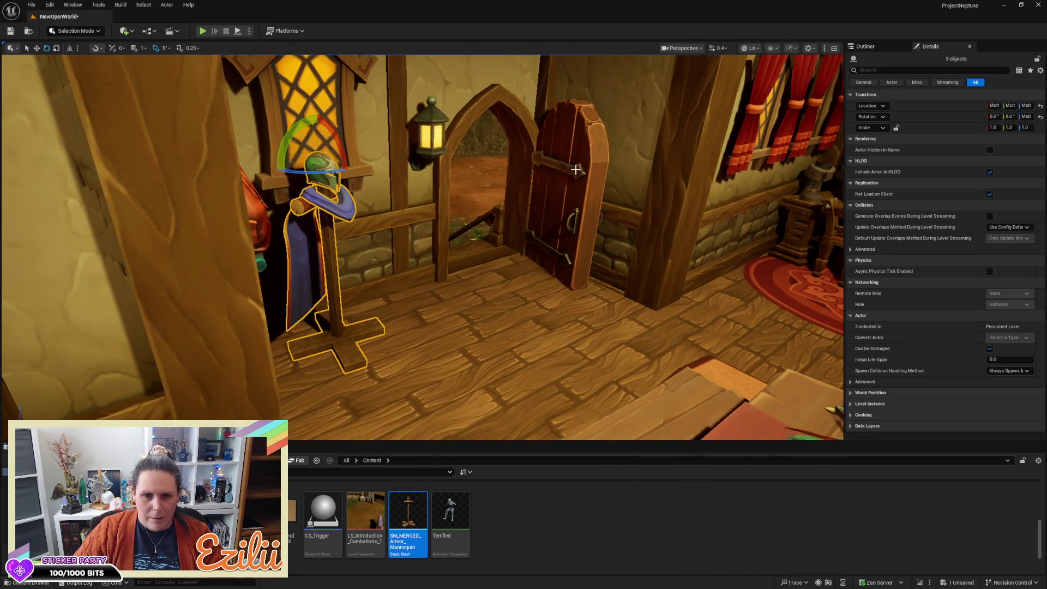
{"action": "key", "text": "w"}
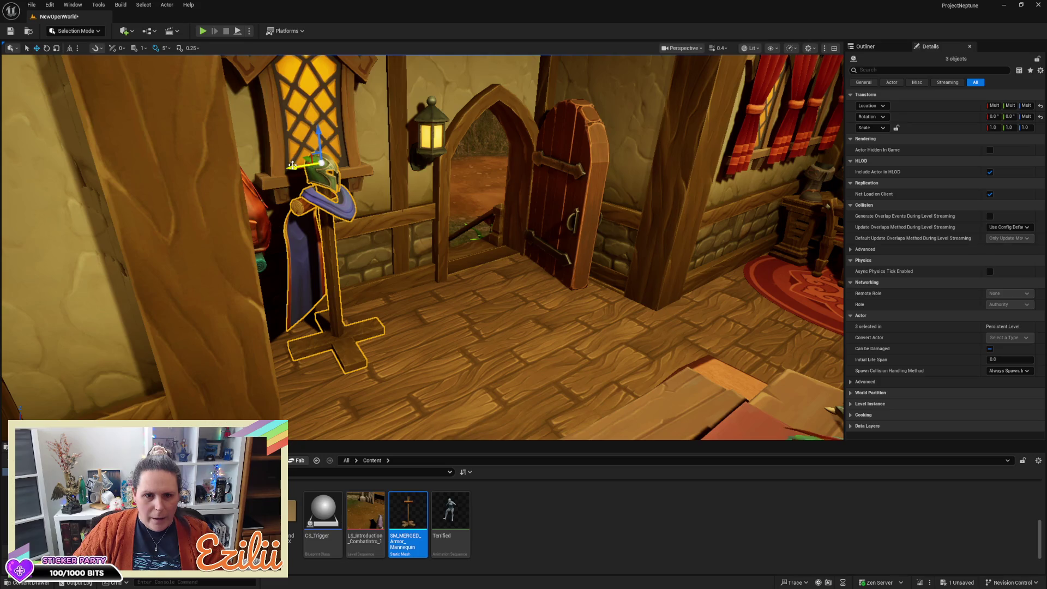
{"action": "left_click_drag", "start_coordinate": [292, 164], "coordinate": [334, 162]}
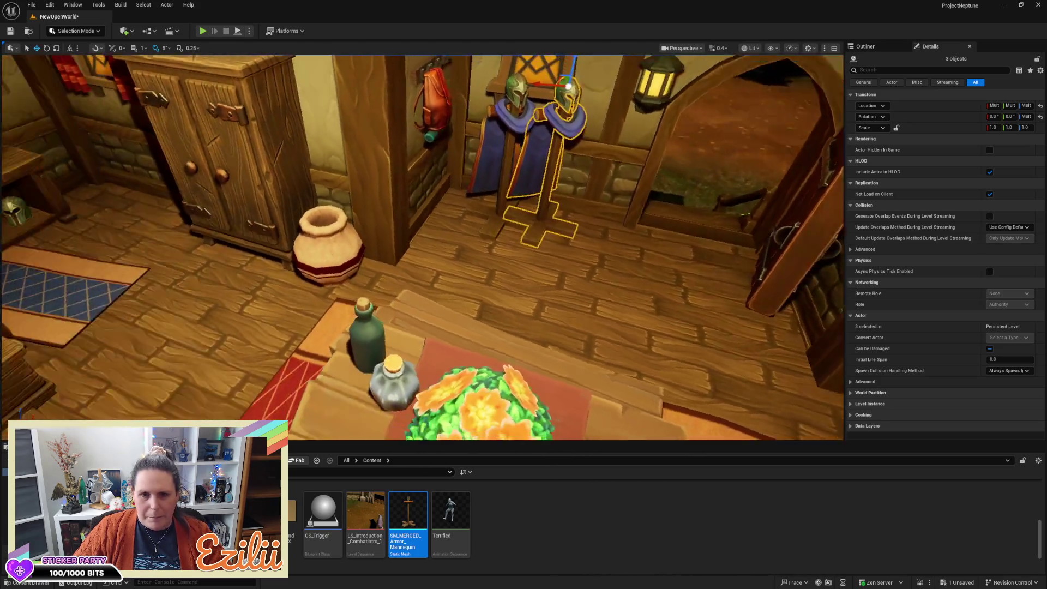
{"action": "mouse_move", "coordinate": [586, 122]}
{"action": "left_mouse_down"}
{"action": "mouse_move", "coordinate": [532, 148]}
{"action": "mouse_move", "coordinate": [478, 140]}
{"action": "mouse_move", "coordinate": [486, 135]}
{"action": "mouse_move", "coordinate": [463, 167]}
{"action": "mouse_move", "coordinate": [451, 165]}
{"action": "left_mouse_up"}
Hang the red backpack on the wall hook
{"action": "key", "text": "e"}
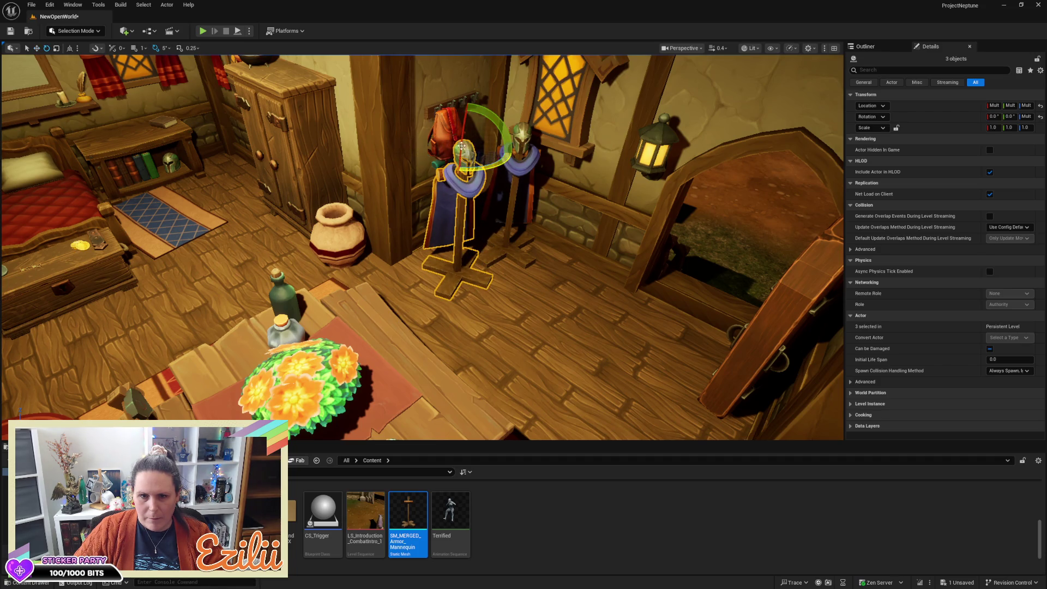
{"action": "left_click", "coordinate": [439, 119]}
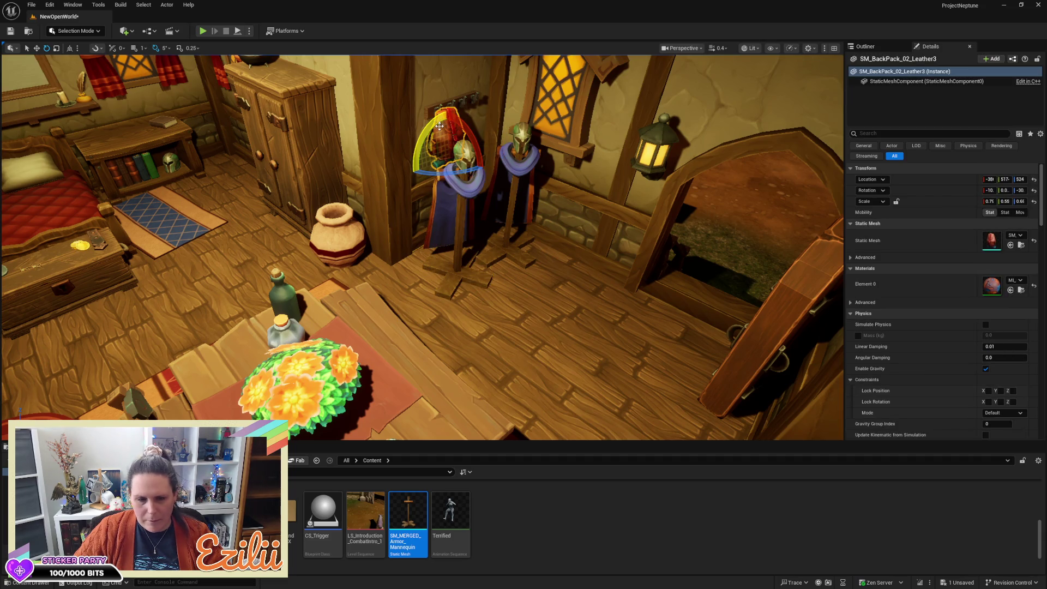
{"action": "key", "text": "w"}
{"action": "left_click_drag", "start_coordinate": [473, 148], "coordinate": [502, 140]}
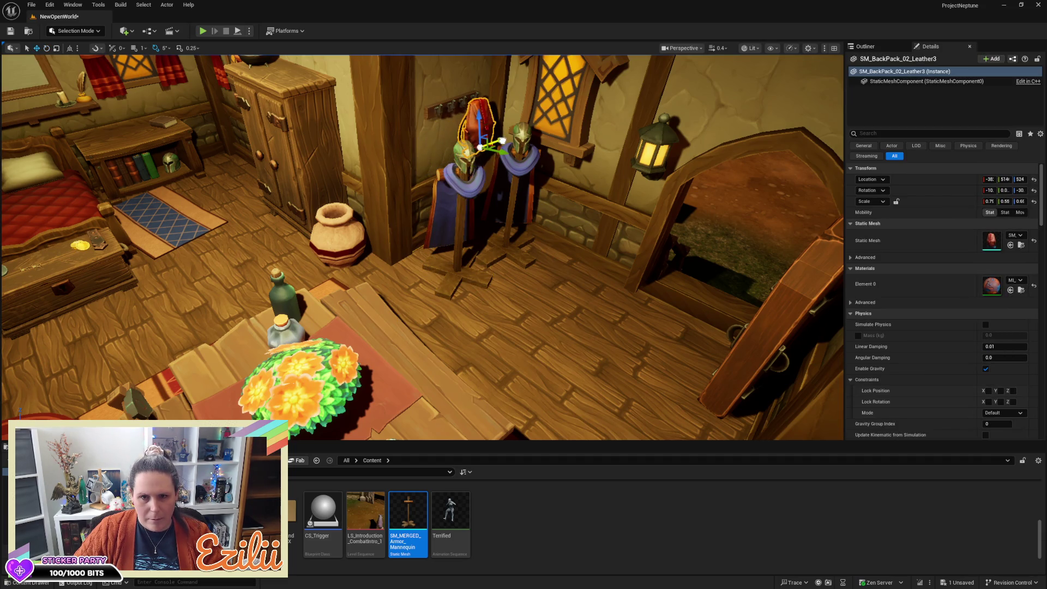
Undo the stray move and slide the helmeted armor stand further left
{"action": "left_click", "coordinate": [468, 192]}
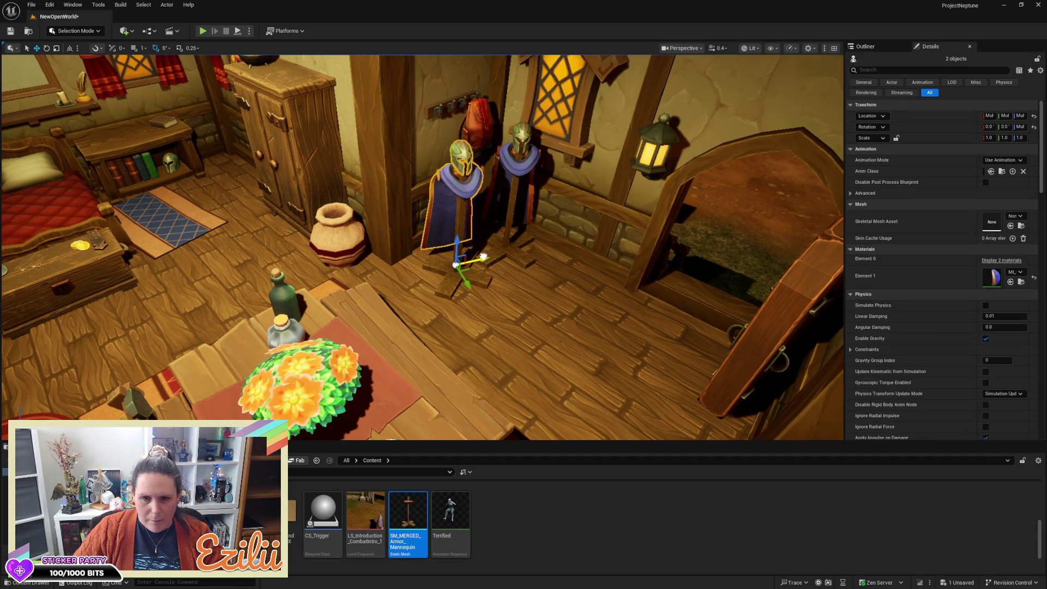
{"action": "key", "text": "ctrl+z"}
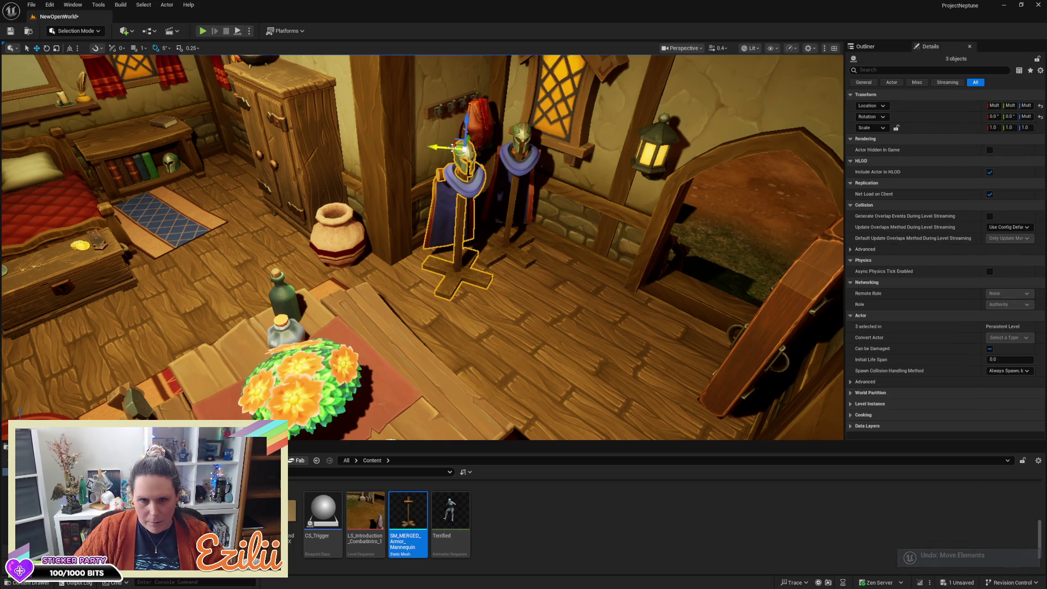
{"action": "left_click_drag", "start_coordinate": [459, 147], "coordinate": [445, 148]}
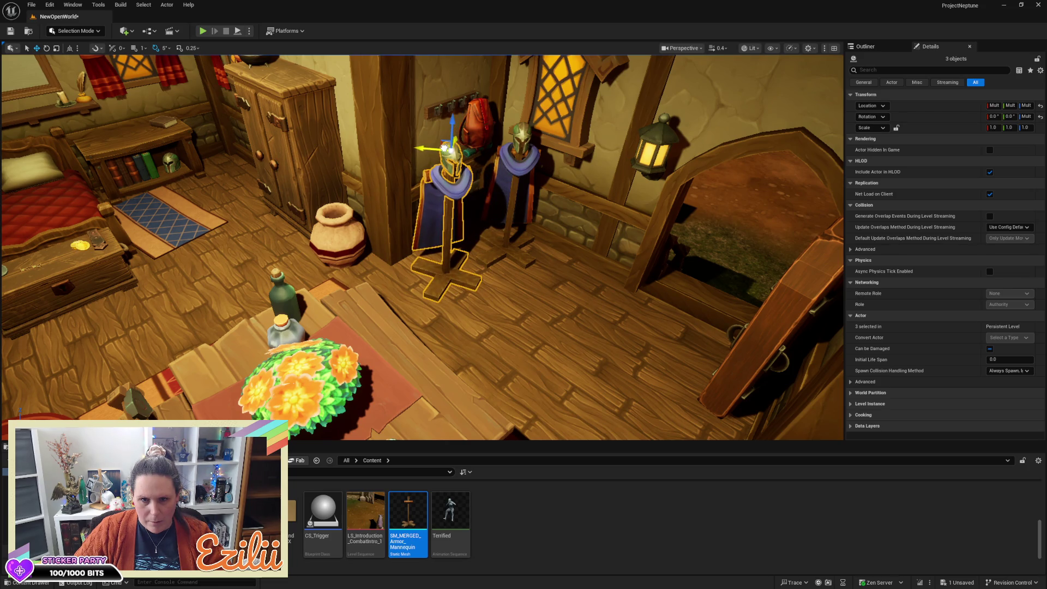
{"action": "scroll", "coordinate": [453, 175], "scroll_direction": "down", "scroll_amount": 6}
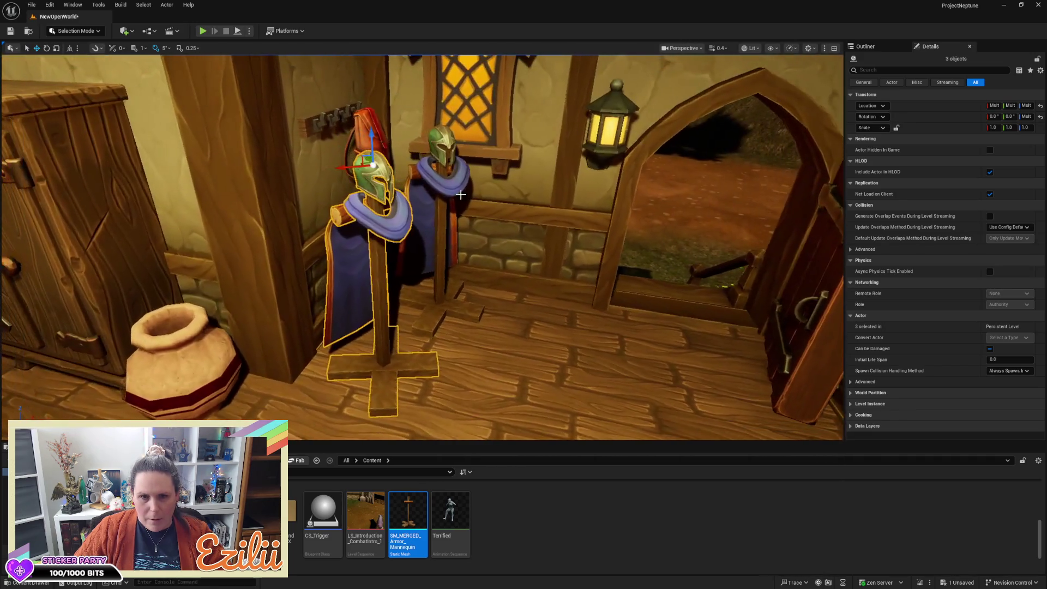
{"action": "left_click", "coordinate": [372, 315]}
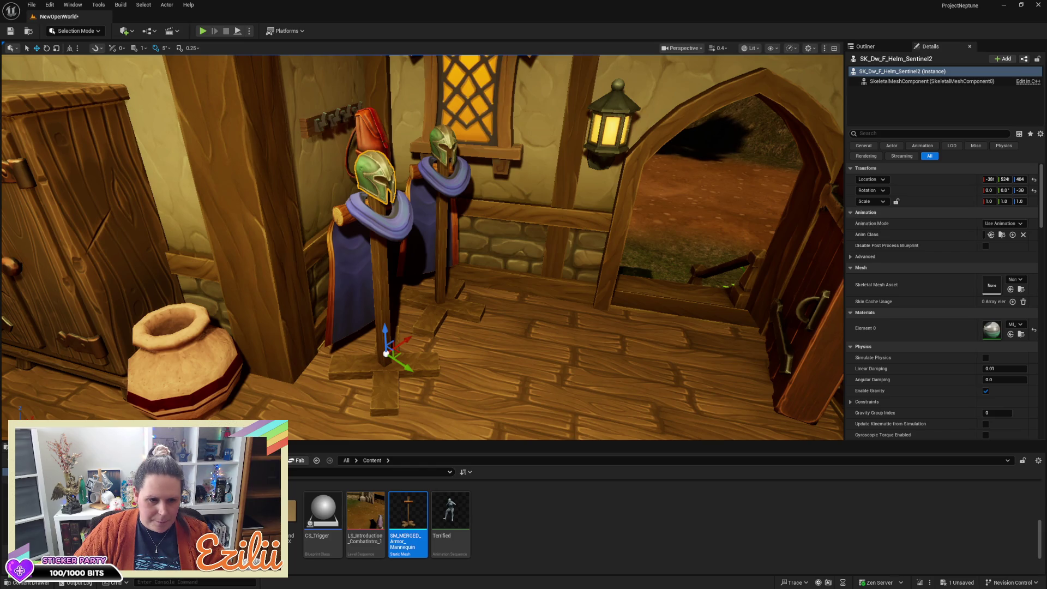
Browse to Equipment > Helm and select the SK_Hu_F_Helm_Add_02 wizard hat
{"action": "left_click", "coordinate": [281, 499]}
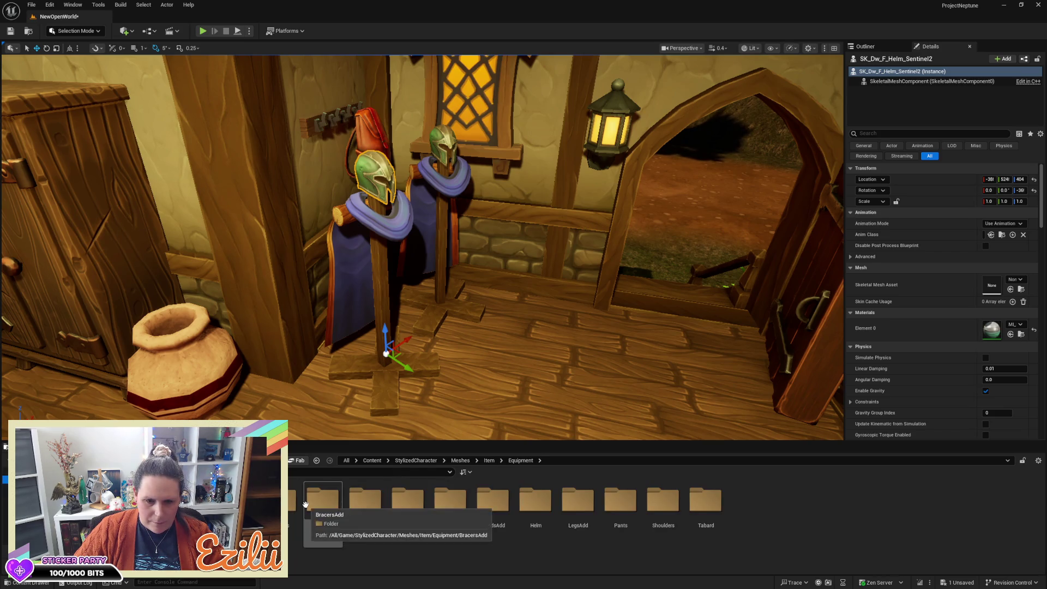
{"action": "double_click", "coordinate": [523, 503]}
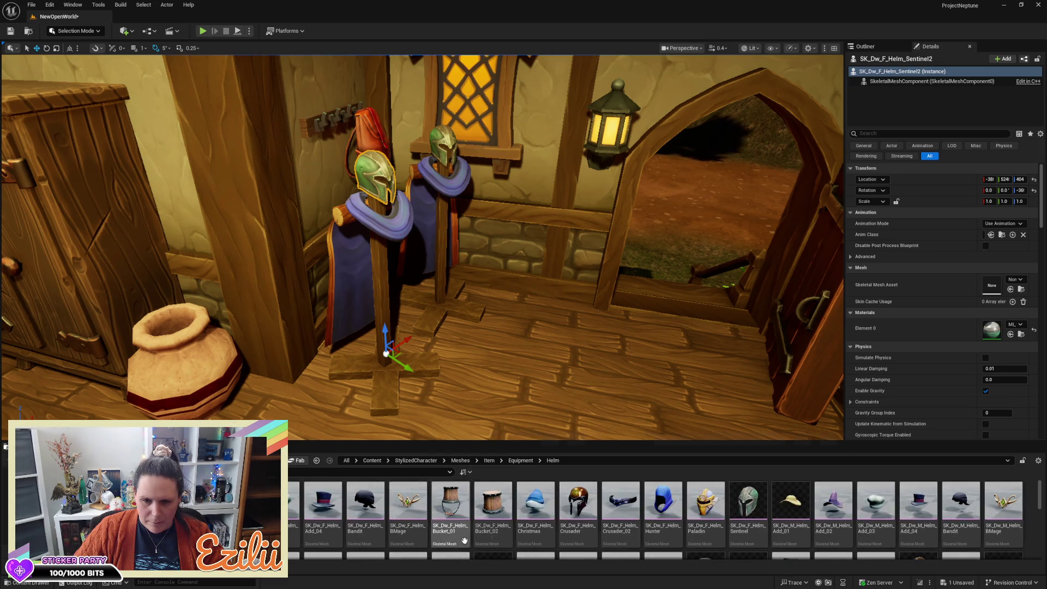
{"action": "scroll", "coordinate": [873, 532], "scroll_direction": "down", "scroll_amount": 2}
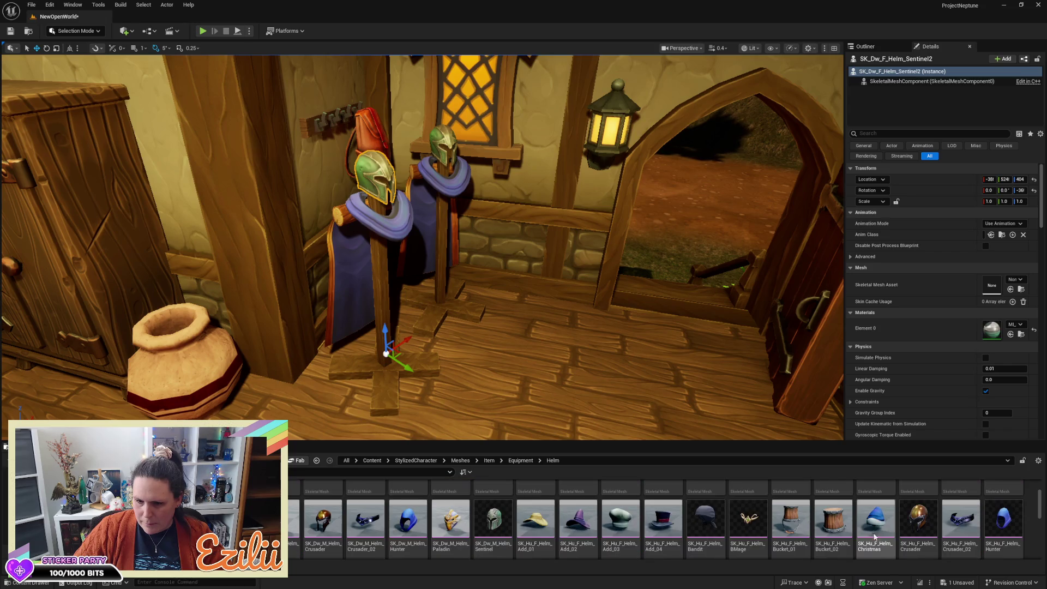
{"action": "scroll", "coordinate": [873, 533], "scroll_direction": "down", "scroll_amount": 1}
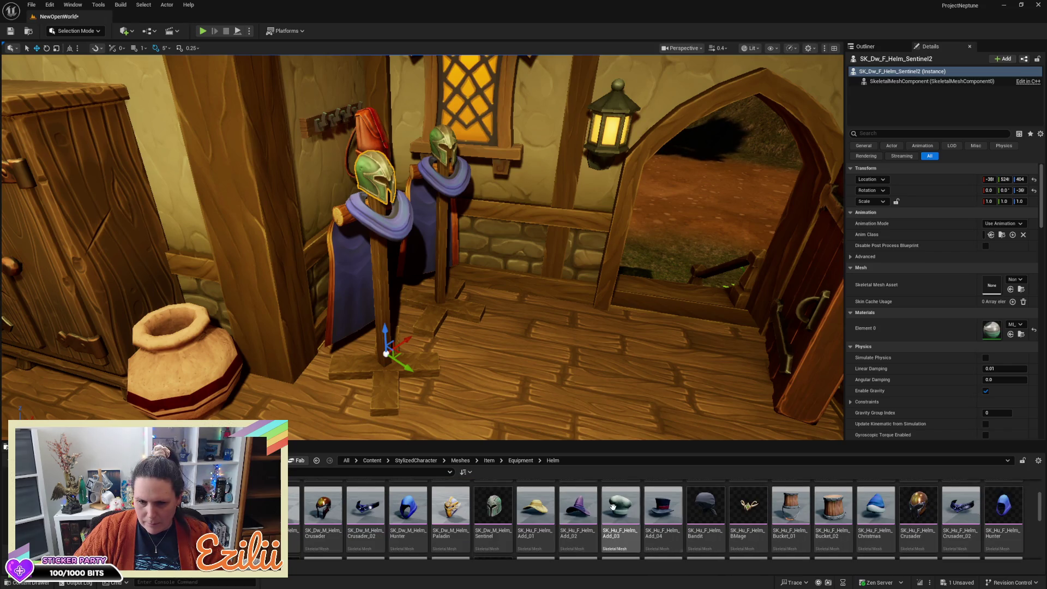
{"action": "left_click", "coordinate": [577, 510]}
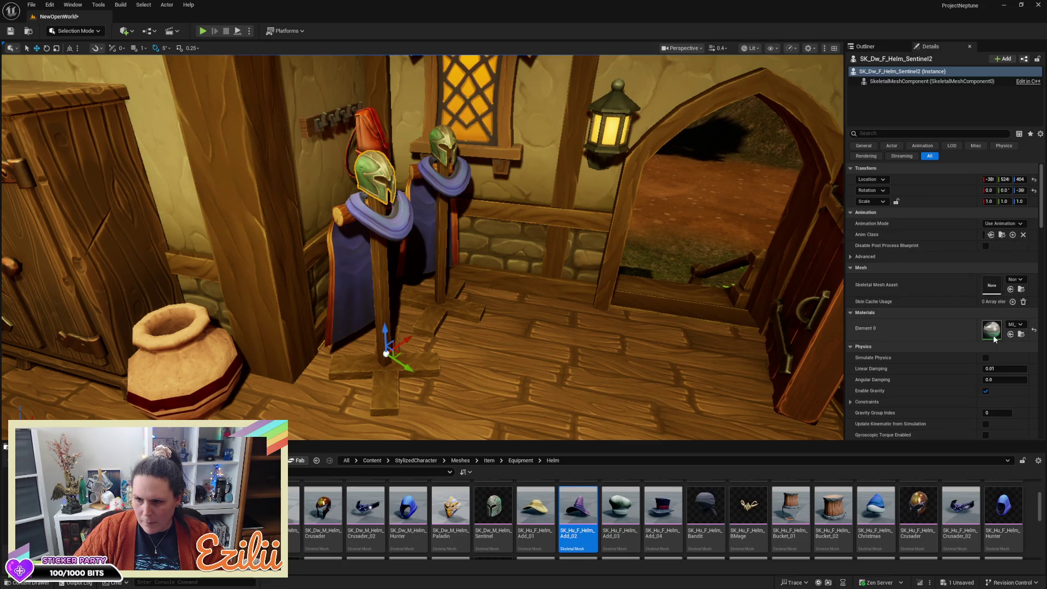
Assign SK_Hu_F_Helm_Add_02 as the front stand's Skeletal Mesh Asset, replacing the green helmet
{"action": "scroll", "coordinate": [954, 361], "scroll_direction": "down", "scroll_amount": 2}
{"action": "scroll", "coordinate": [953, 361], "scroll_direction": "down", "scroll_amount": 15}
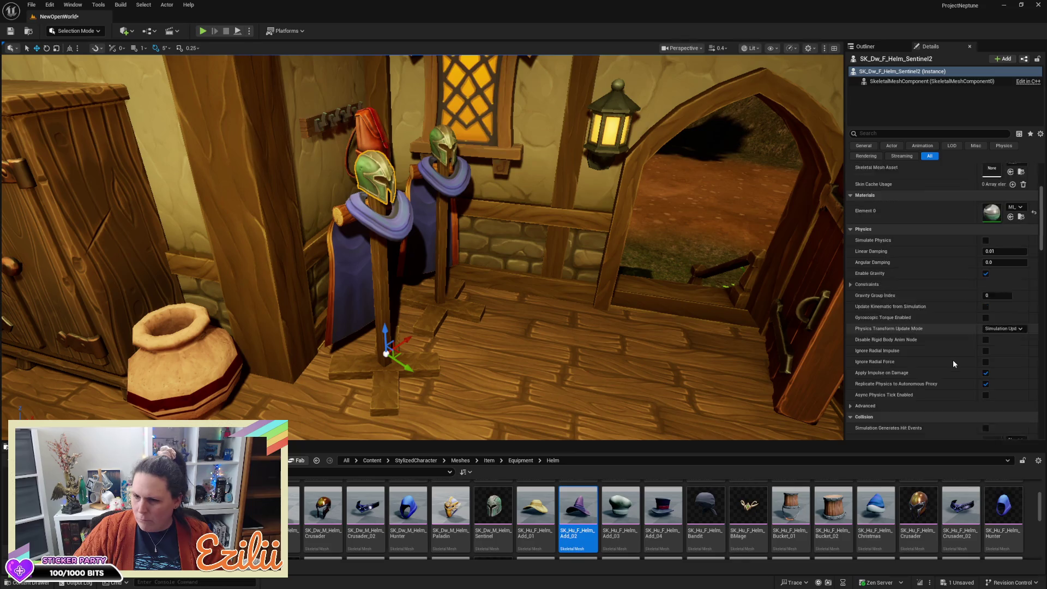
{"action": "scroll", "coordinate": [951, 360], "scroll_direction": "down", "scroll_amount": 15}
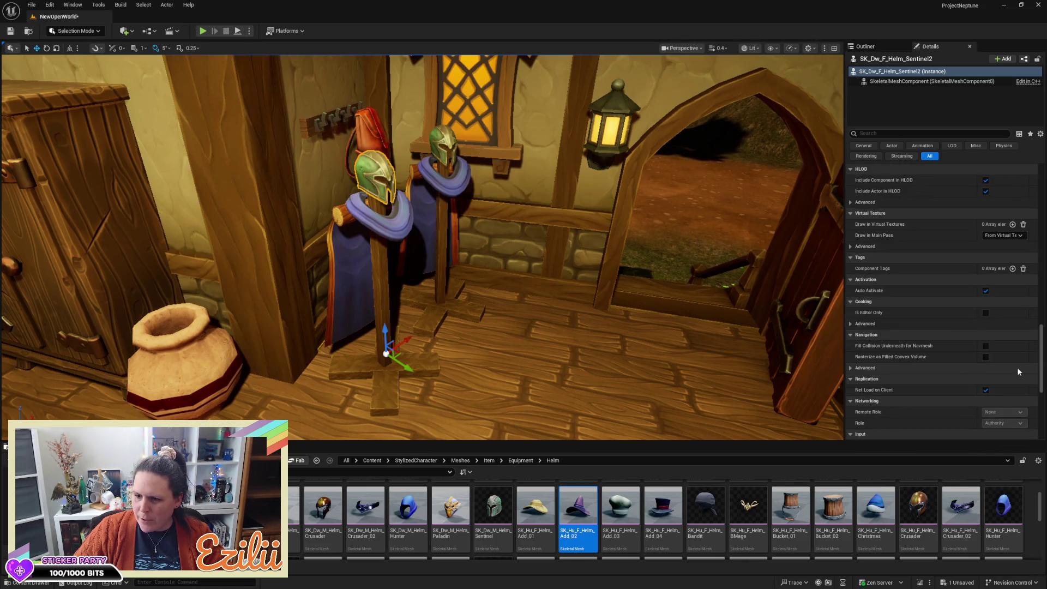
{"action": "scroll", "coordinate": [1045, 391], "scroll_direction": "down", "scroll_amount": 5}
{"action": "scroll", "coordinate": [1045, 392], "scroll_direction": "up", "scroll_amount": 20}
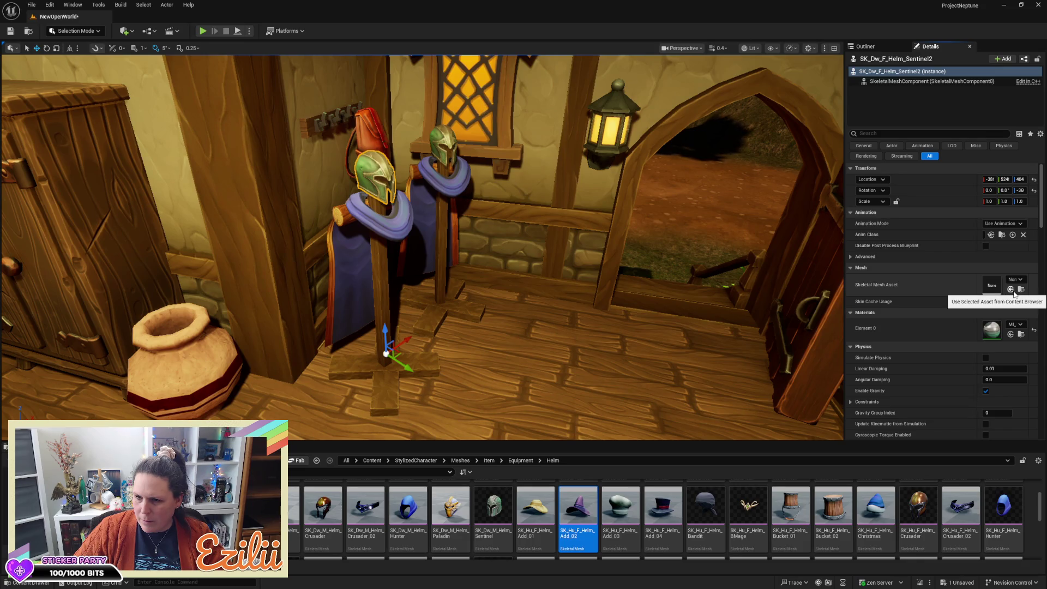
{"action": "left_click", "coordinate": [1010, 290]}
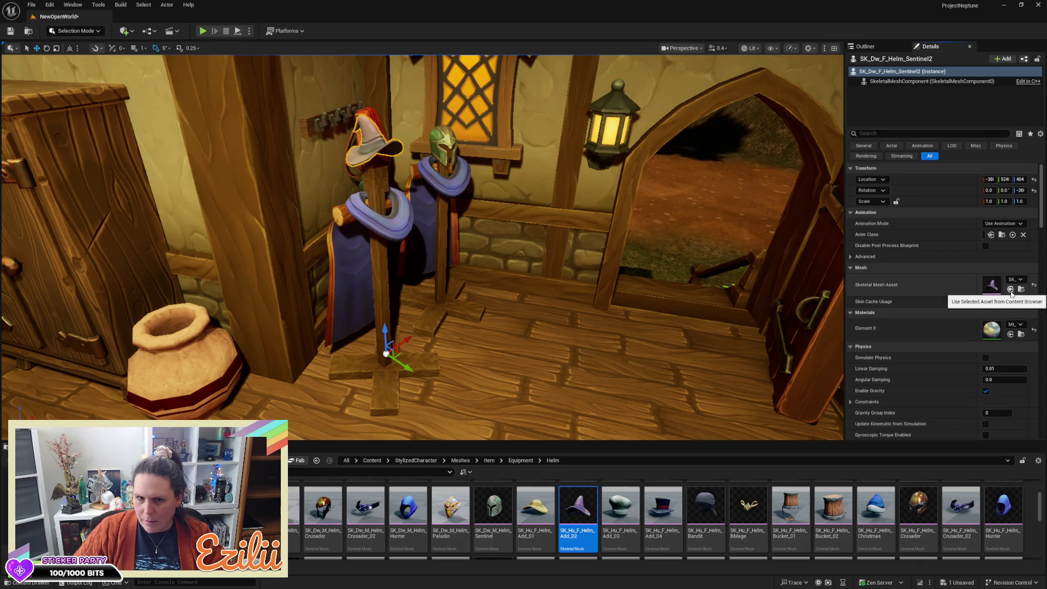
Reframe the view around both armor stands and select the mannequin stand
{"action": "left_click_drag", "start_coordinate": [422, 245], "coordinate": [401, 202]}
{"action": "mouse_move", "coordinate": [500, 229]}
{"action": "left_mouse_down"}
{"action": "mouse_move", "coordinate": [500, 248]}
{"action": "mouse_move", "coordinate": [500, 239]}
{"action": "left_mouse_up"}
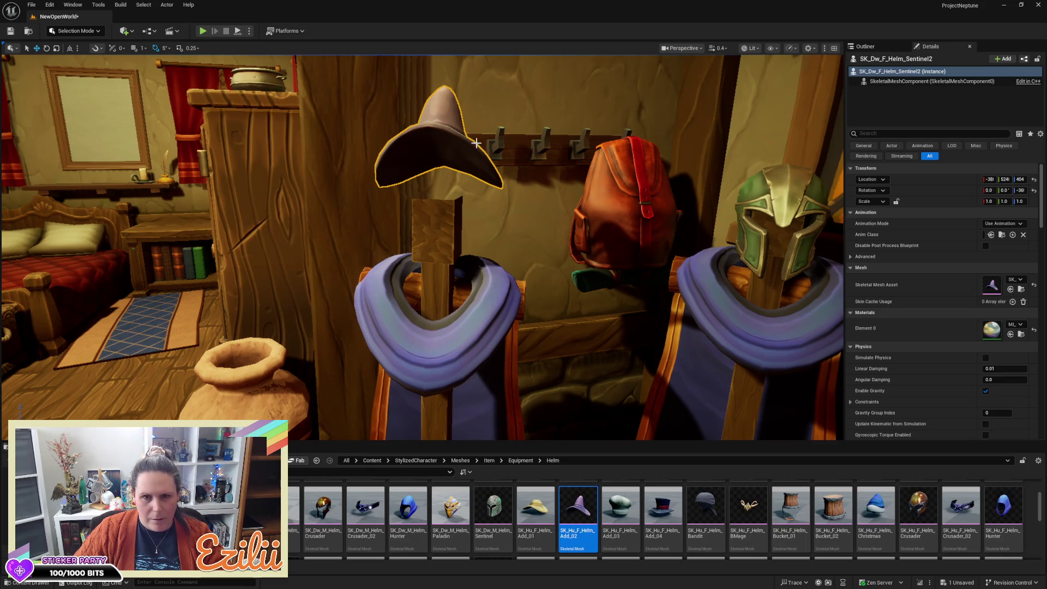
{"action": "left_click_drag", "start_coordinate": [403, 178], "coordinate": [403, 191]}
{"action": "mouse_move", "coordinate": [440, 325]}
{"action": "left_mouse_down"}
{"action": "mouse_move", "coordinate": [441, 344]}
{"action": "mouse_move", "coordinate": [441, 325]}
{"action": "mouse_move", "coordinate": [413, 340]}
{"action": "left_mouse_up"}
{"action": "mouse_move", "coordinate": [460, 305]}
{"action": "left_mouse_down"}
{"action": "mouse_move", "coordinate": [470, 208]}
{"action": "mouse_move", "coordinate": [421, 218]}
{"action": "left_mouse_up"}
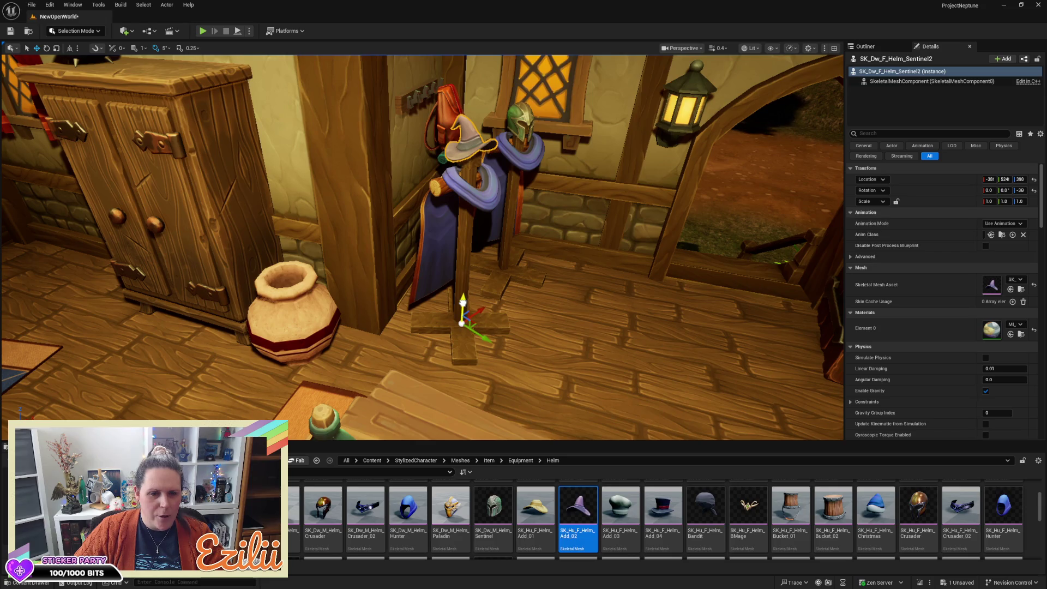
{"action": "left_click", "coordinate": [483, 262]}
{"action": "left_click", "coordinate": [481, 202]}
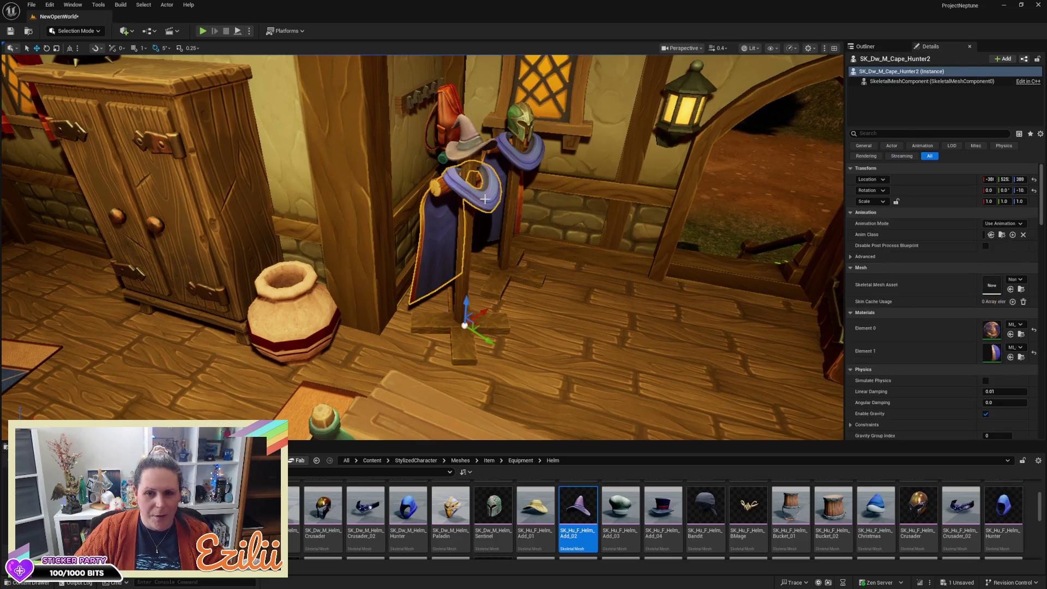
{"action": "key", "text": "f"}
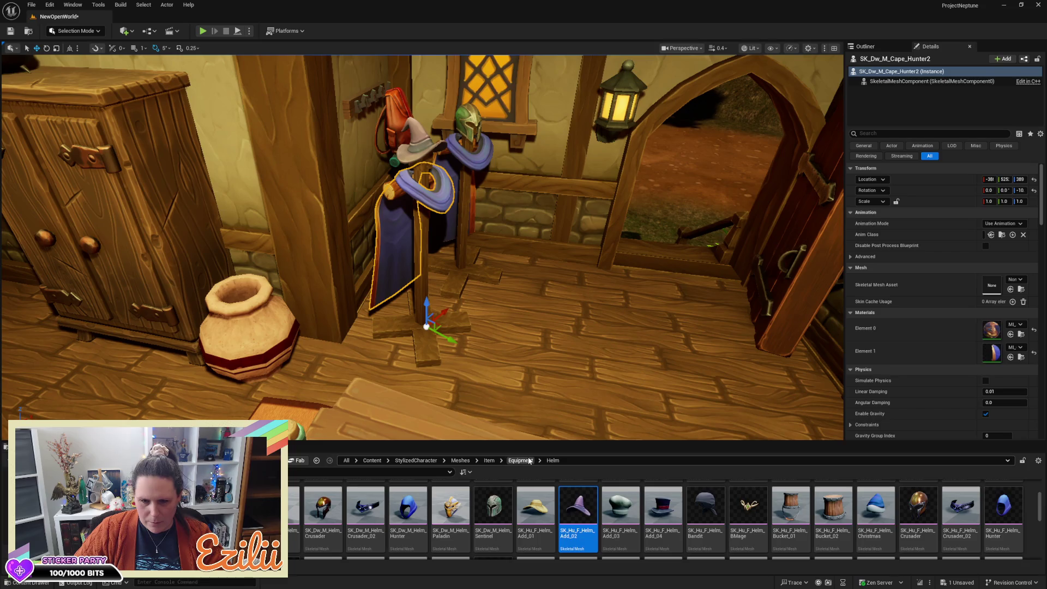
{"action": "left_click", "coordinate": [528, 460]}
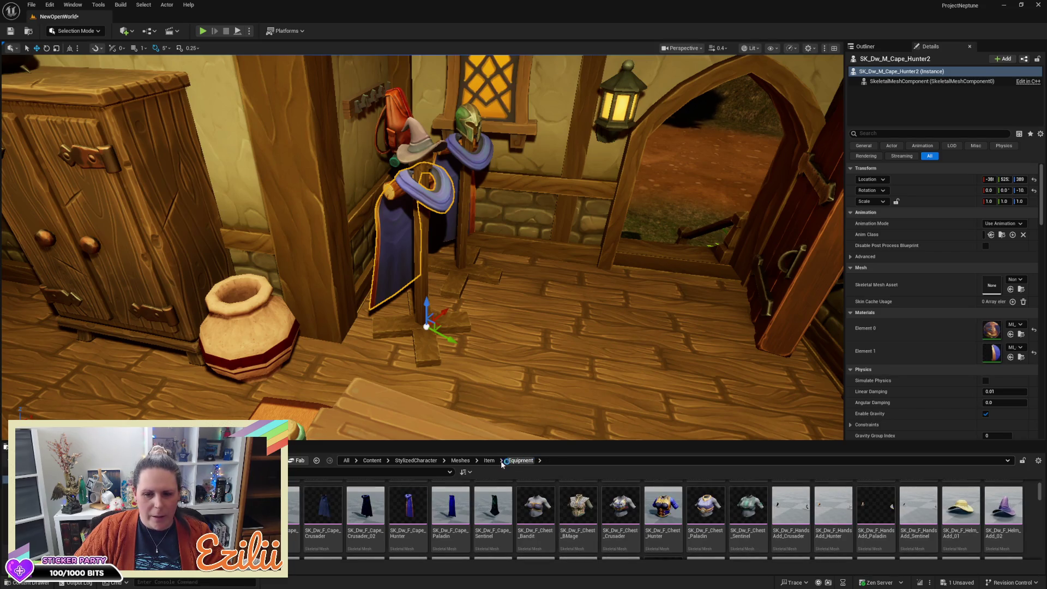
{"action": "mouse_move", "coordinate": [632, 499]}
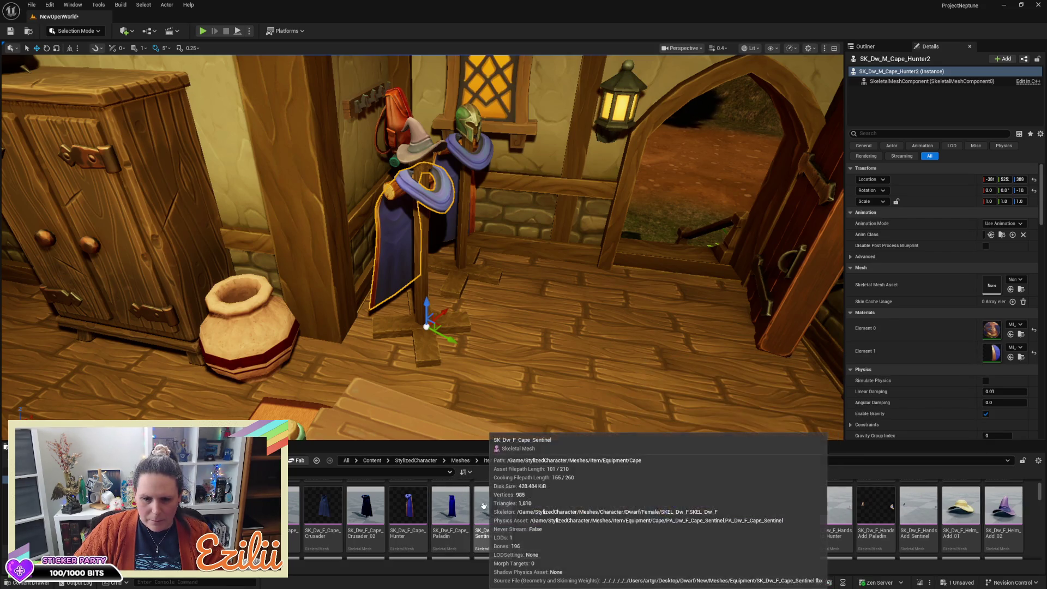
{"action": "scroll", "coordinate": [333, 499], "scroll_direction": "down", "scroll_amount": 2}
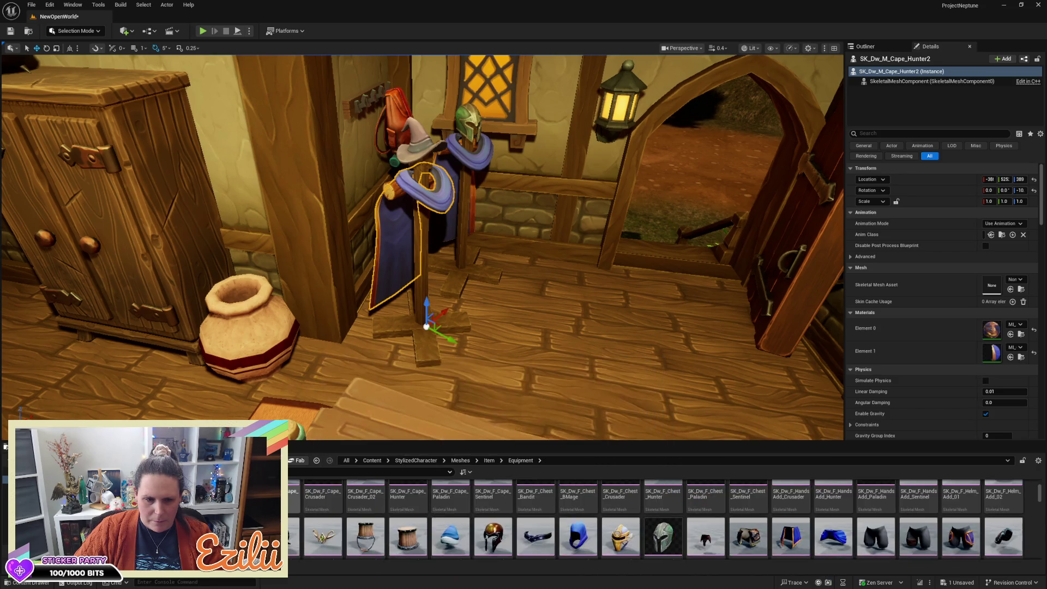
{"action": "scroll", "coordinate": [382, 501], "scroll_direction": "up", "scroll_amount": 3}
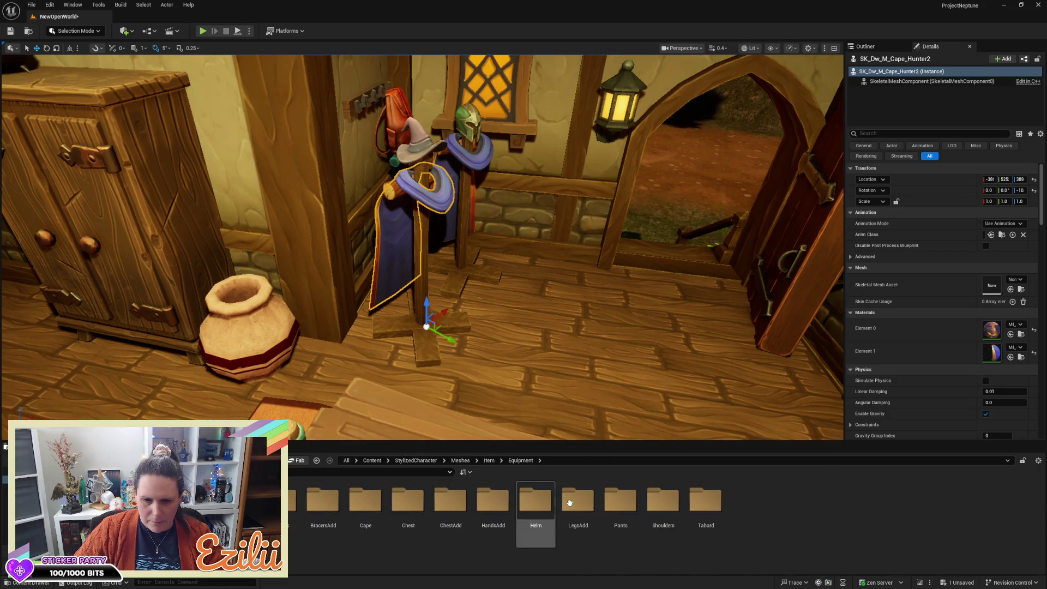
{"action": "double_click", "coordinate": [365, 505]}
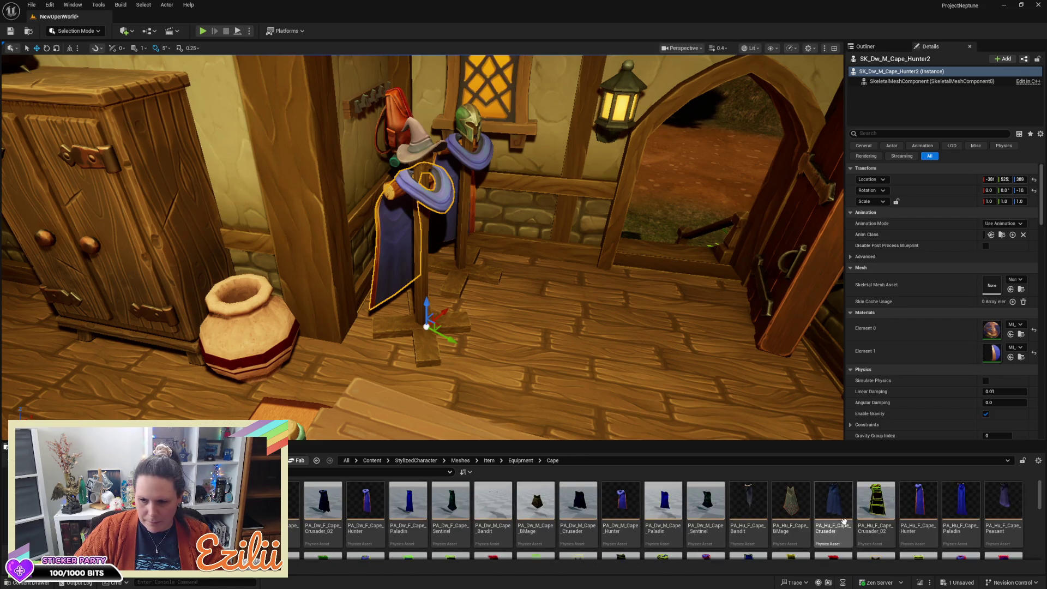
{"action": "scroll", "coordinate": [878, 526], "scroll_direction": "down", "scroll_amount": 1}
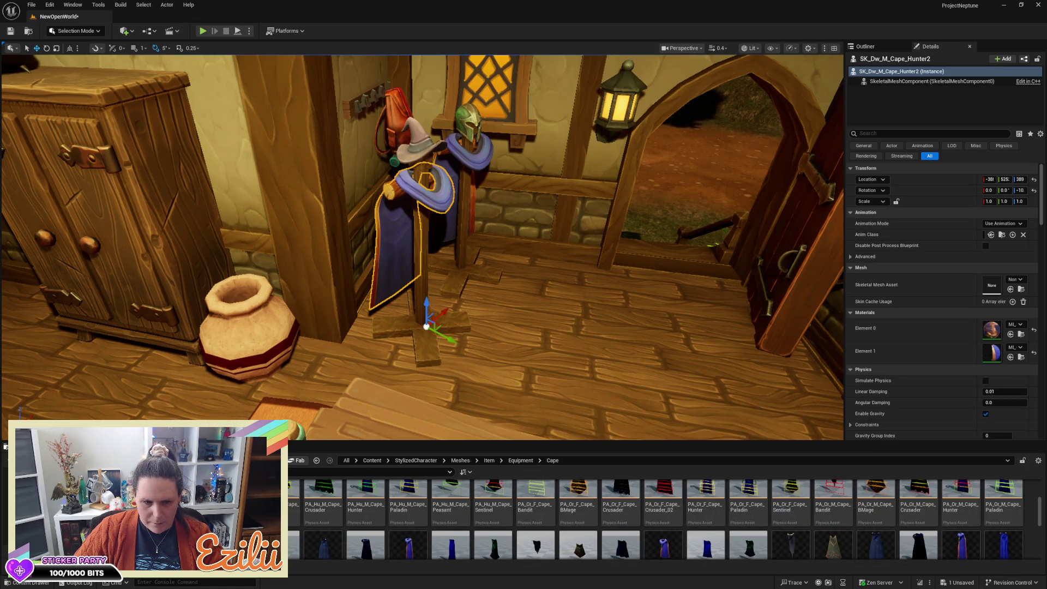
{"action": "scroll", "coordinate": [583, 547], "scroll_direction": "down", "scroll_amount": 1}
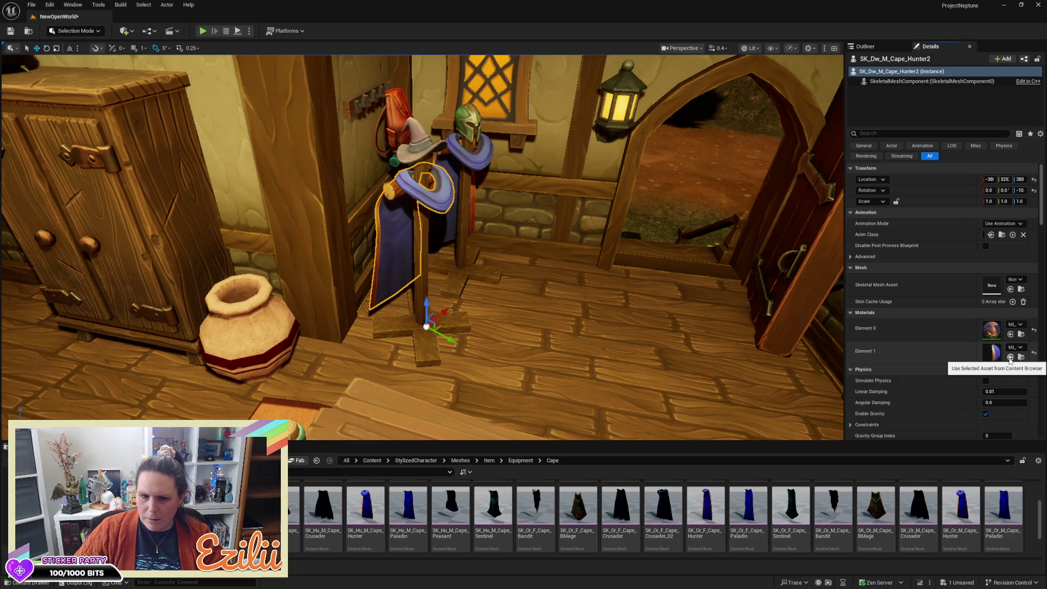
{"action": "left_click", "coordinate": [1010, 290]}
{"action": "key", "text": "f"}
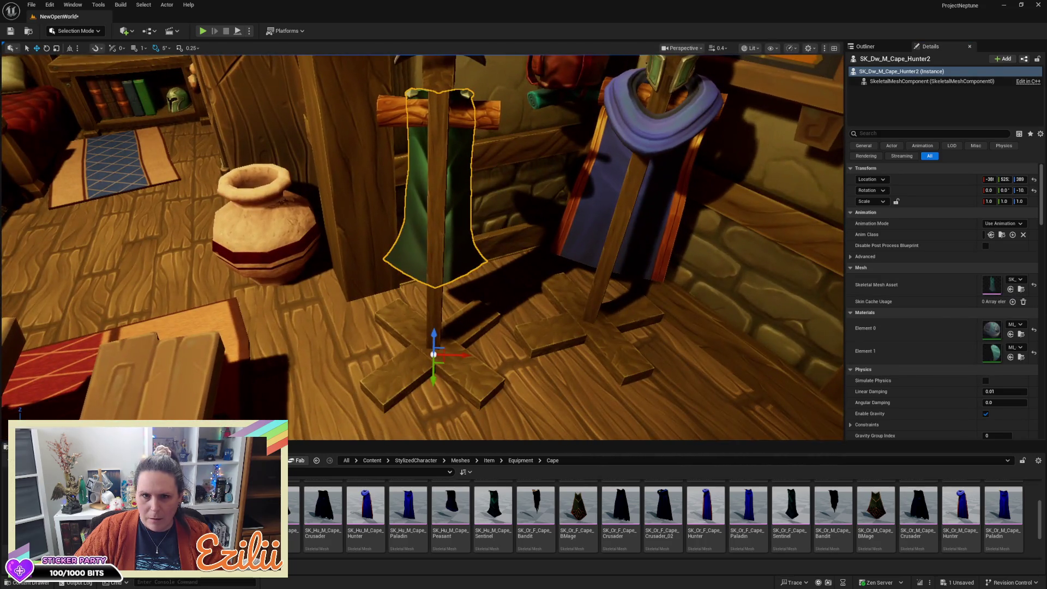
{"action": "mouse_move", "coordinate": [423, 246]}
{"action": "left_mouse_down"}
{"action": "mouse_move", "coordinate": [393, 327]}
{"action": "mouse_move", "coordinate": [387, 251]}
{"action": "mouse_move", "coordinate": [563, 274]}
{"action": "mouse_move", "coordinate": [668, 342]}
{"action": "left_mouse_up"}
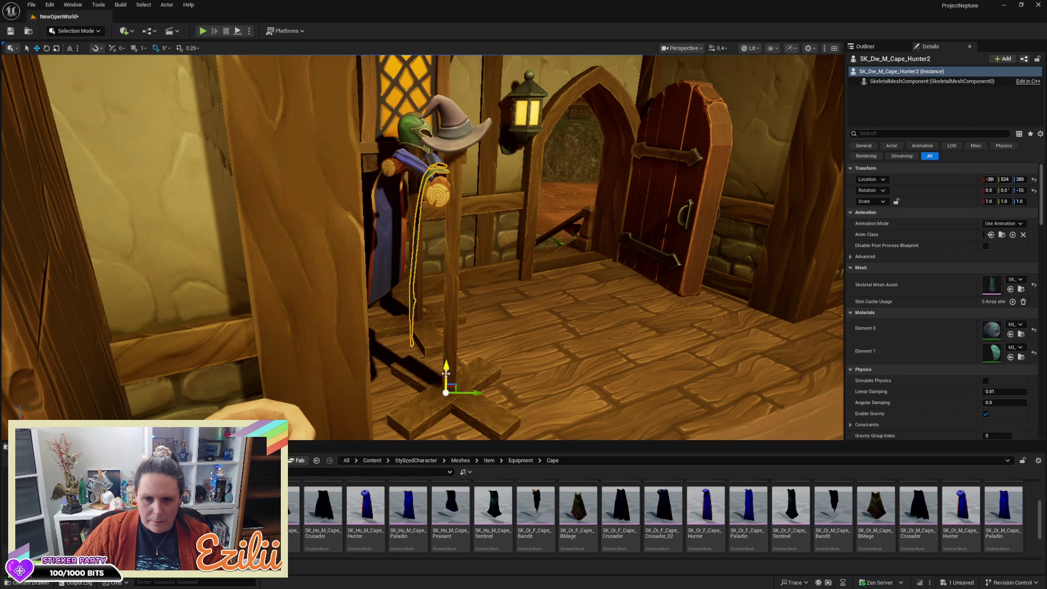
{"action": "left_click_drag", "start_coordinate": [560, 345], "coordinate": [561, 346]}
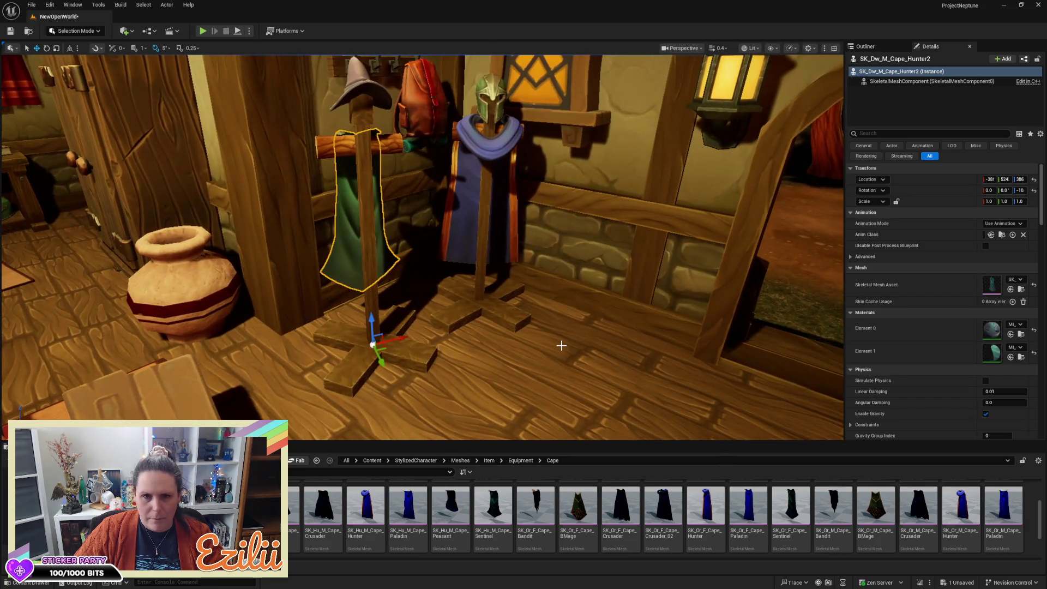
{"action": "key", "text": "Escape"}
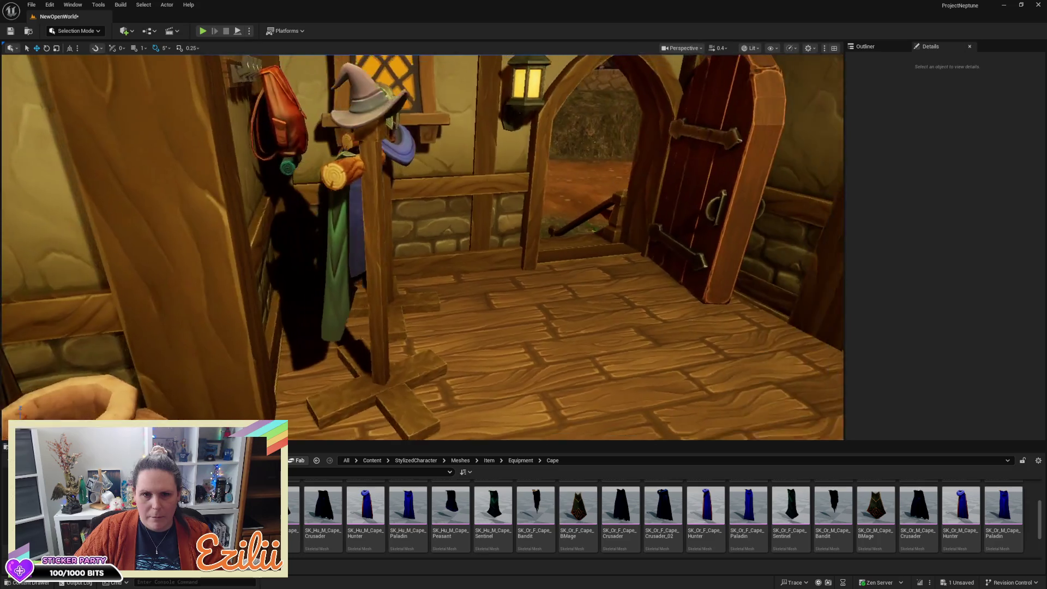
{"action": "left_click_drag", "start_coordinate": [561, 345], "coordinate": [518, 337]}
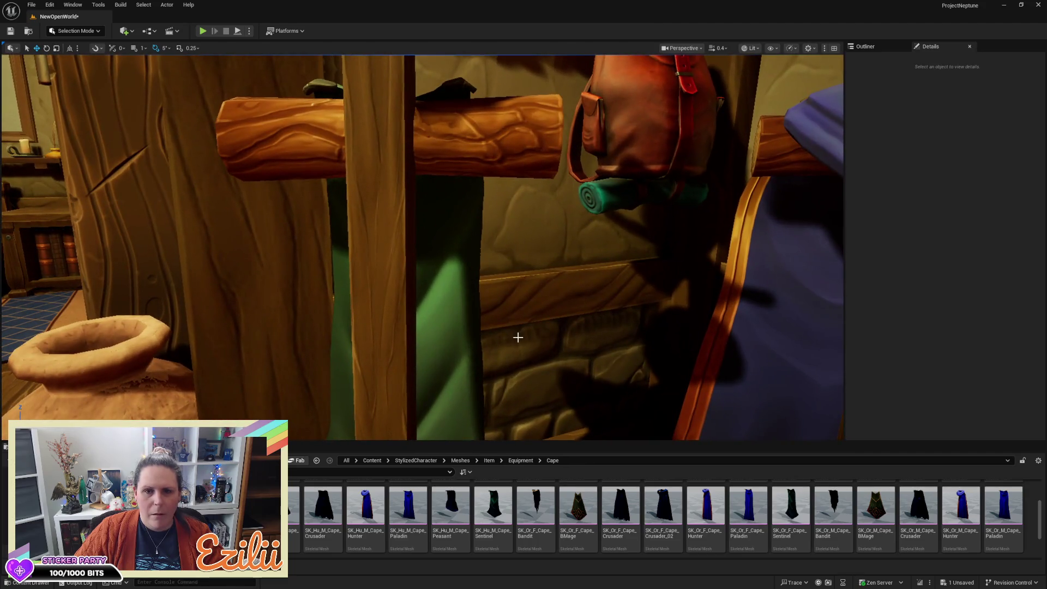
{"action": "left_click", "coordinate": [461, 327]}
{"action": "key", "text": "f"}
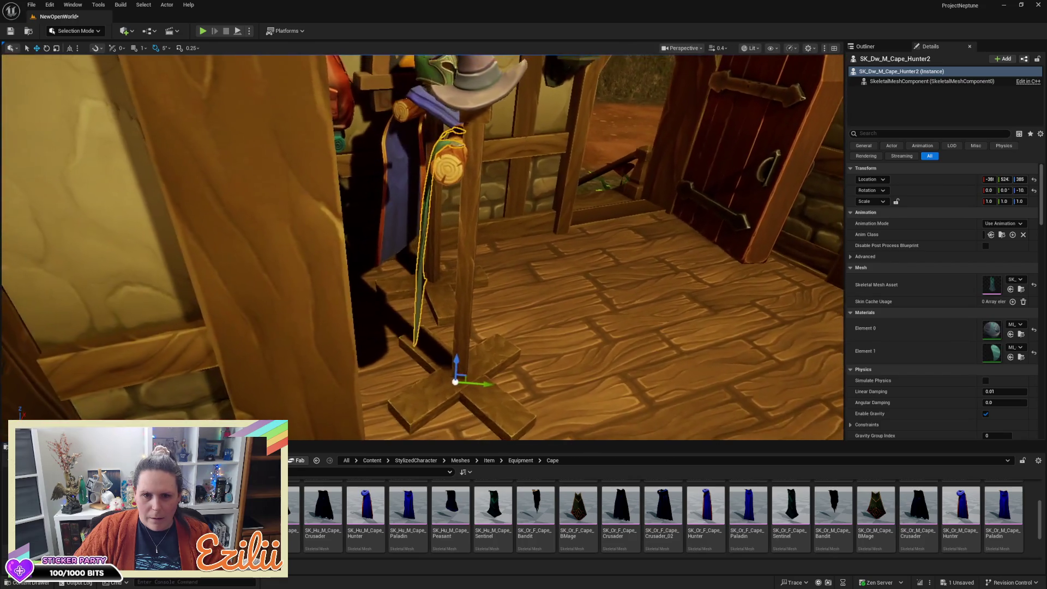
{"action": "left_click", "coordinate": [492, 383]}
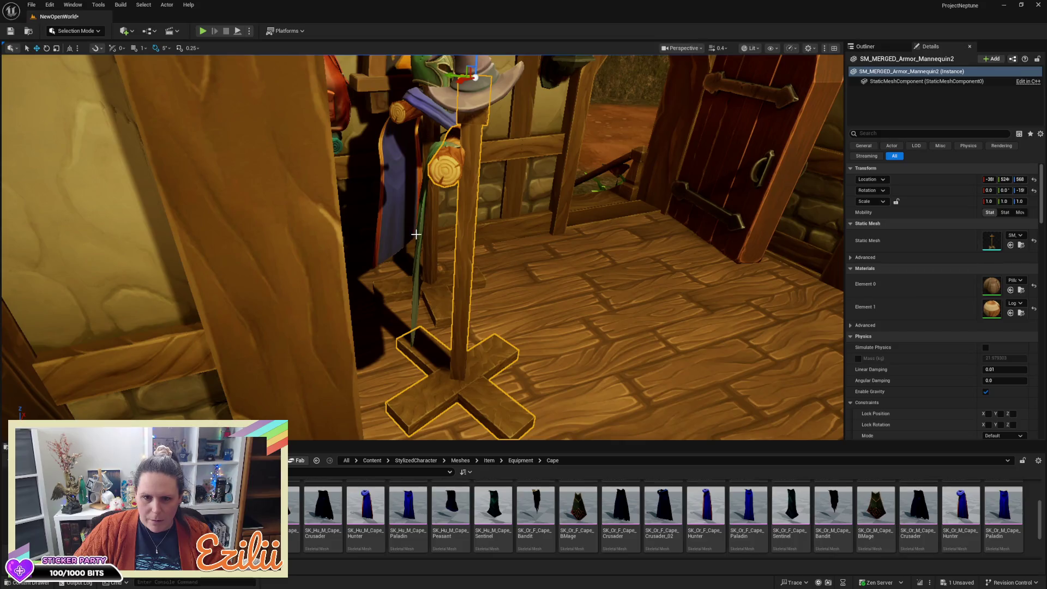
{"action": "left_click", "coordinate": [417, 236]}
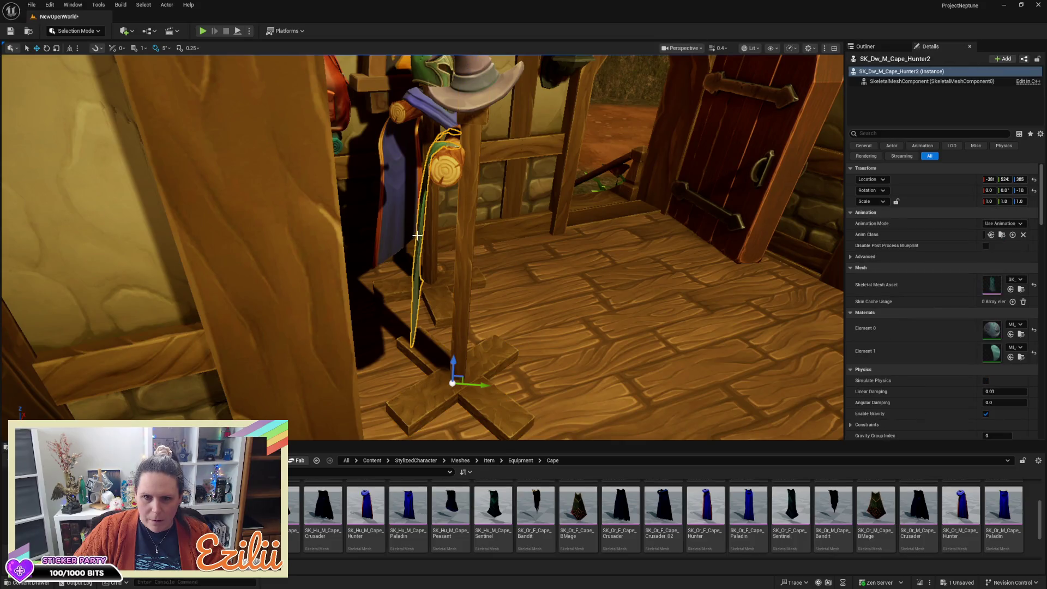
{"action": "left_click", "coordinate": [456, 360]}
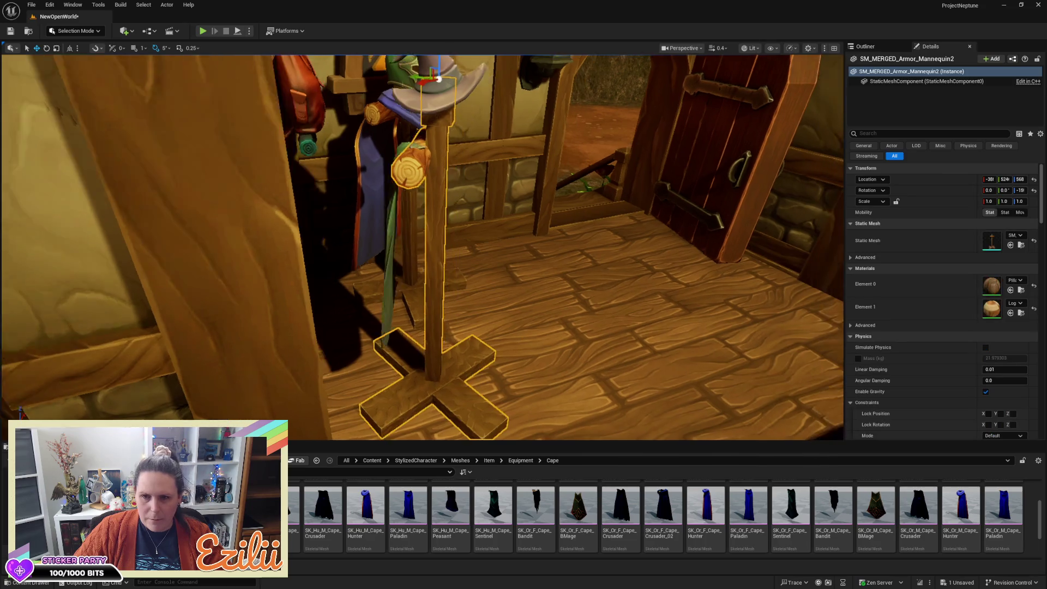
{"action": "key", "text": "Escape"}
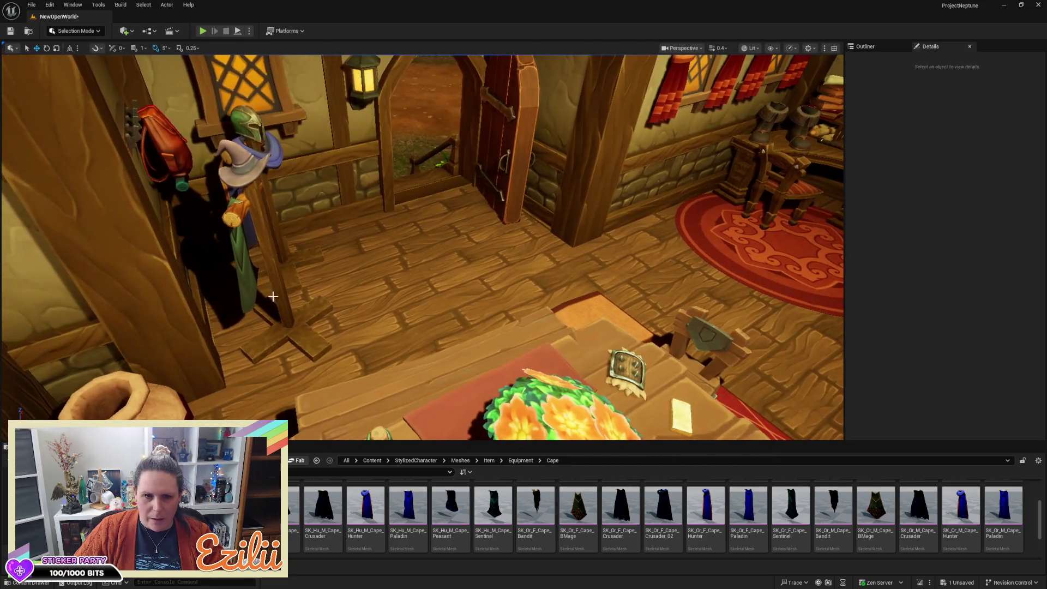
Duplicate the desk's small log onto the flower table
{"action": "left_click", "coordinate": [269, 228]}
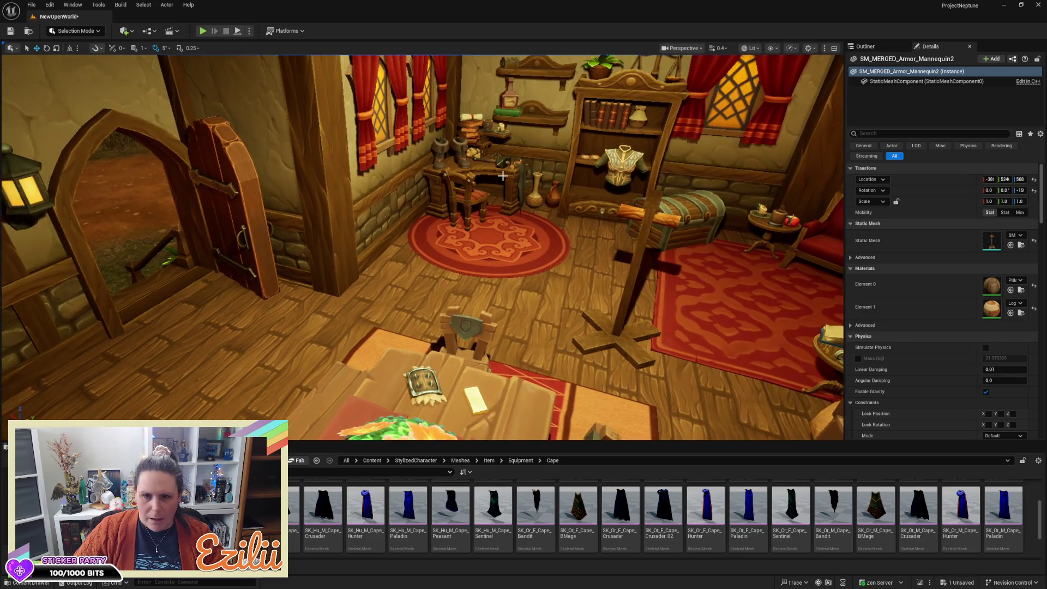
{"action": "left_click", "coordinate": [513, 168]}
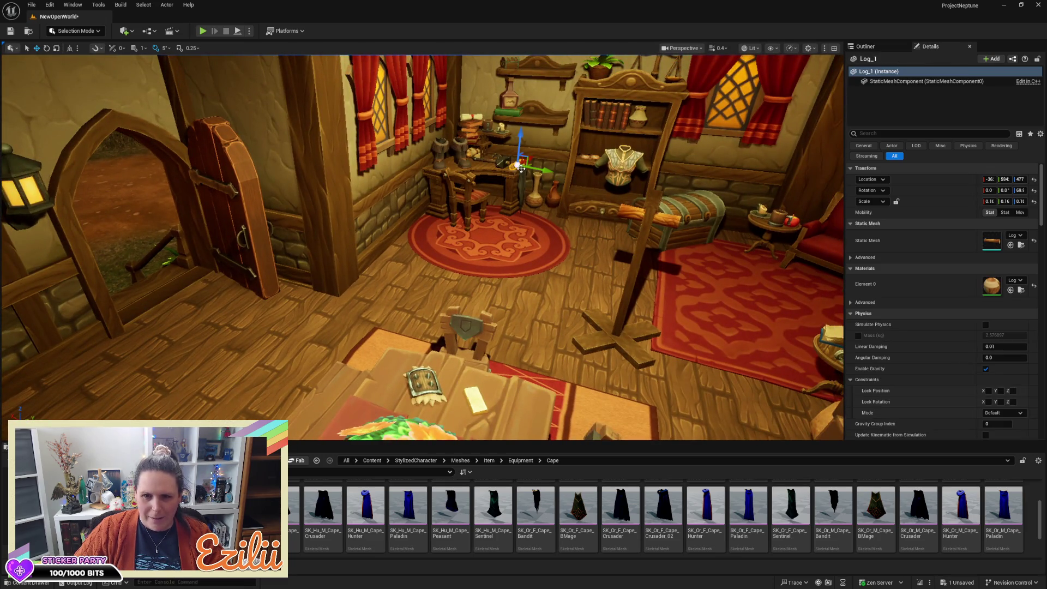
{"action": "mouse_move", "coordinate": [533, 158]}
{"action": "left_mouse_down"}
{"action": "mouse_move", "coordinate": [391, 235]}
{"action": "mouse_move", "coordinate": [316, 240]}
{"action": "mouse_move", "coordinate": [267, 281]}
{"action": "left_mouse_up"}
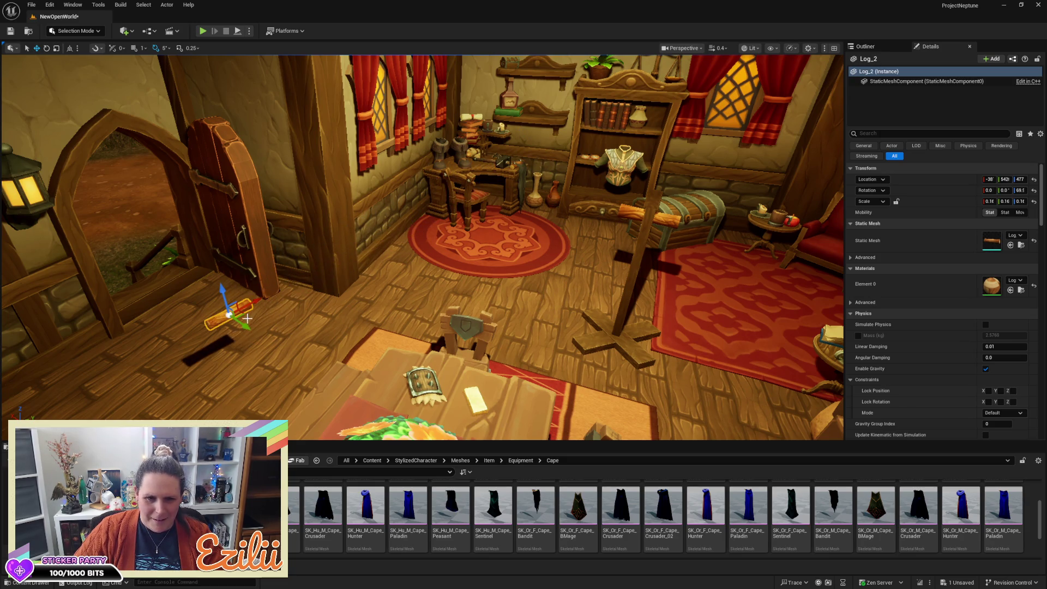
{"action": "mouse_move", "coordinate": [228, 315]}
{"action": "left_mouse_down"}
{"action": "mouse_move", "coordinate": [319, 390]}
{"action": "mouse_move", "coordinate": [437, 435]}
{"action": "left_mouse_up"}
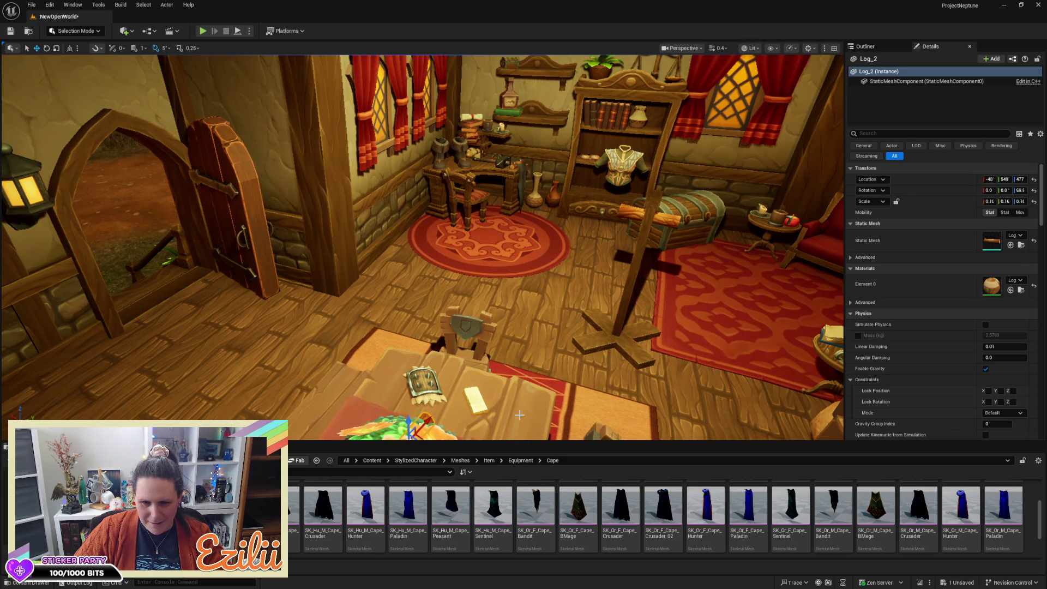
{"action": "key", "text": "f"}
Rotate the log copy to about 14.5 degrees, then select the bracers beside it
{"action": "key", "text": "e"}
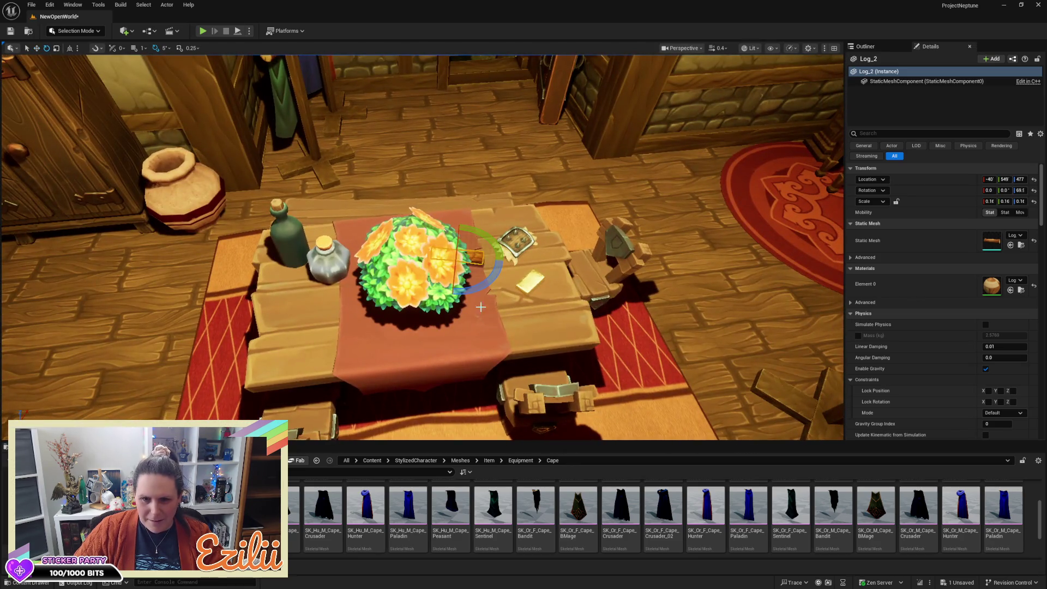
{"action": "mouse_move", "coordinate": [490, 278]}
{"action": "left_mouse_down"}
{"action": "mouse_move", "coordinate": [499, 232]}
{"action": "mouse_move", "coordinate": [528, 256]}
{"action": "mouse_move", "coordinate": [533, 228]}
{"action": "left_mouse_up"}
{"action": "key", "text": "w"}
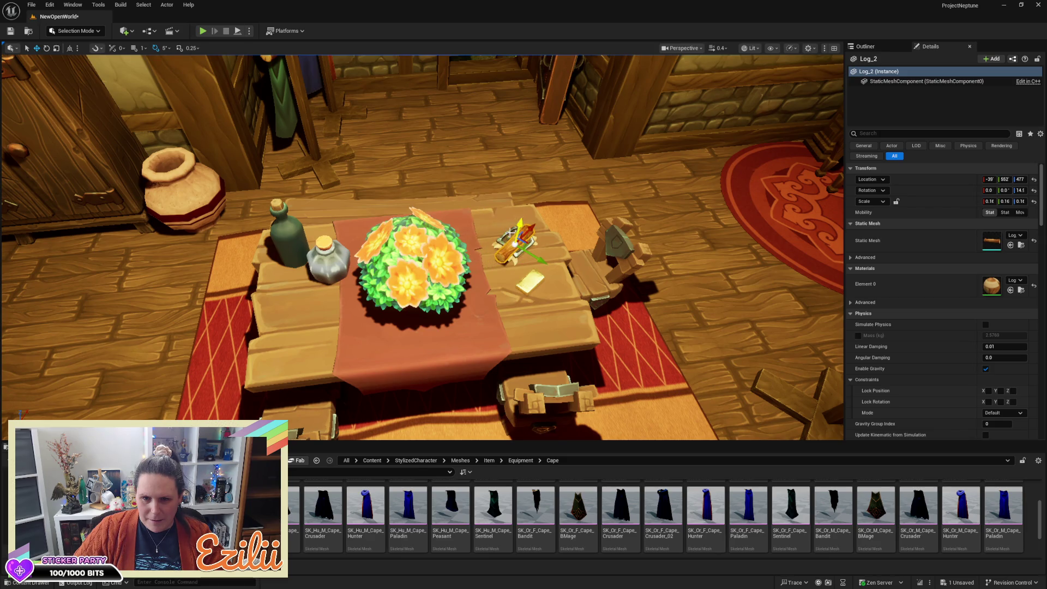
{"action": "left_click", "coordinate": [509, 234]}
{"action": "mouse_move", "coordinate": [499, 291]}
{"action": "left_mouse_down"}
{"action": "mouse_move", "coordinate": [469, 297]}
{"action": "mouse_move", "coordinate": [570, 257]}
{"action": "left_mouse_up"}
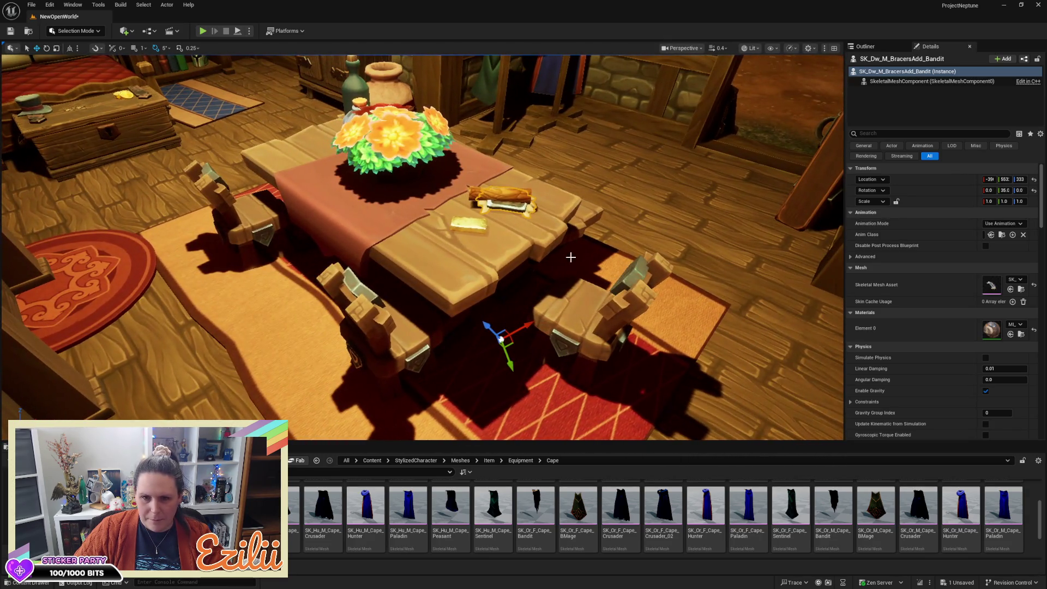
Sink the log copy into the table top and rotate it to 24.5 degrees
{"action": "left_click", "coordinate": [503, 194]}
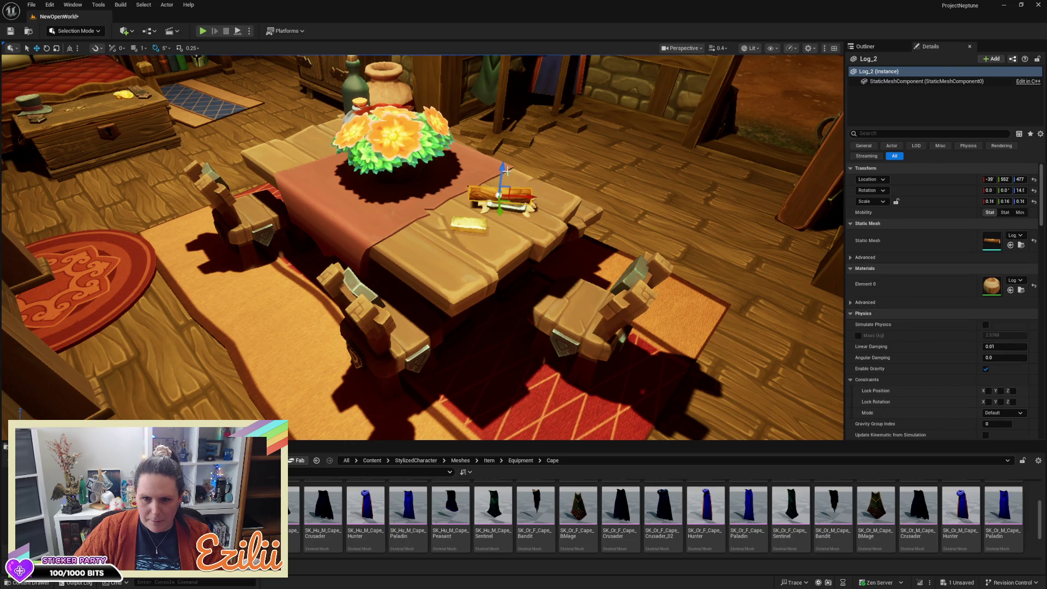
{"action": "left_click_drag", "start_coordinate": [505, 169], "coordinate": [538, 206]}
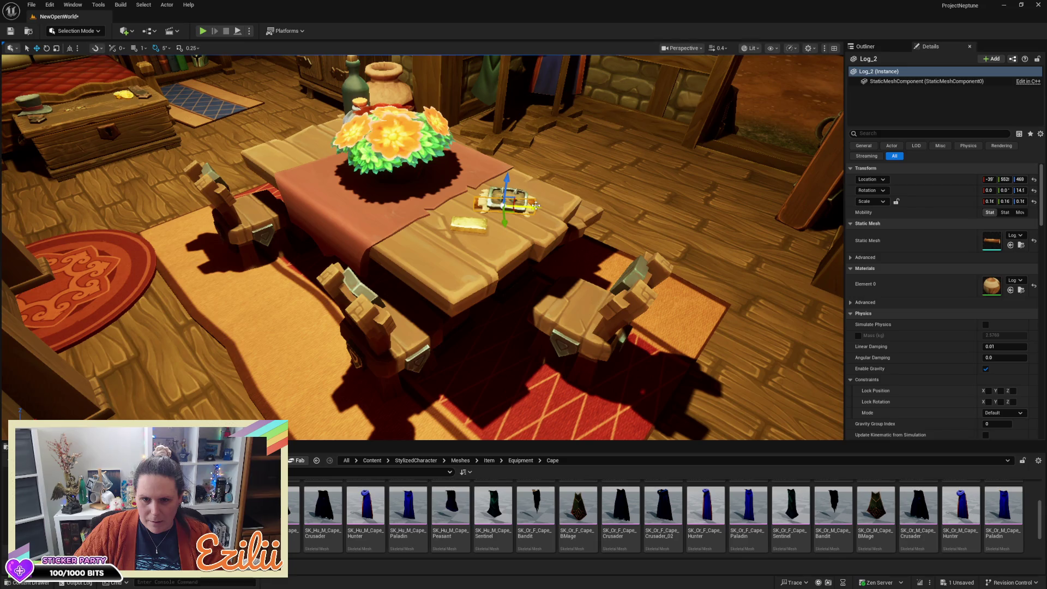
{"action": "key", "text": "e"}
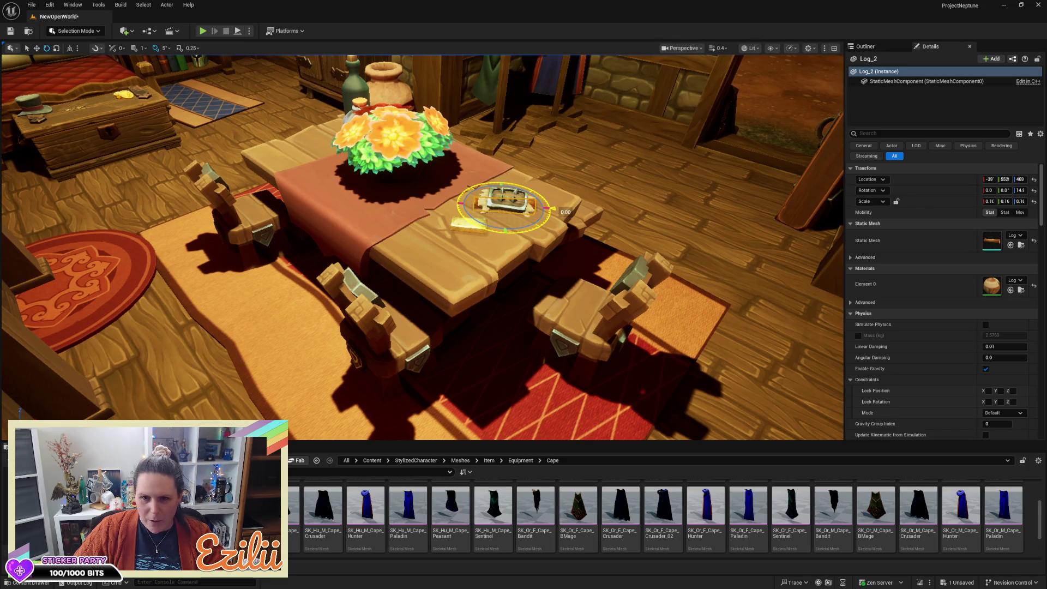
{"action": "left_click_drag", "start_coordinate": [553, 209], "coordinate": [510, 190]}
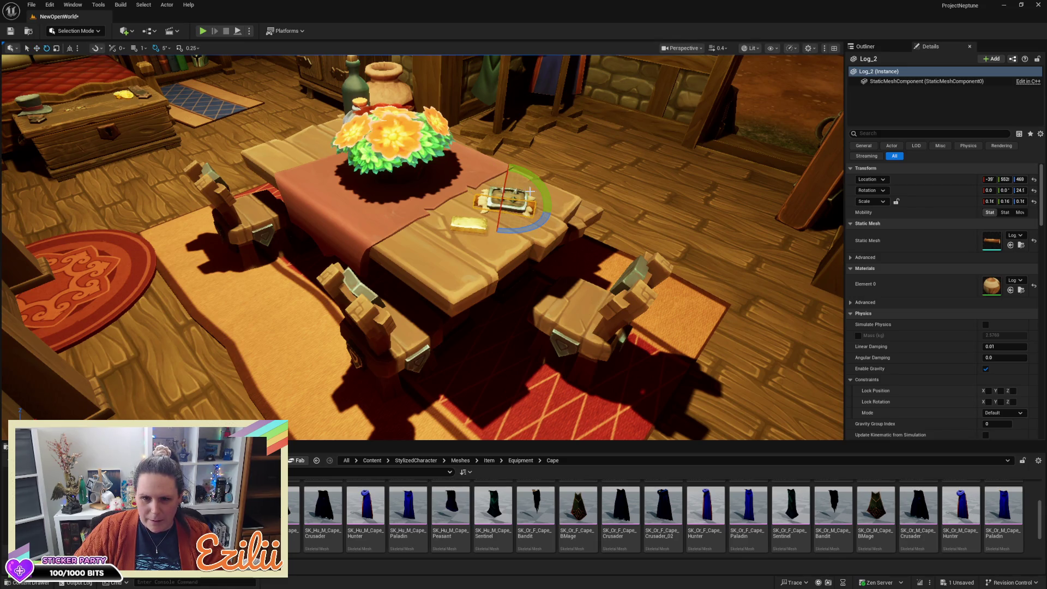
{"action": "key", "text": "w"}
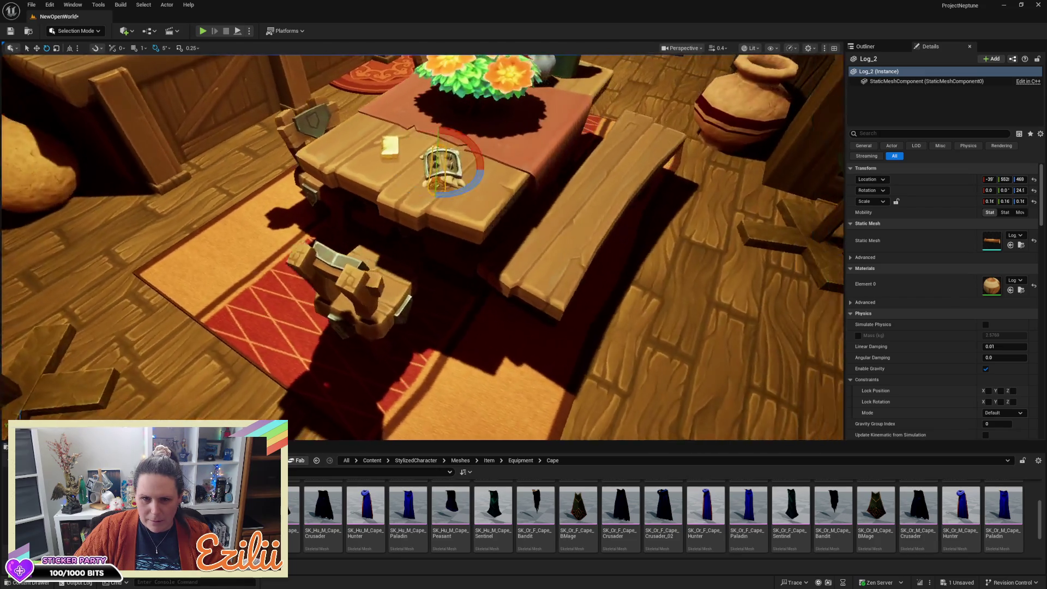
Scale the log to 0.21 in X and Y, turn it to 19.5 degrees and nudge it lower
{"action": "key", "text": "r"}
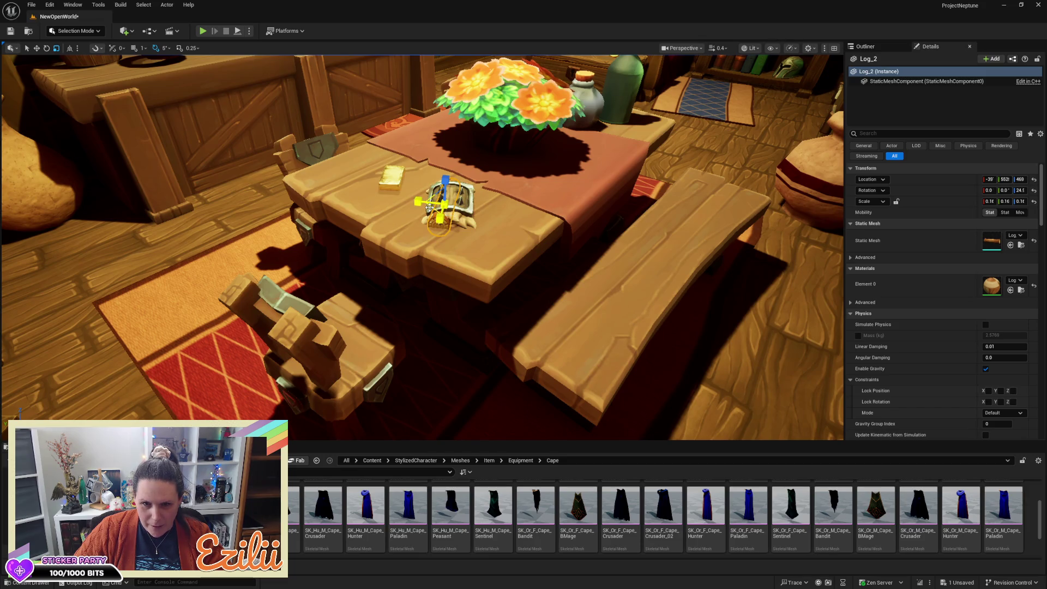
{"action": "left_click_drag", "start_coordinate": [430, 207], "coordinate": [430, 204]}
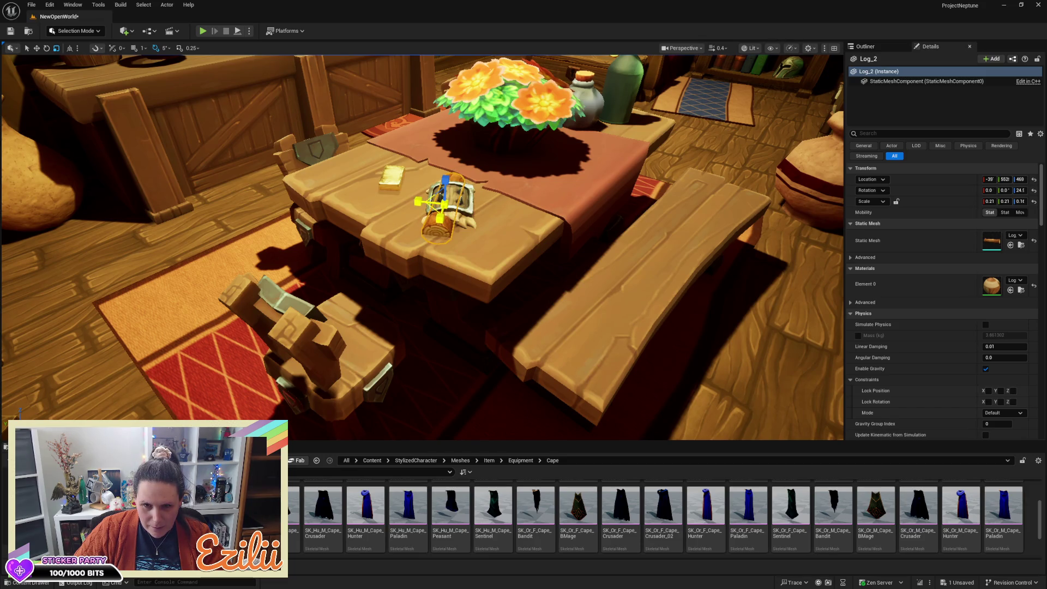
{"action": "key", "text": "w"}
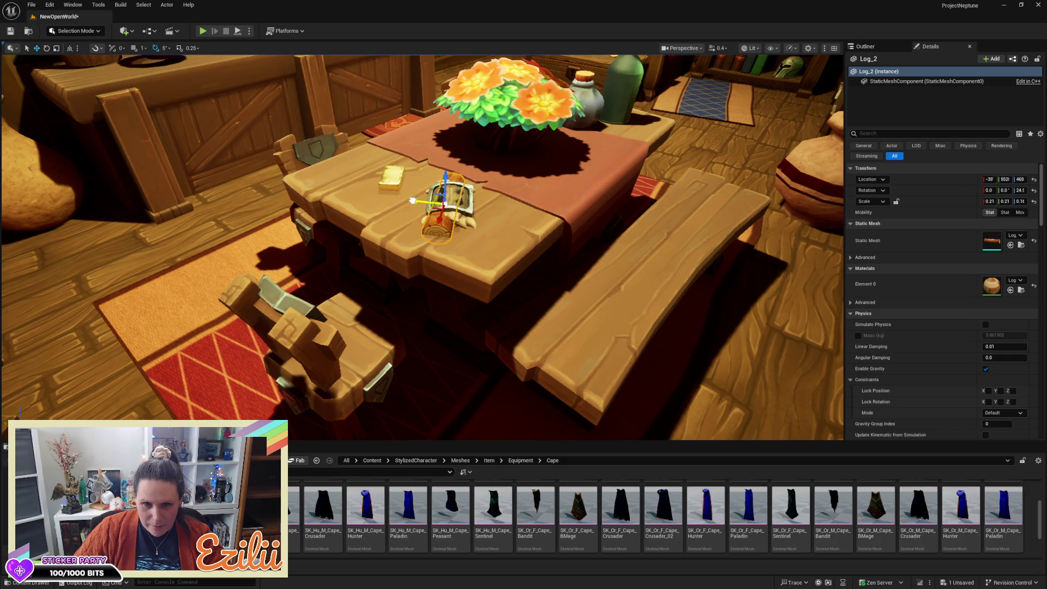
{"action": "key", "text": "e"}
{"action": "left_click_drag", "start_coordinate": [460, 226], "coordinate": [445, 232]}
{"action": "key", "text": "w"}
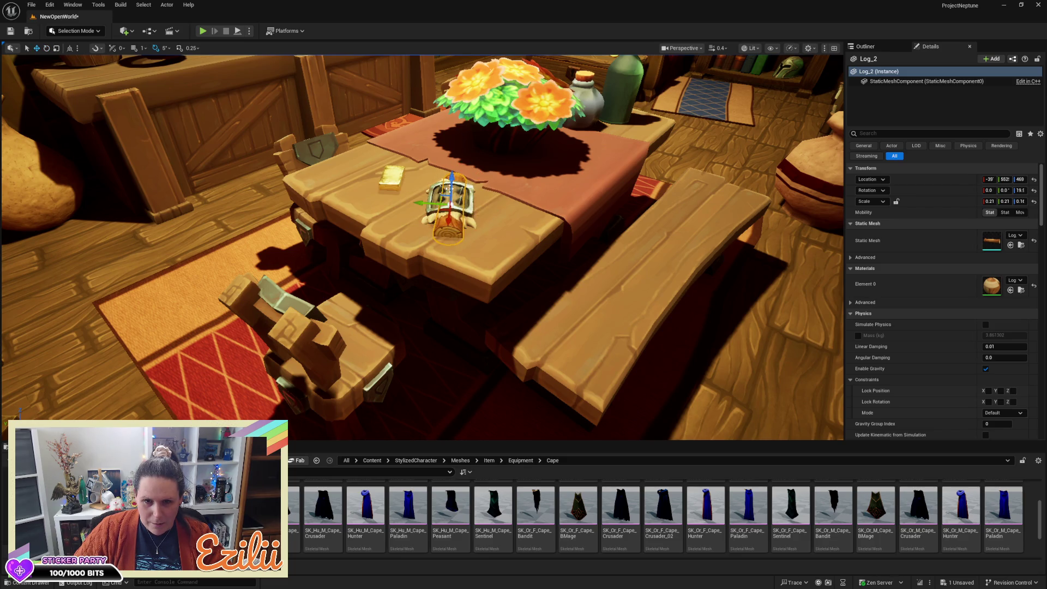
{"action": "left_click_drag", "start_coordinate": [452, 173], "coordinate": [450, 178]}
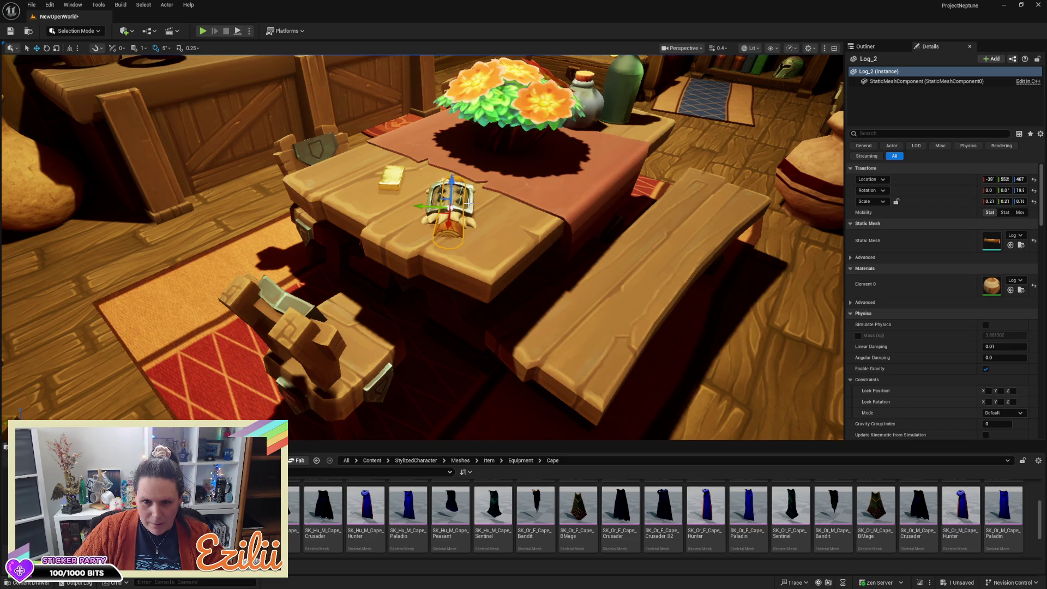
{"action": "left_click", "coordinate": [465, 232]}
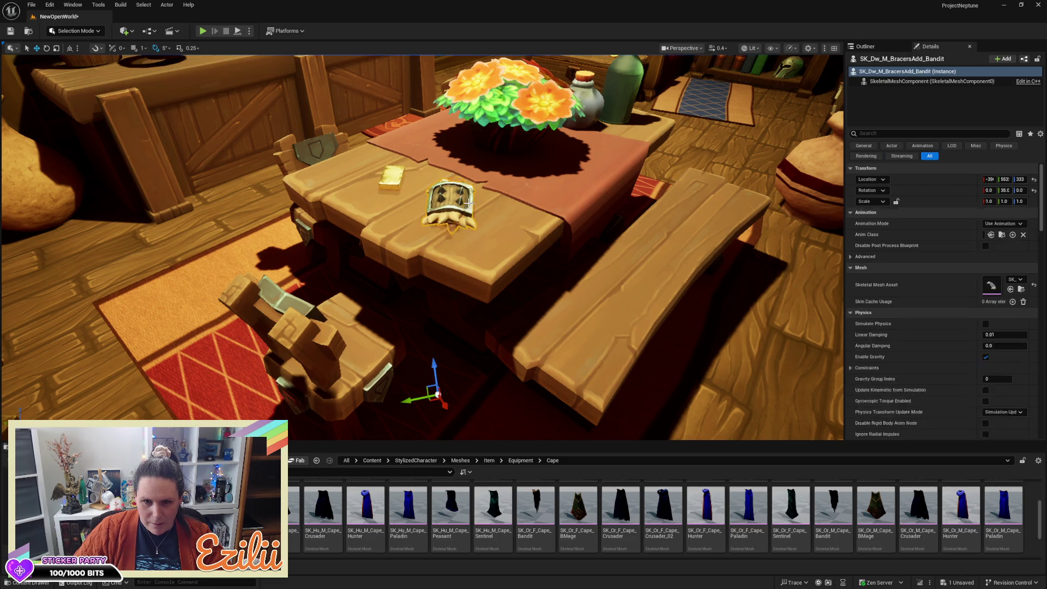
Select the bracers together with the log and raise the pair slightly
{"action": "left_click", "coordinate": [459, 234], "text": "ctrl"}
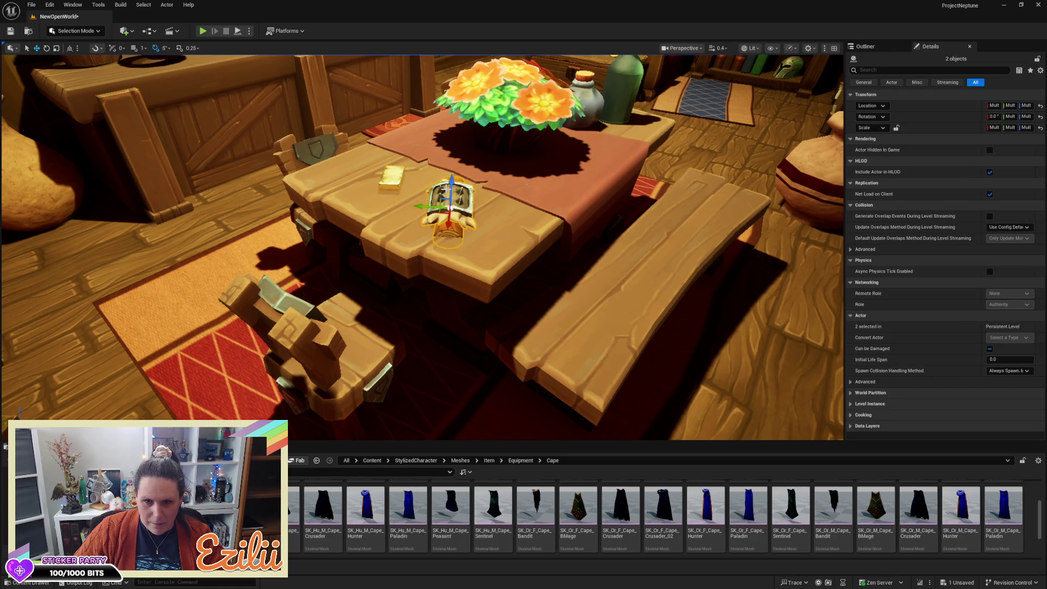
{"action": "mouse_move", "coordinate": [449, 187]}
{"action": "left_mouse_down"}
{"action": "mouse_move", "coordinate": [451, 178]}
{"action": "mouse_move", "coordinate": [389, 186]}
{"action": "left_mouse_up"}
{"action": "scroll", "coordinate": [422, 246], "scroll_direction": "up", "scroll_amount": 5}
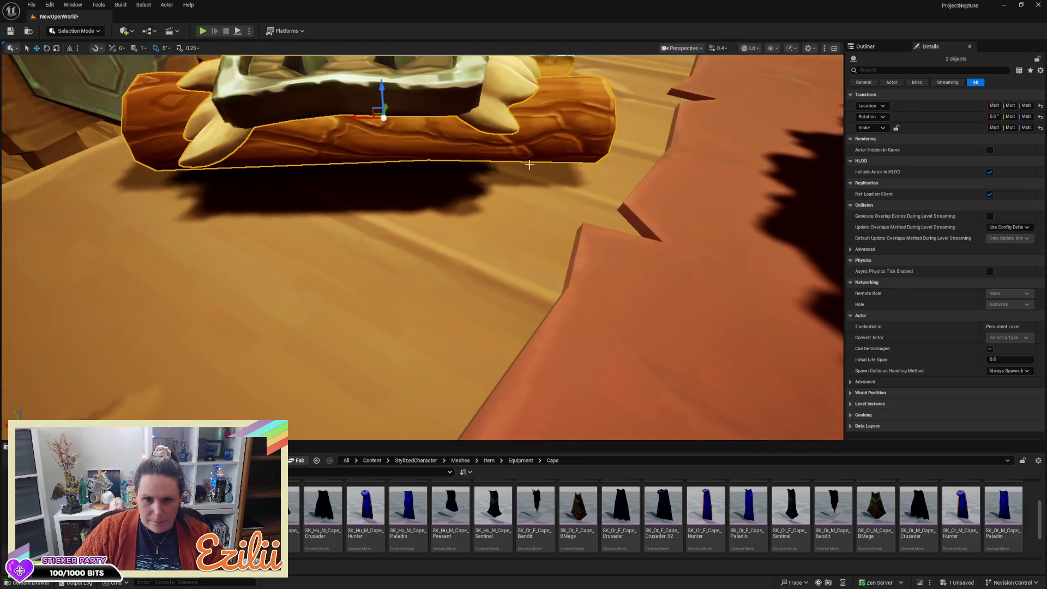
{"action": "scroll", "coordinate": [422, 247], "scroll_direction": "down", "scroll_amount": 2}
{"action": "left_click_drag", "start_coordinate": [421, 246], "coordinate": [327, 217]}
{"action": "left_click_drag", "start_coordinate": [545, 171], "coordinate": [540, 173]}
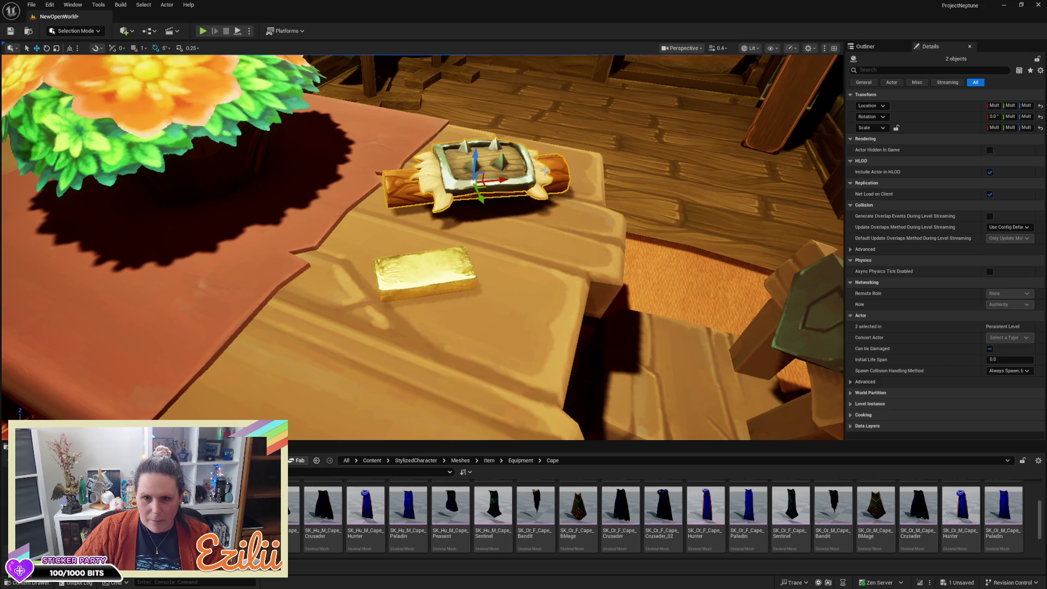
{"action": "mouse_move", "coordinate": [469, 165]}
{"action": "left_mouse_down"}
{"action": "mouse_move", "coordinate": [469, 149]}
{"action": "mouse_move", "coordinate": [344, 157]}
{"action": "mouse_move", "coordinate": [471, 148]}
{"action": "left_mouse_up"}
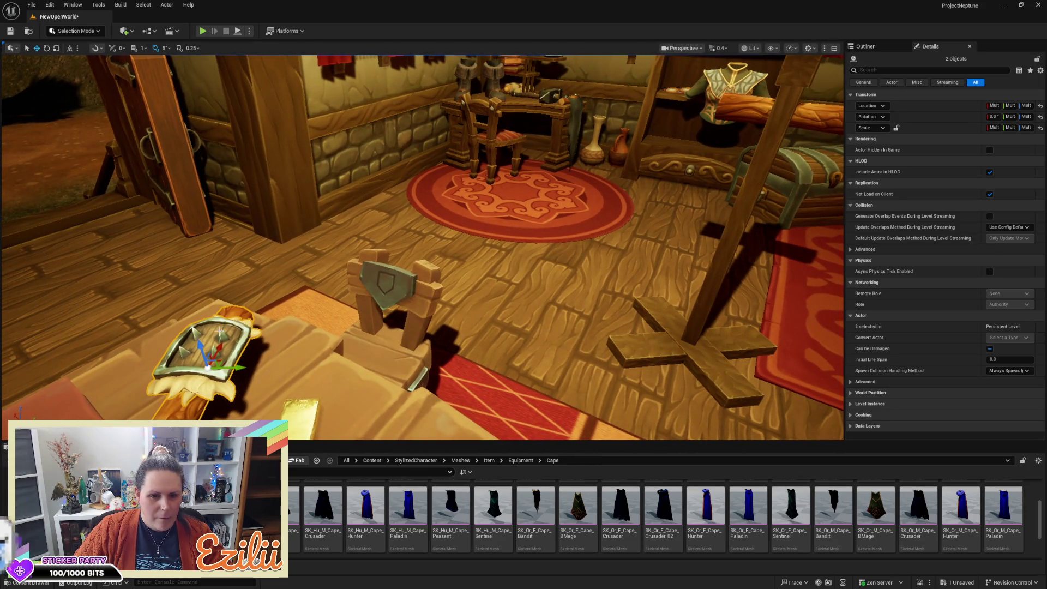
Carry the bracers and log onto the blacksmith desk beside the boots
{"action": "mouse_move", "coordinate": [219, 349]}
{"action": "left_mouse_down"}
{"action": "mouse_move", "coordinate": [366, 118]}
{"action": "mouse_move", "coordinate": [571, 113]}
{"action": "left_mouse_up"}
{"action": "key", "text": "f"}
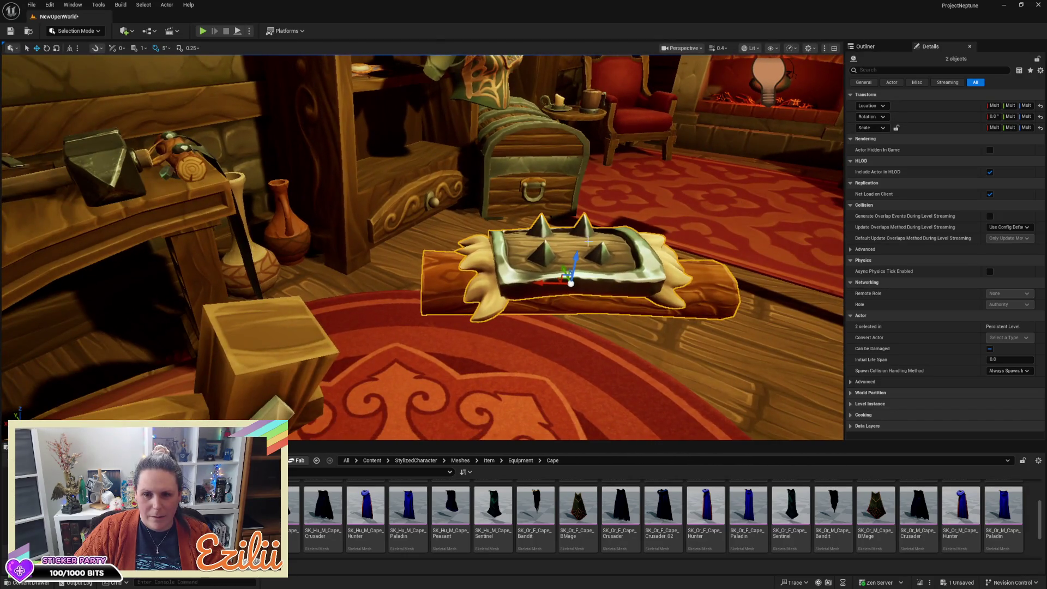
{"action": "left_click_drag", "start_coordinate": [542, 285], "coordinate": [71, 273]}
{"action": "key", "text": "f"}
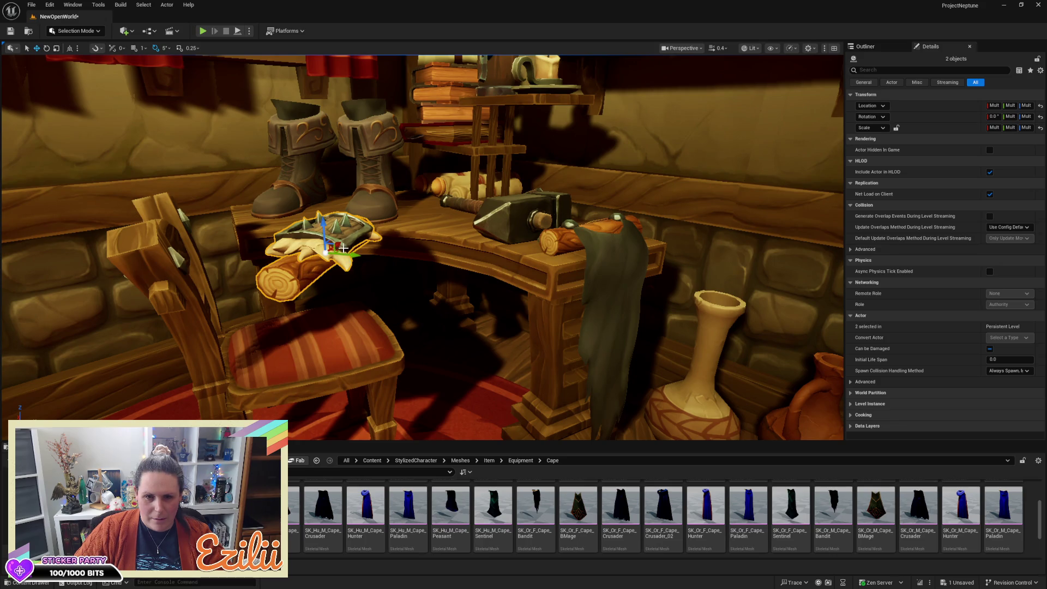
{"action": "mouse_move", "coordinate": [341, 244]}
{"action": "left_mouse_down"}
{"action": "mouse_move", "coordinate": [433, 193]}
{"action": "mouse_move", "coordinate": [460, 219]}
{"action": "mouse_move", "coordinate": [453, 211]}
{"action": "left_mouse_up"}
{"action": "key", "text": "e"}
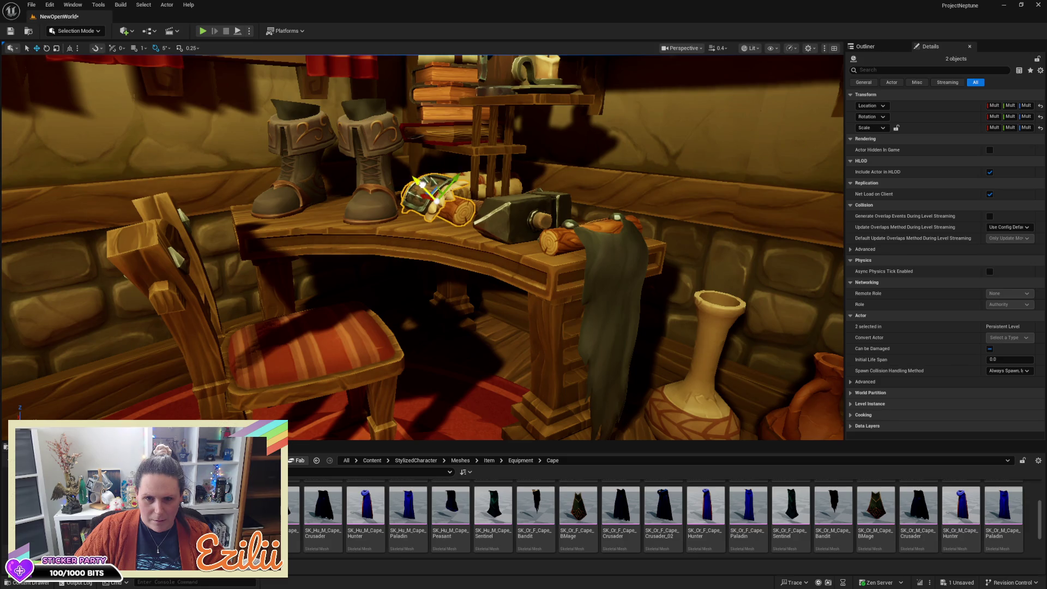
{"action": "left_click", "coordinate": [423, 188]}
Undo a stray bracer move, then shift the bracer and wooden roll together slightly right
{"action": "key", "text": "f"}
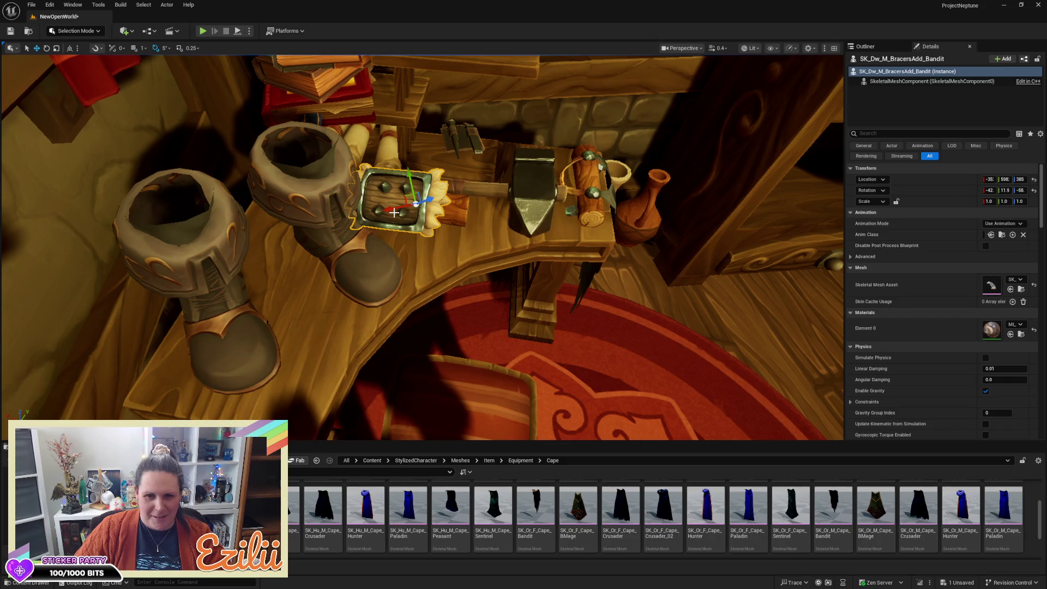
{"action": "left_click_drag", "start_coordinate": [395, 211], "coordinate": [390, 209]}
{"action": "key", "text": "ctrl+z"}
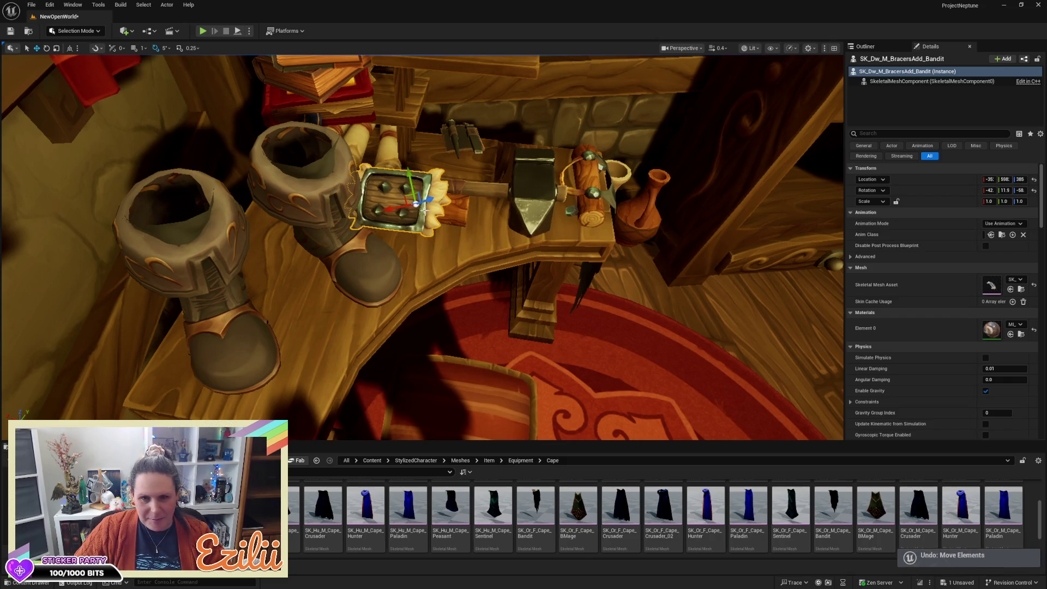
{"action": "left_click", "coordinate": [459, 211], "text": "ctrl"}
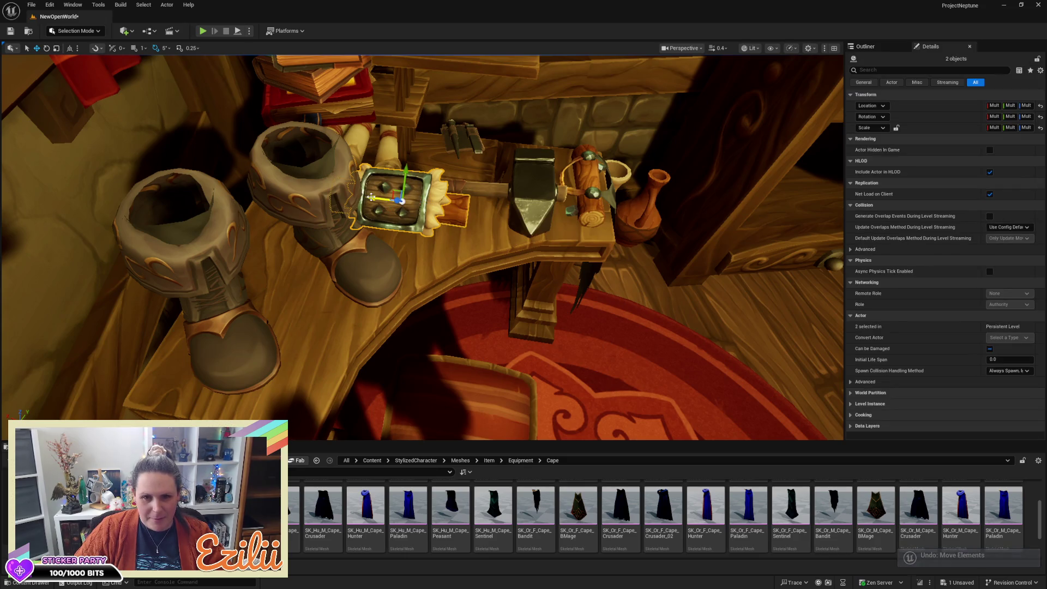
{"action": "mouse_move", "coordinate": [372, 197]}
{"action": "left_mouse_down"}
{"action": "mouse_move", "coordinate": [372, 240]}
{"action": "mouse_move", "coordinate": [409, 238]}
{"action": "left_mouse_up"}
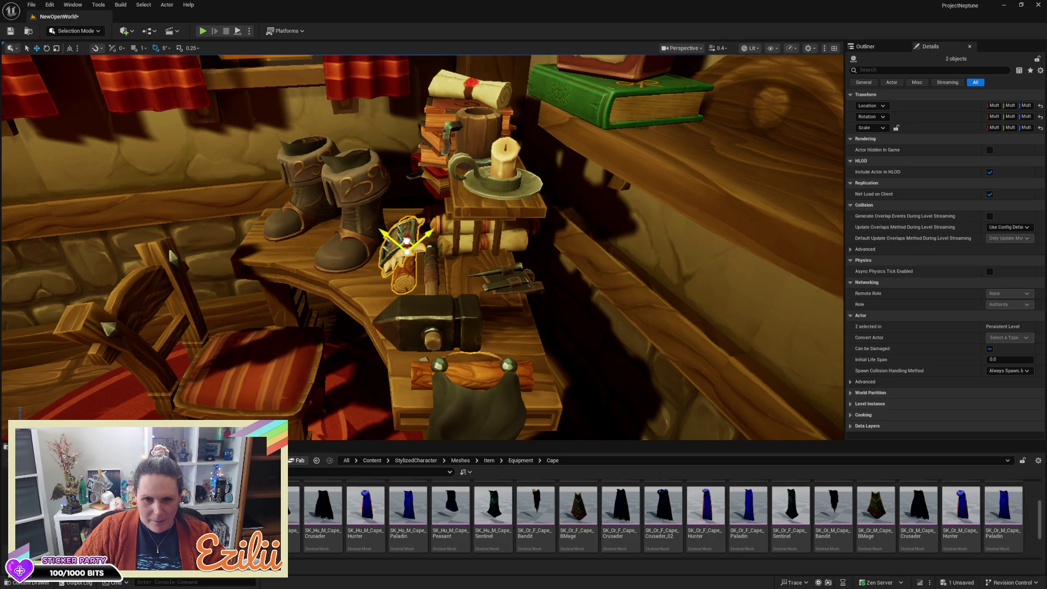
{"action": "left_click_drag", "start_coordinate": [407, 240], "coordinate": [413, 239]}
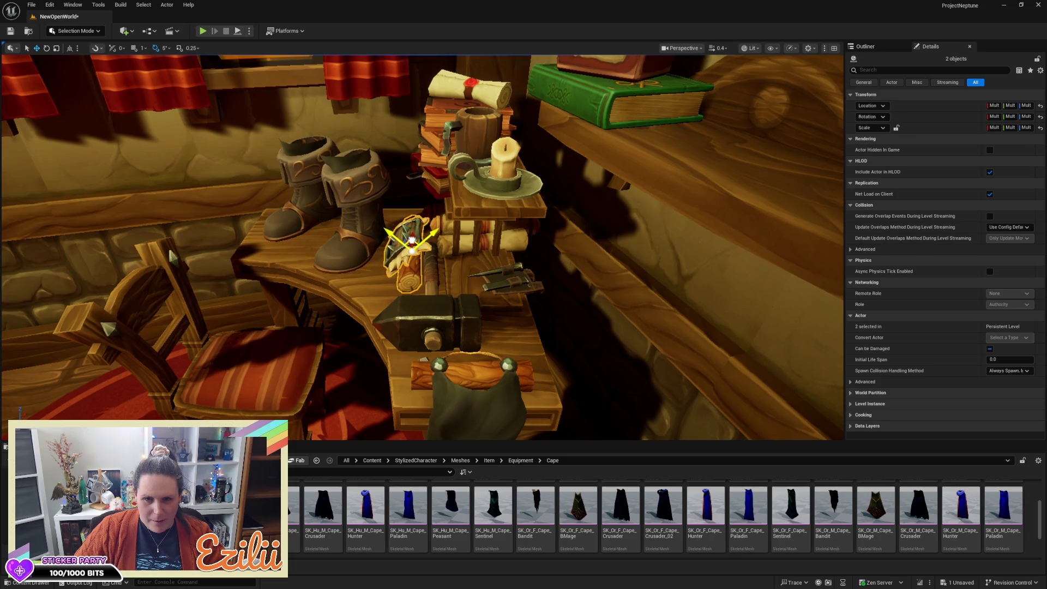
{"action": "left_click_drag", "start_coordinate": [470, 261], "coordinate": [470, 261]}
{"action": "left_click", "coordinate": [604, 173]}
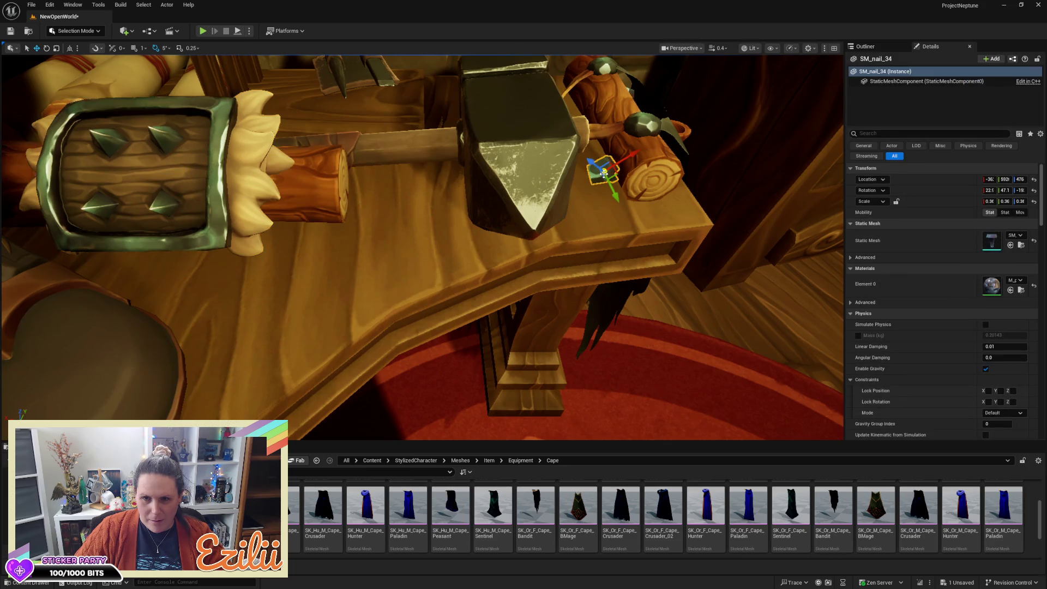
Duplicate nail SM_nail_34, turning the copy -45 degrees and lifting it slightly
{"action": "key", "text": "e"}
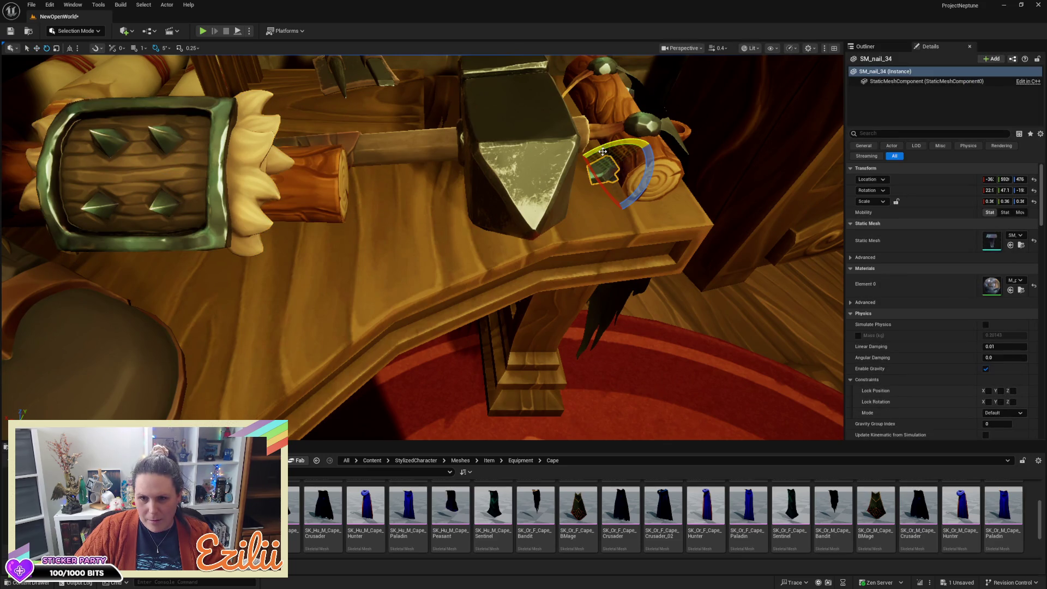
{"action": "left_click_drag", "start_coordinate": [585, 161], "coordinate": [697, 206]}
{"action": "mouse_move", "coordinate": [524, 159]}
{"action": "left_mouse_down"}
{"action": "mouse_move", "coordinate": [562, 166]}
{"action": "mouse_move", "coordinate": [573, 196]}
{"action": "mouse_move", "coordinate": [336, 163]}
{"action": "left_mouse_up"}
{"action": "key", "text": "w"}
{"action": "key", "text": "e"}
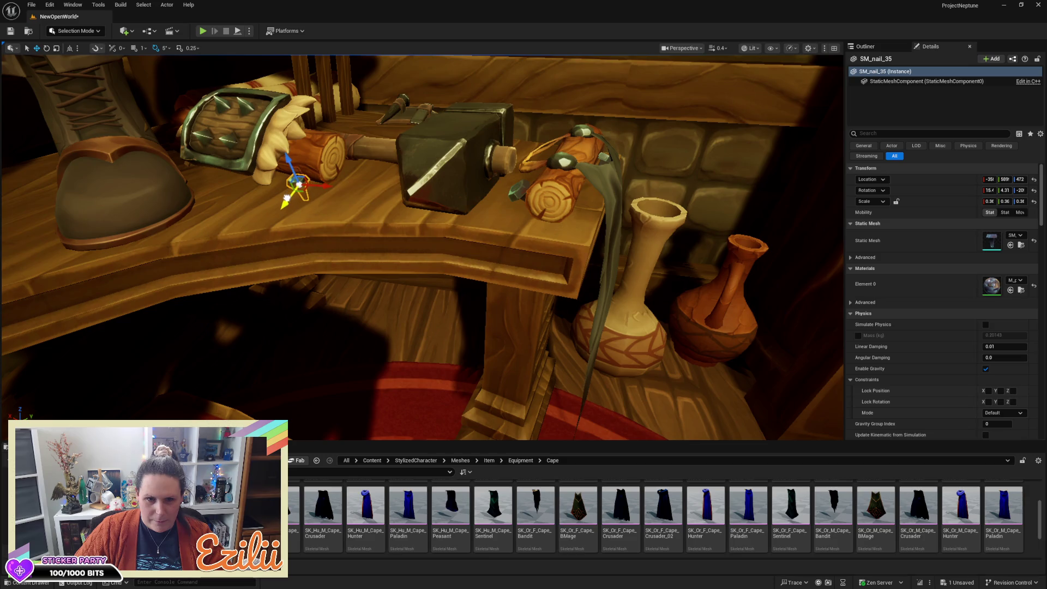
{"action": "mouse_move", "coordinate": [289, 174]}
{"action": "left_mouse_down"}
{"action": "mouse_move", "coordinate": [270, 136]}
{"action": "mouse_move", "coordinate": [256, 166]}
{"action": "left_mouse_up"}
Straighten the nail copy's tilt to zero
{"action": "scroll", "coordinate": [422, 247], "scroll_direction": "up", "scroll_amount": 3}
{"action": "left_click_drag", "start_coordinate": [422, 247], "coordinate": [408, 228]}
{"action": "key", "text": "w"}
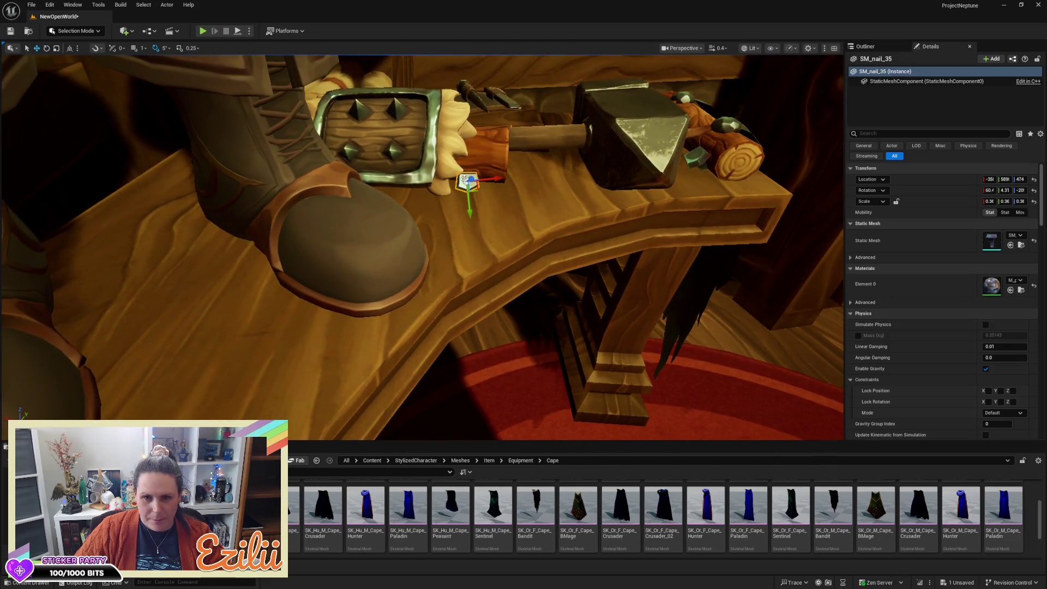
{"action": "key", "text": "e"}
{"action": "left_click_drag", "start_coordinate": [449, 218], "coordinate": [446, 219]}
{"action": "key", "text": "w"}
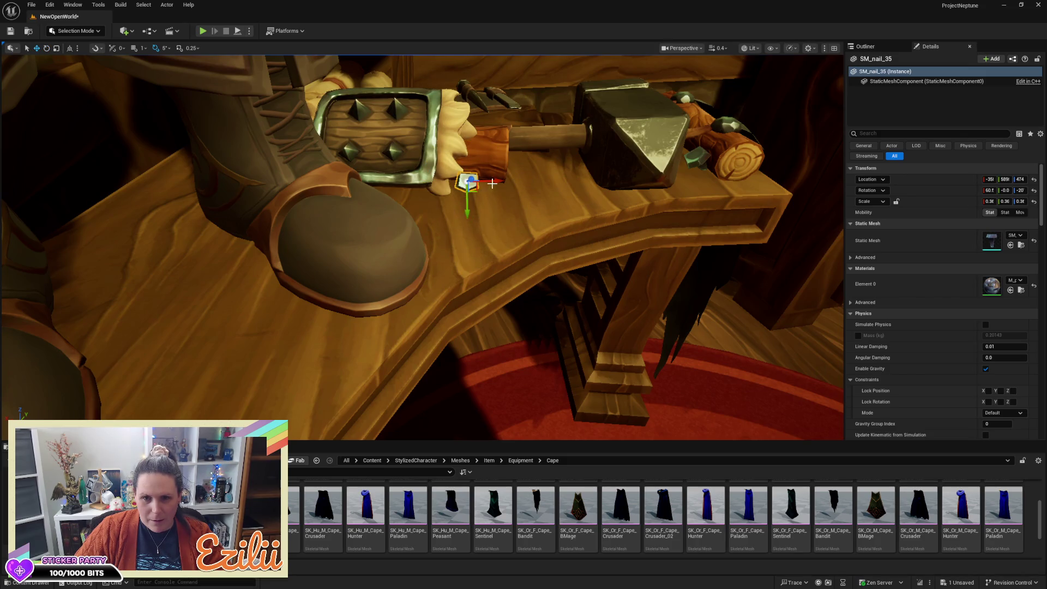
Make another nail copy, SM_nail_36, and move it down beside the bracer's log
{"action": "key", "text": "ctrl+d"}
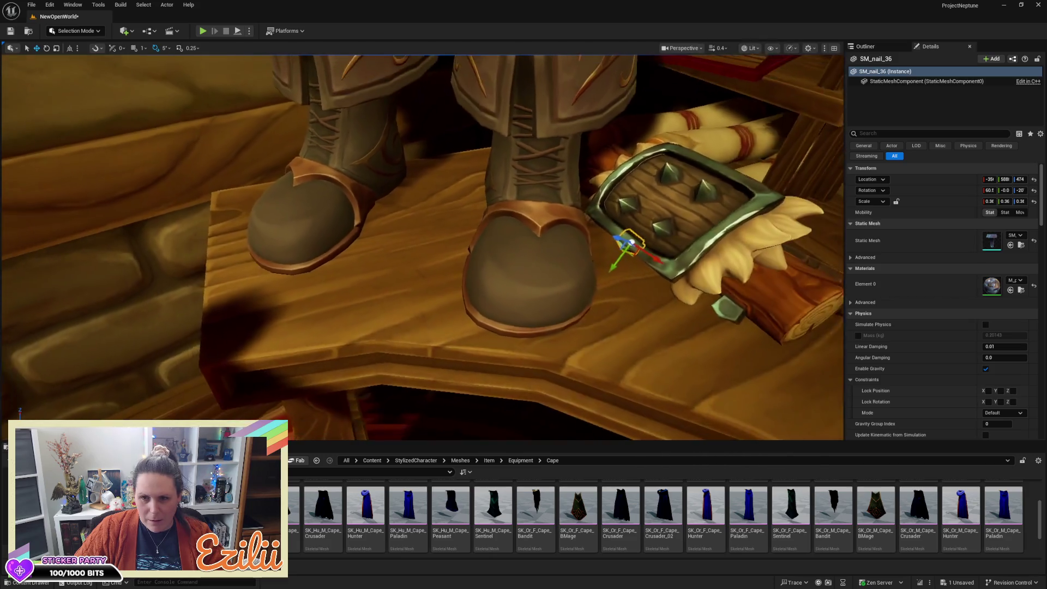
{"action": "left_click_drag", "start_coordinate": [484, 249], "coordinate": [460, 208]}
{"action": "key", "text": "w"}
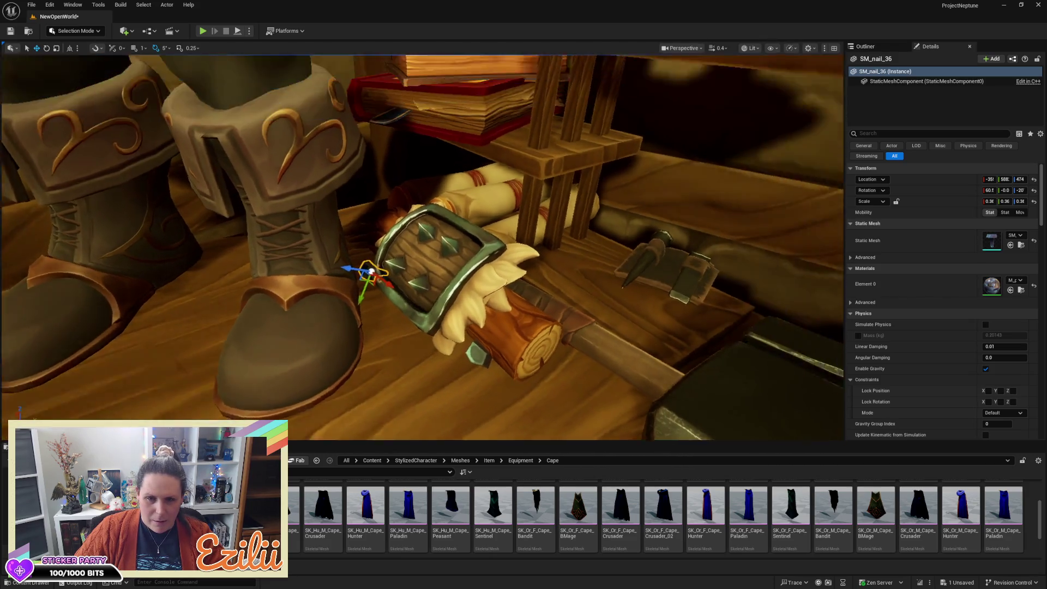
{"action": "scroll", "coordinate": [506, 239], "scroll_direction": "down", "scroll_amount": 3}
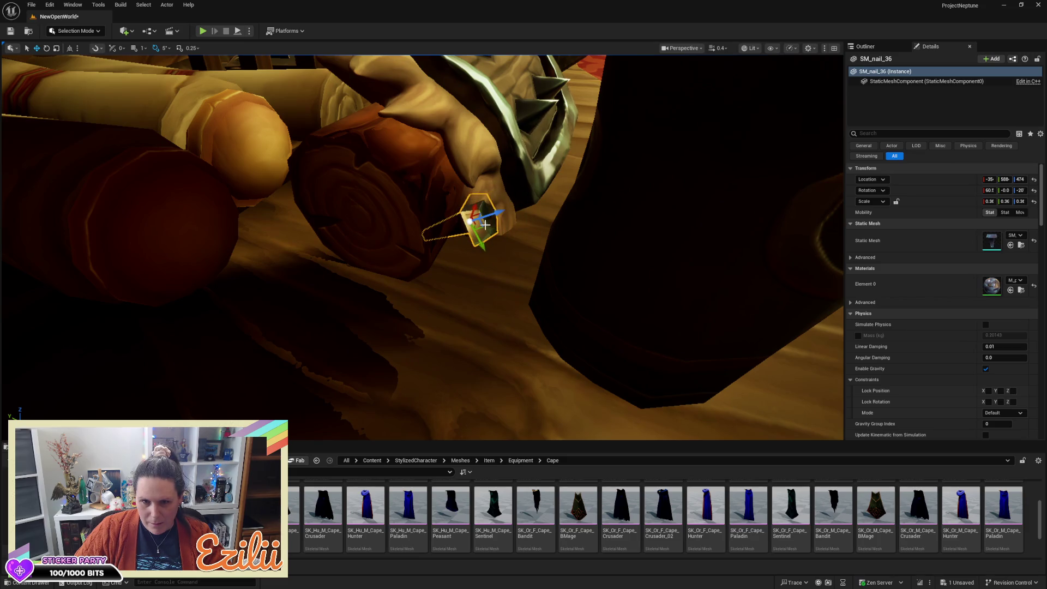
{"action": "left_click_drag", "start_coordinate": [478, 206], "coordinate": [466, 223]}
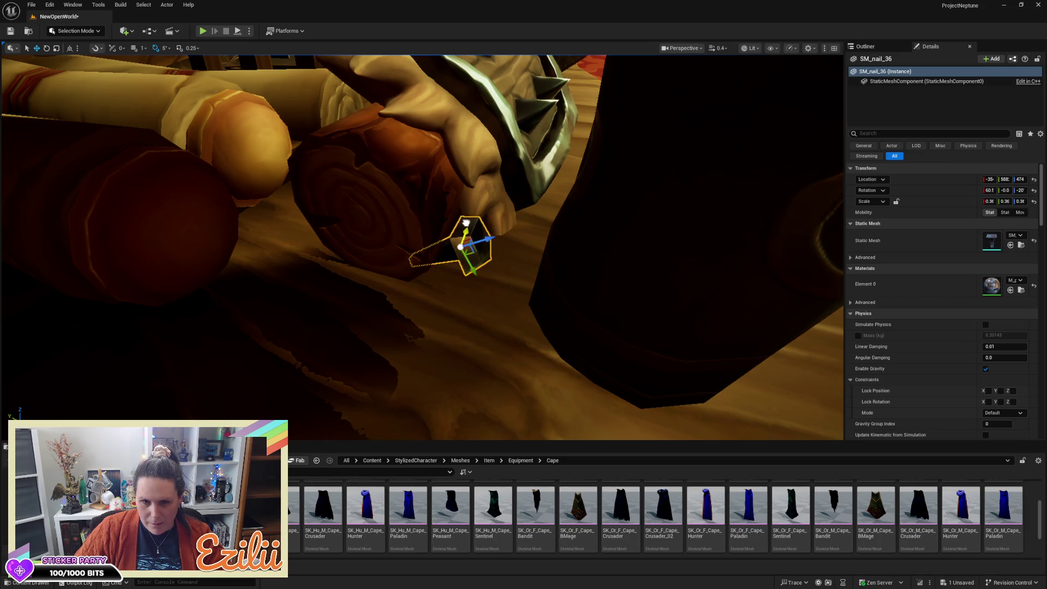
Deselect the nail, review the desk, shelf and window, and return the browser to Content
{"action": "key", "text": "s"}
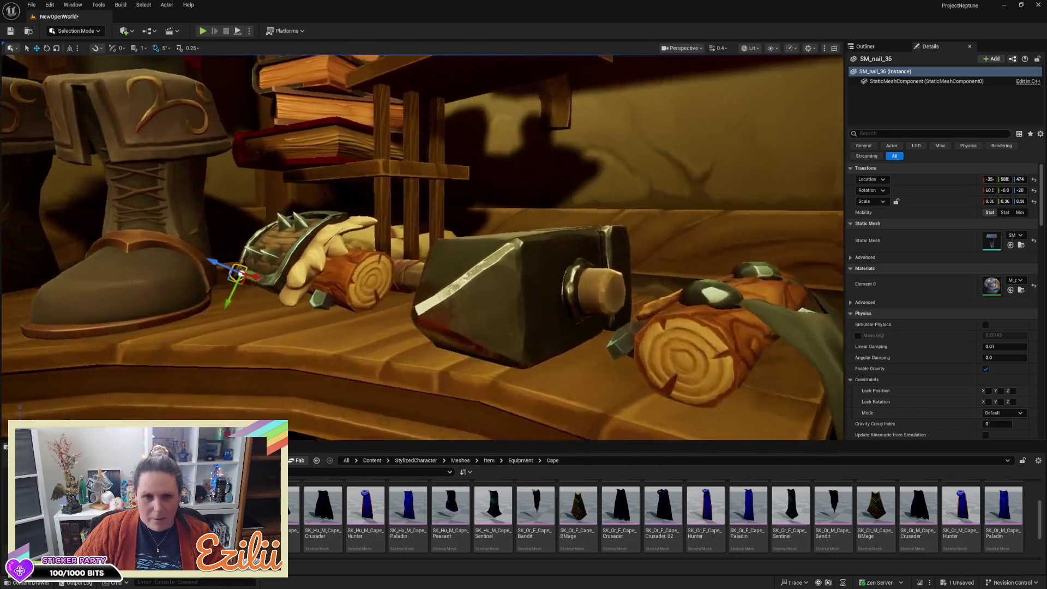
{"action": "key", "text": "Escape"}
{"action": "key", "text": "s"}
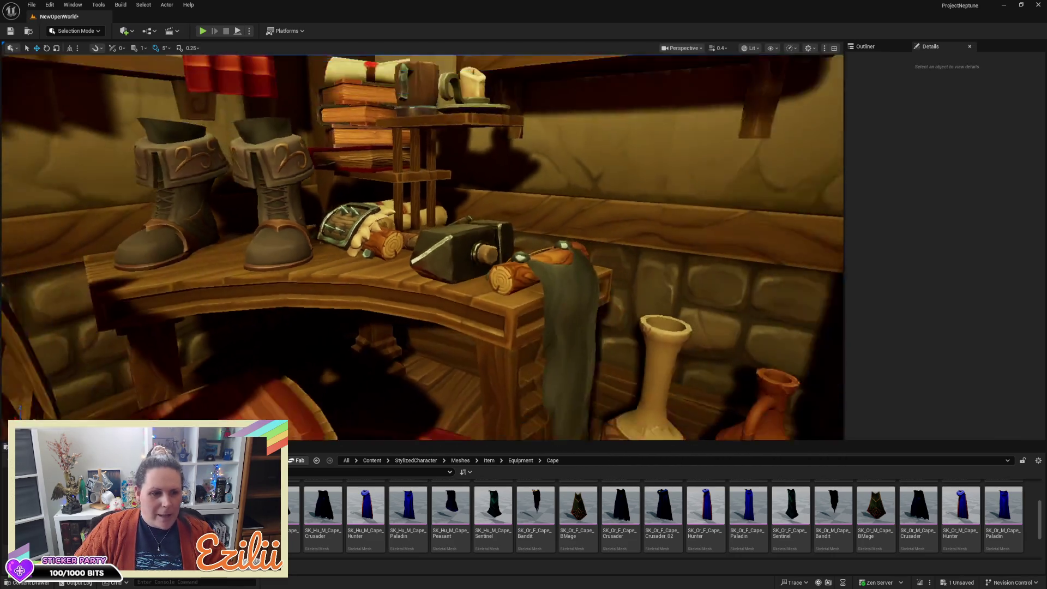
{"action": "key", "text": "w"}
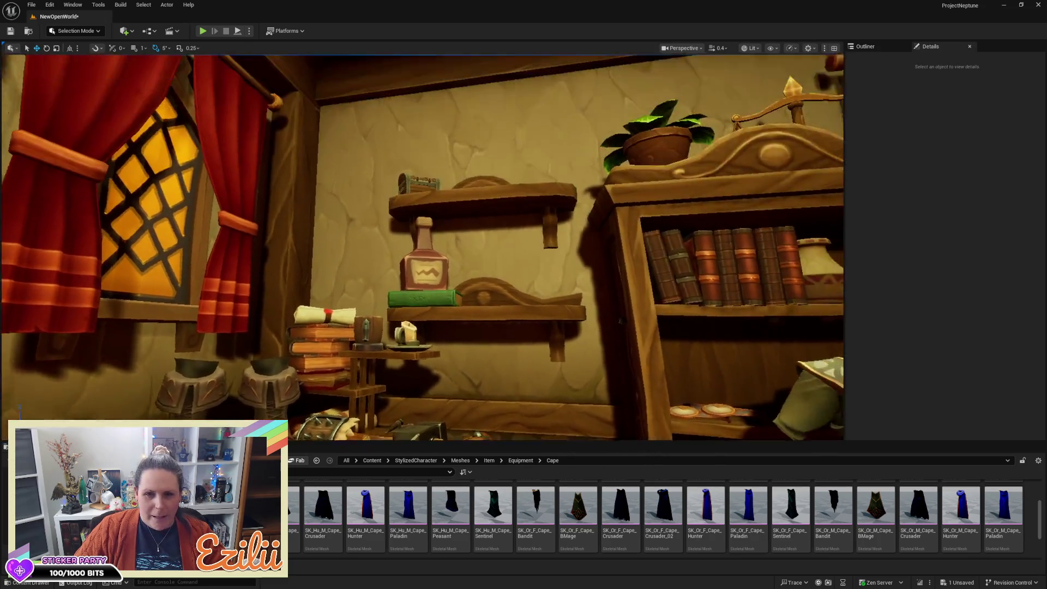
{"action": "key", "text": "s"}
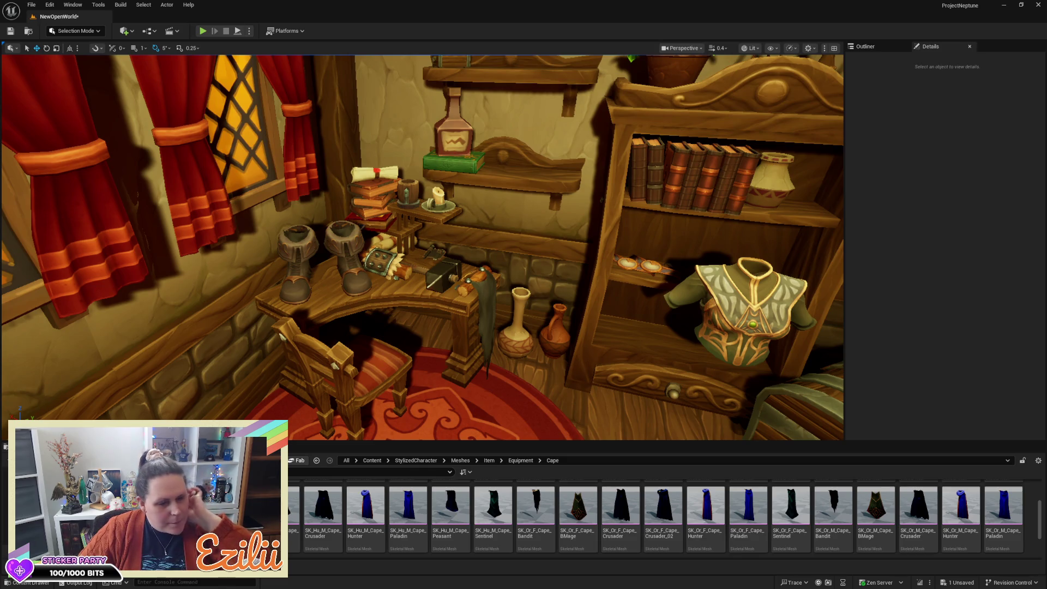
{"action": "mouse_move", "coordinate": [545, 328]}
{"action": "left_mouse_down"}
{"action": "mouse_move", "coordinate": [708, 327]}
{"action": "mouse_move", "coordinate": [409, 327]}
{"action": "left_mouse_up"}
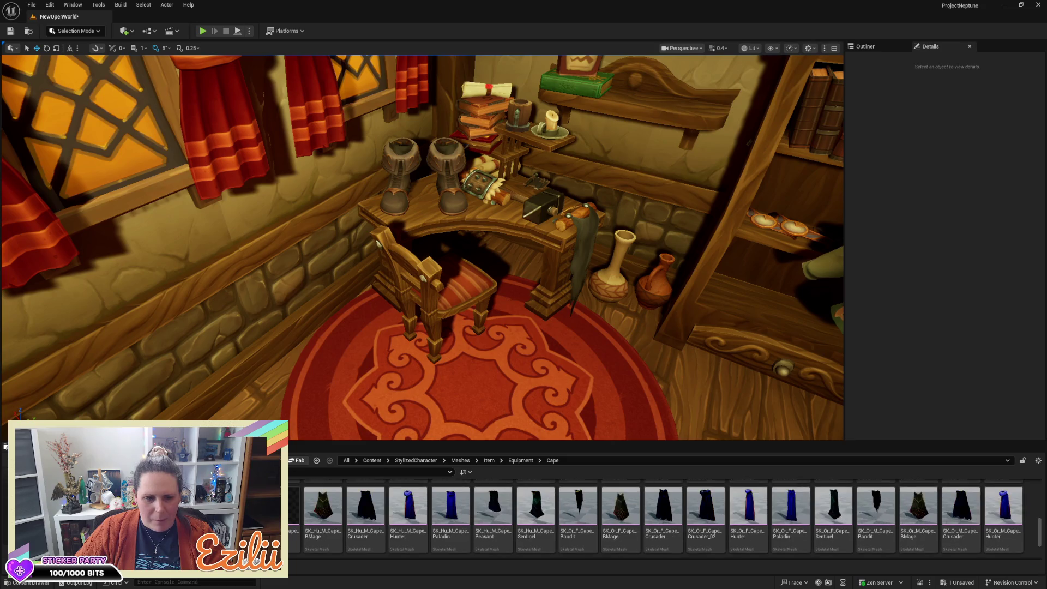
{"action": "left_click", "coordinate": [372, 460]}
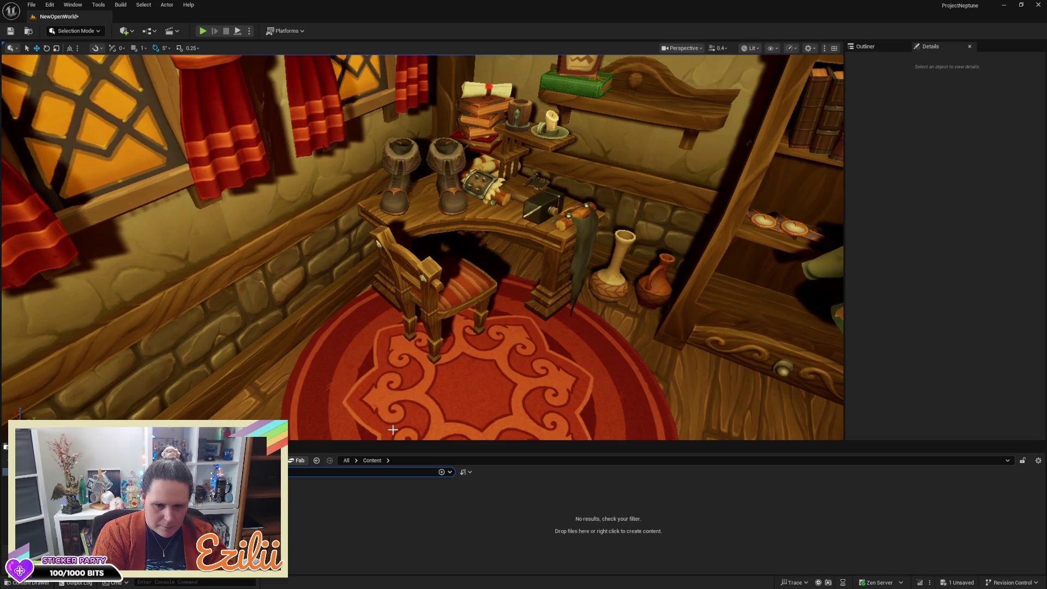
Clear the Content Browser search, after briefly typing 'call'
{"action": "key", "text": "BackSpace"}
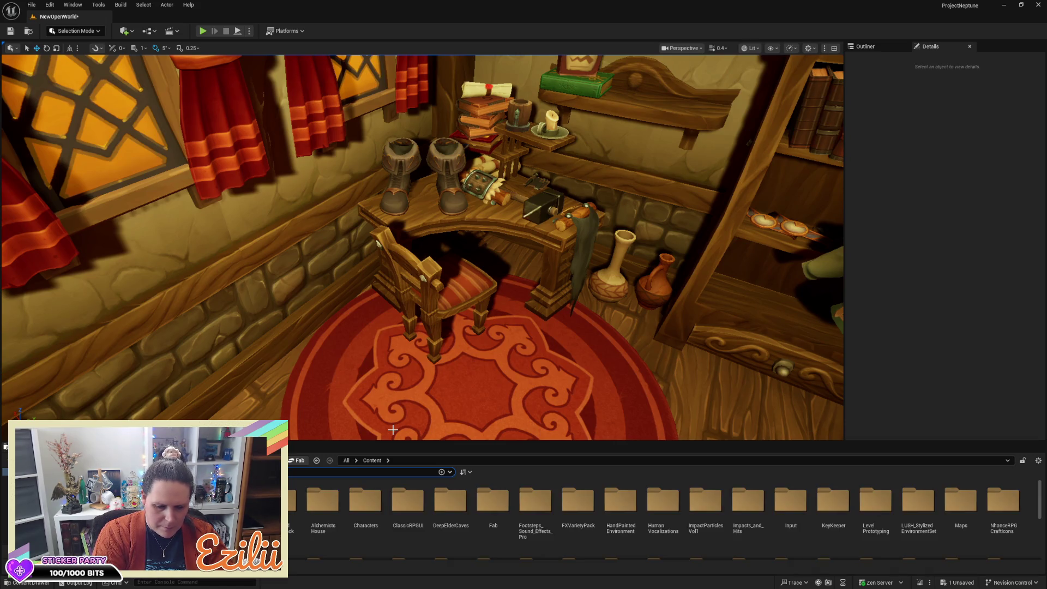
{"action": "type", "text": "cal"}
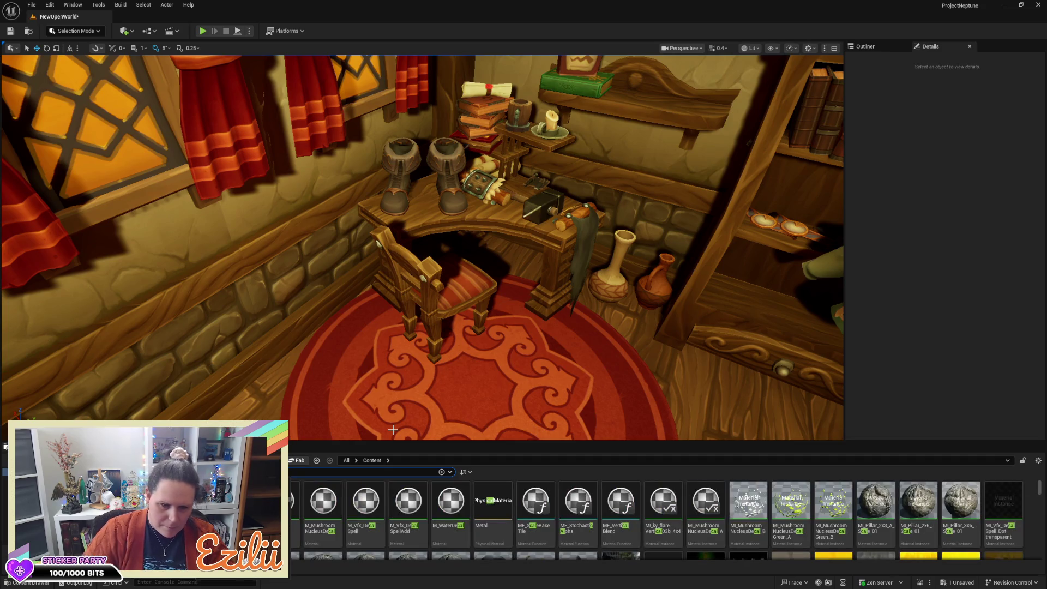
{"action": "type", "text": "l"}
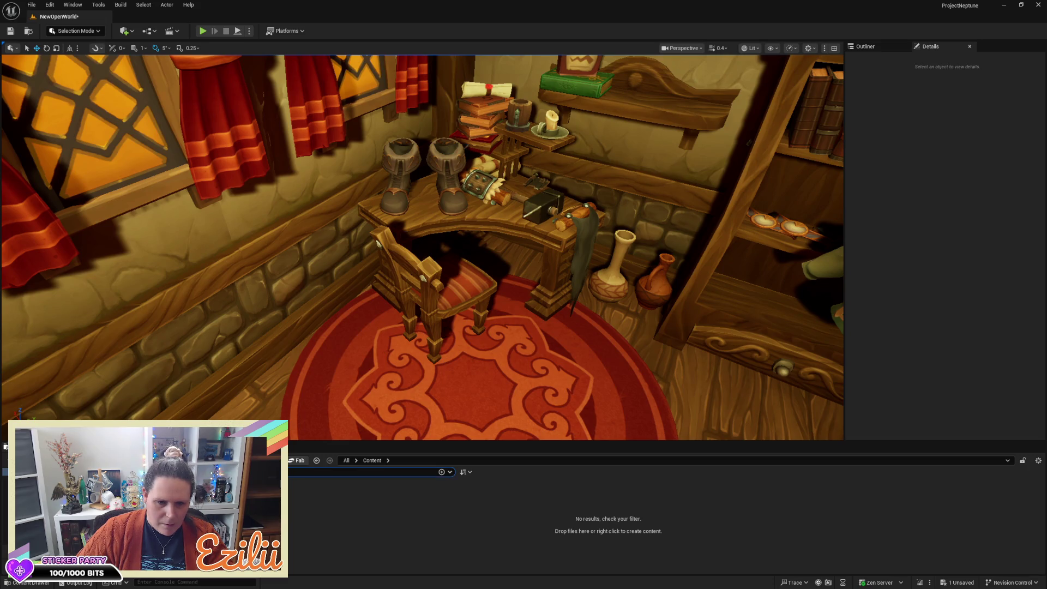
{"action": "key", "text": "BackSpace"}
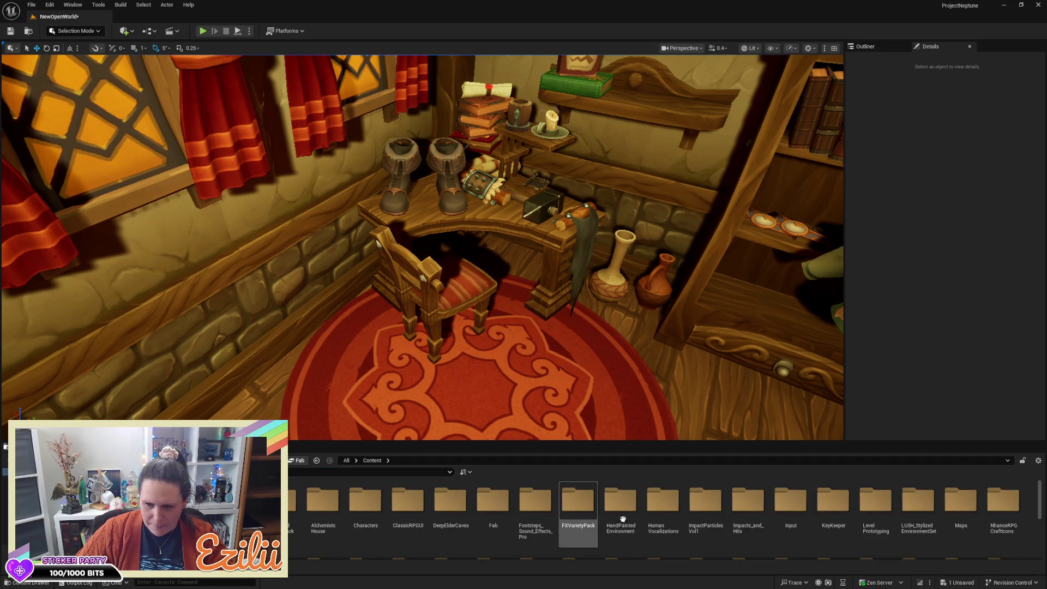
{"action": "scroll", "coordinate": [818, 523], "scroll_direction": "down", "scroll_amount": 2}
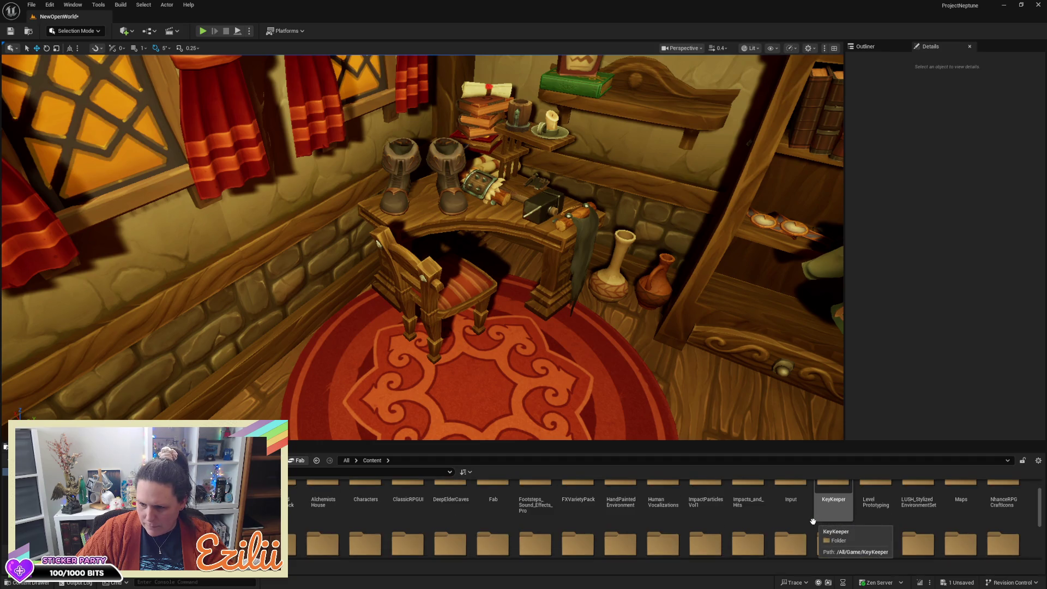
{"action": "scroll", "coordinate": [812, 521], "scroll_direction": "down", "scroll_amount": 1}
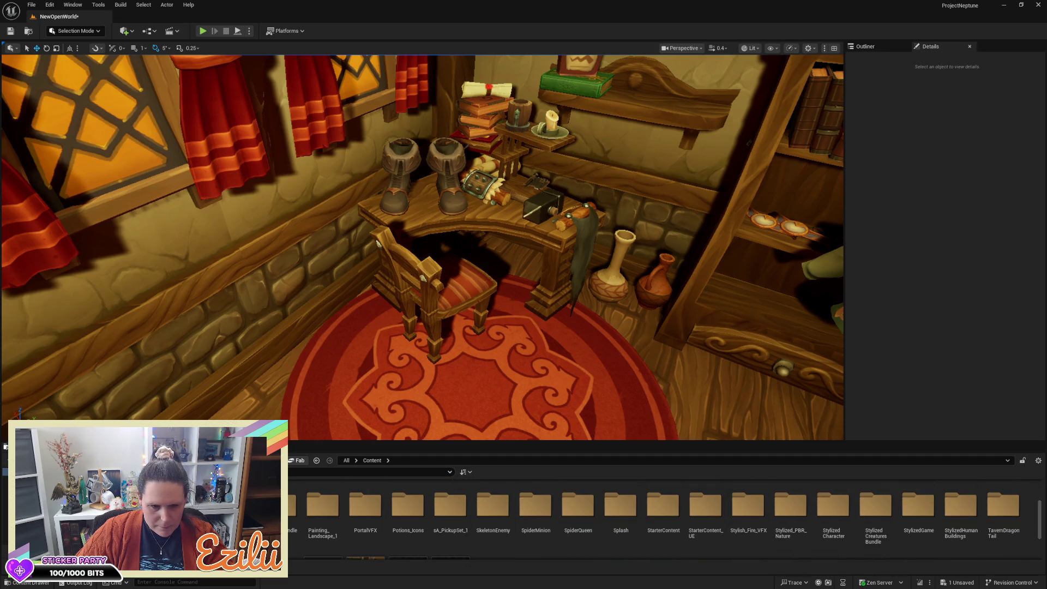
Open NPC_Blacksmith > Mesh > Props and drag SM_Forceps into the scene by the desk
{"action": "double_click", "coordinate": [272, 504]}
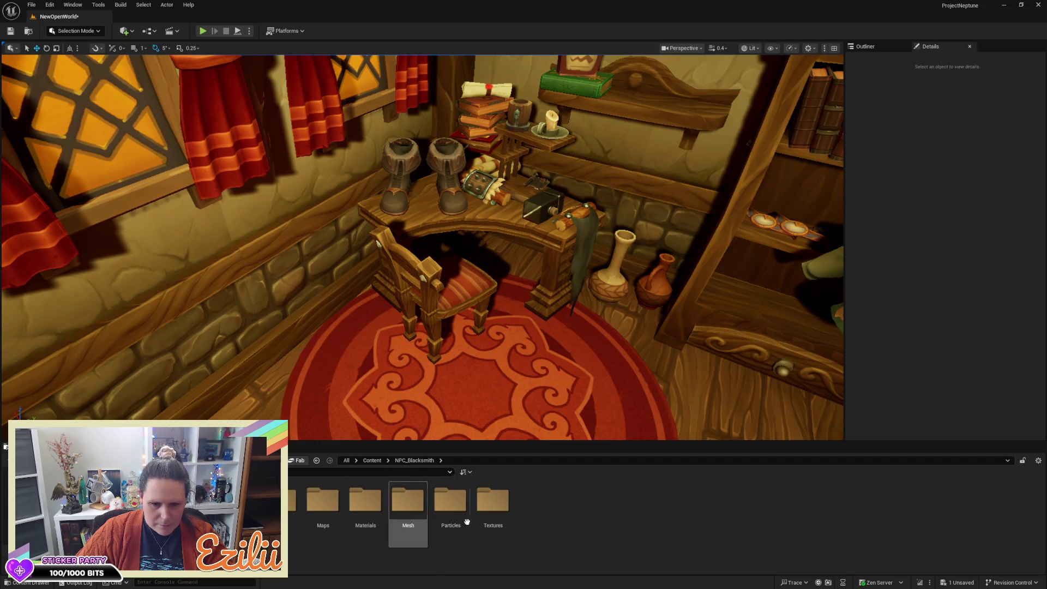
{"action": "double_click", "coordinate": [414, 502]}
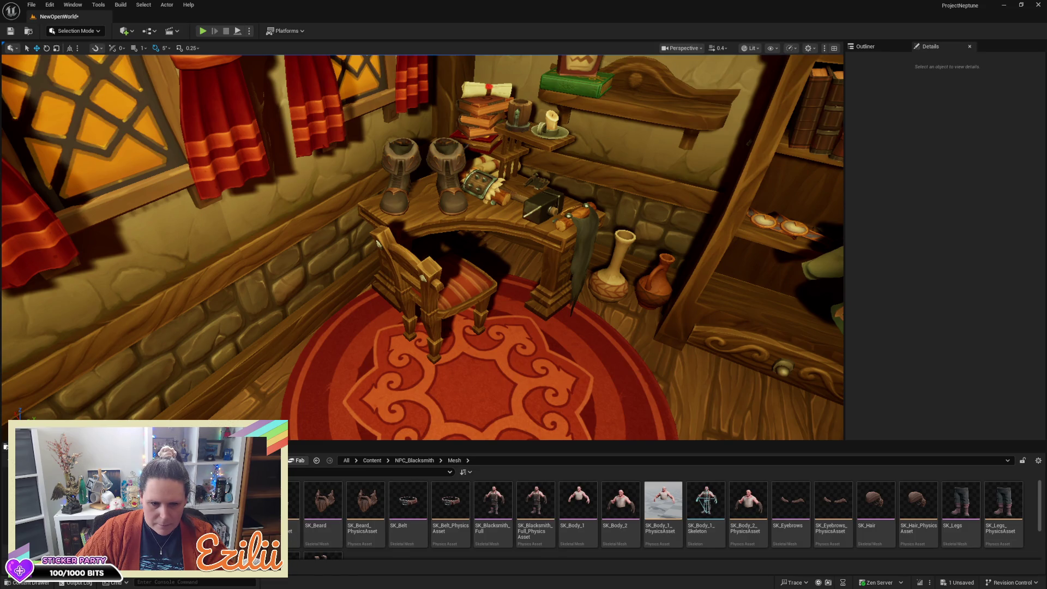
{"action": "double_click", "coordinate": [191, 502]}
{"action": "left_click", "coordinate": [537, 504]}
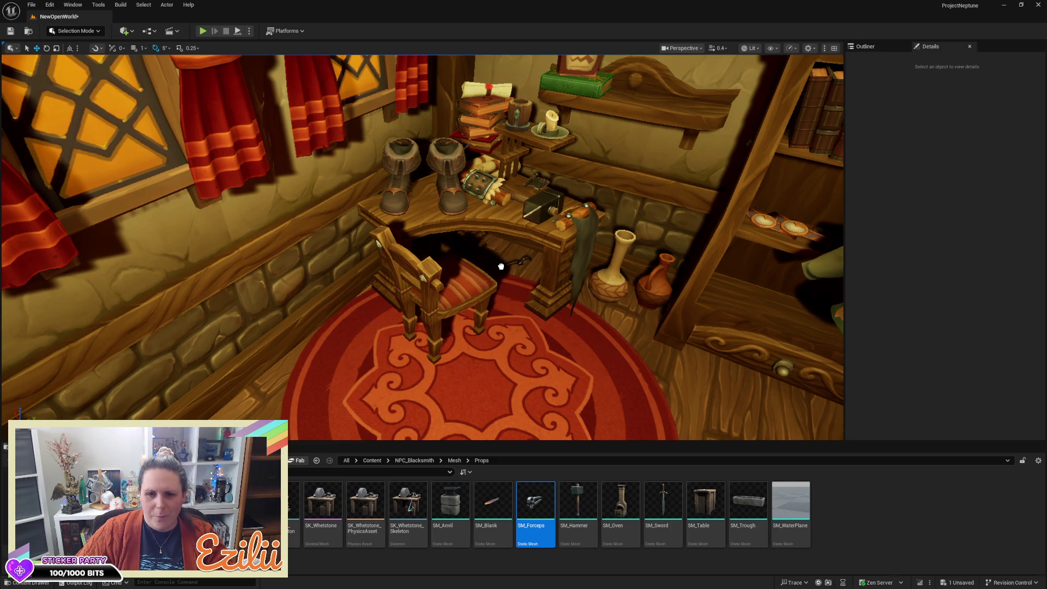
{"action": "left_click_drag", "start_coordinate": [500, 266], "coordinate": [511, 185]}
Set the first forceps on the desk beside the boot, turned onto its side
{"action": "key", "text": "f"}
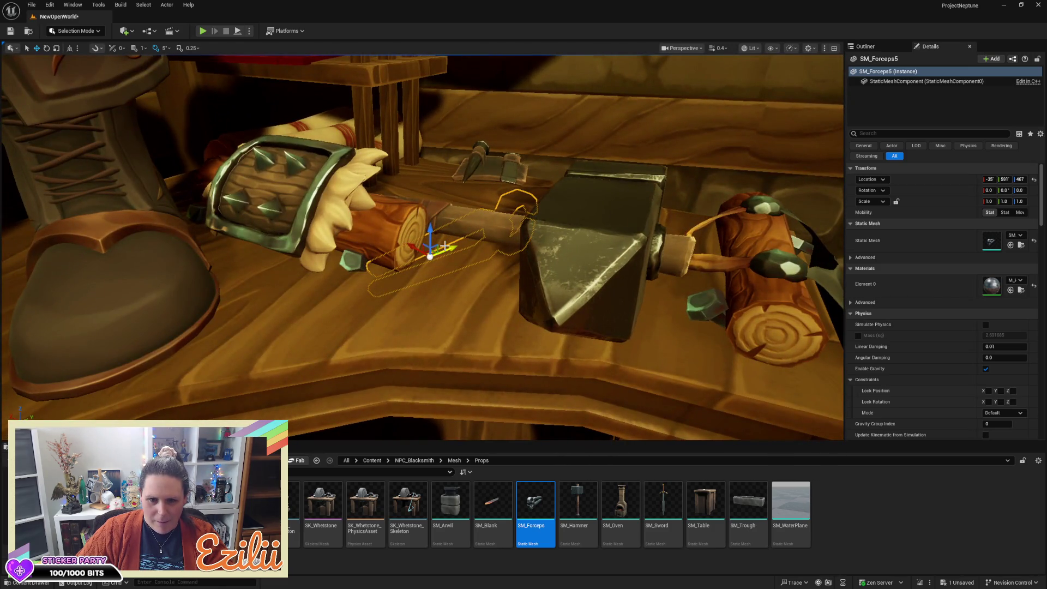
{"action": "mouse_move", "coordinate": [444, 249]}
{"action": "left_mouse_down"}
{"action": "mouse_move", "coordinate": [402, 232]}
{"action": "mouse_move", "coordinate": [261, 240]}
{"action": "left_mouse_up"}
{"action": "key", "text": "f"}
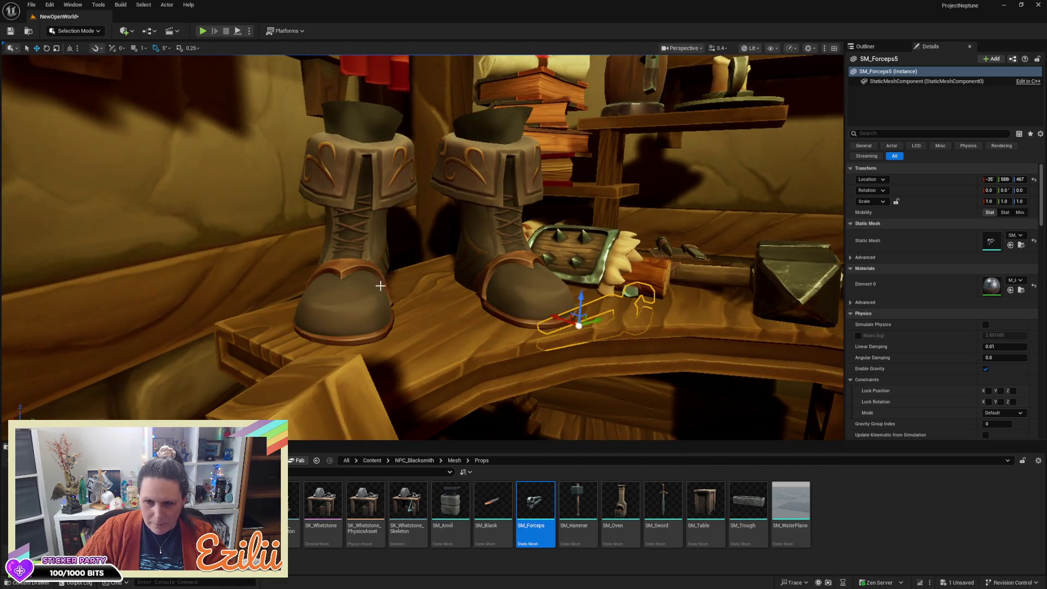
{"action": "key", "text": "e"}
{"action": "left_click_drag", "start_coordinate": [597, 312], "coordinate": [606, 350]}
{"action": "key", "text": "w"}
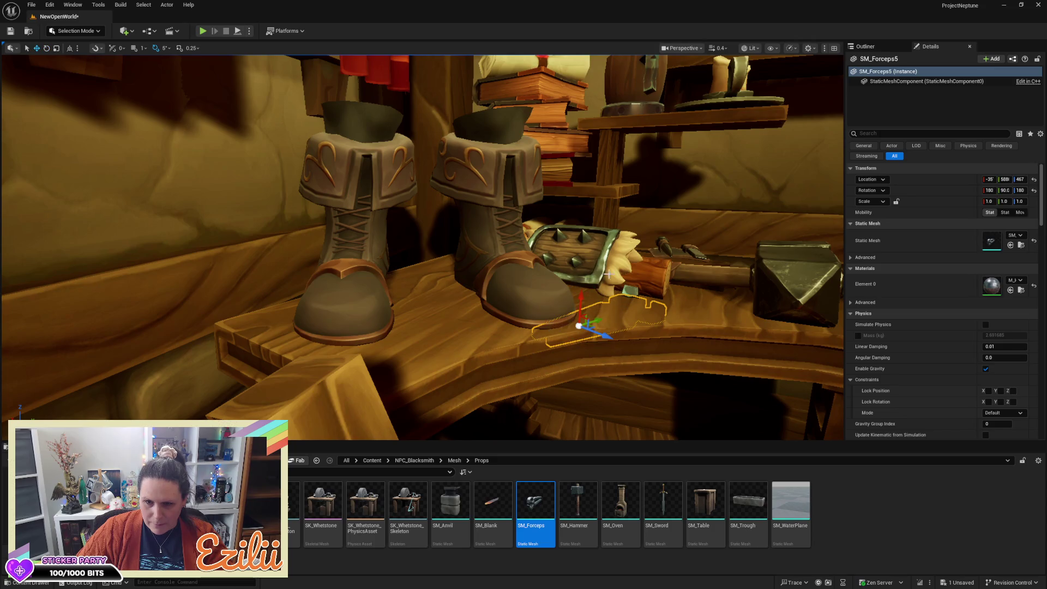
{"action": "mouse_move", "coordinate": [579, 294]}
{"action": "left_mouse_down"}
{"action": "mouse_move", "coordinate": [582, 280]}
{"action": "mouse_move", "coordinate": [604, 273]}
{"action": "mouse_move", "coordinate": [444, 325]}
{"action": "mouse_move", "coordinate": [431, 348]}
{"action": "mouse_move", "coordinate": [409, 348]}
{"action": "mouse_move", "coordinate": [489, 311]}
{"action": "mouse_move", "coordinate": [445, 305]}
{"action": "mouse_move", "coordinate": [452, 303]}
{"action": "left_mouse_up"}
{"action": "key", "text": "e"}
{"action": "key", "text": "w"}
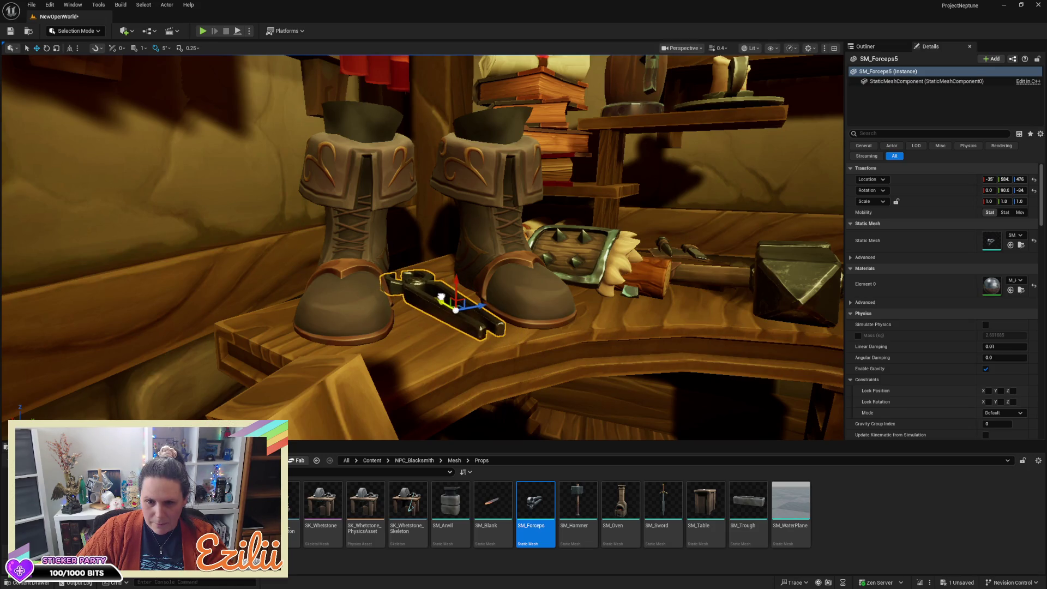
Duplicate the forceps and lay the copy flat
{"action": "scroll", "coordinate": [453, 303], "scroll_direction": "up", "scroll_amount": 2}
{"action": "scroll", "coordinate": [422, 247], "scroll_direction": "down", "scroll_amount": 5}
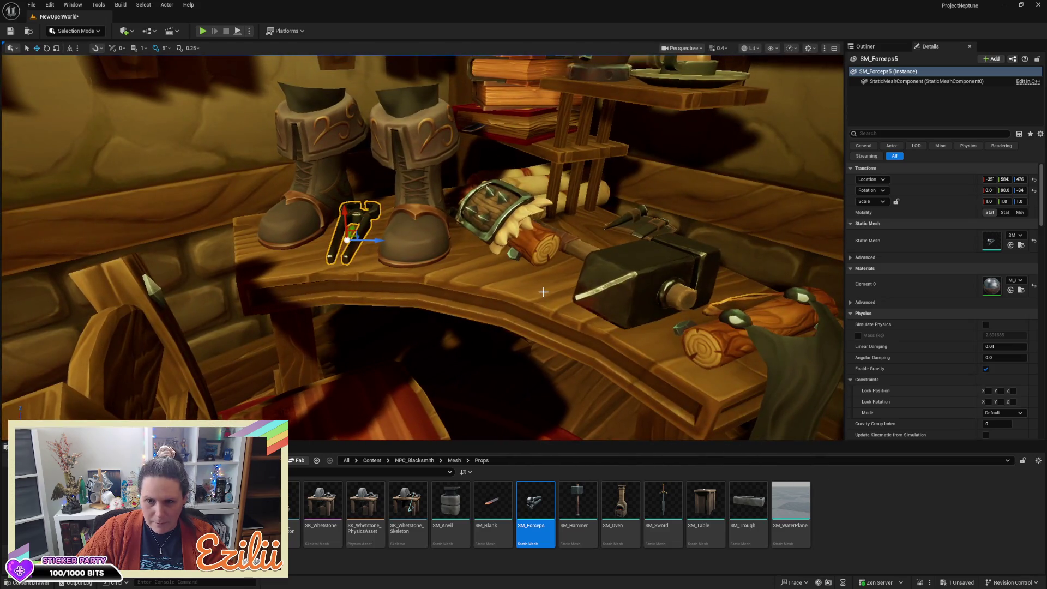
{"action": "scroll", "coordinate": [422, 247], "scroll_direction": "down", "scroll_amount": 1}
{"action": "key", "text": "e"}
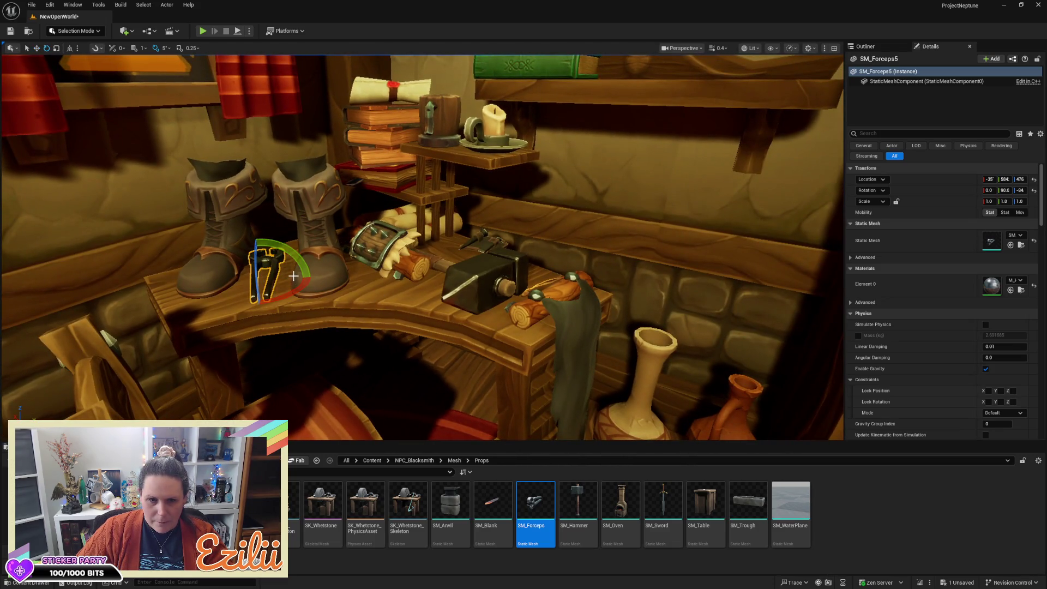
{"action": "mouse_move", "coordinate": [285, 285]}
{"action": "left_mouse_down"}
{"action": "mouse_move", "coordinate": [280, 296]}
{"action": "mouse_move", "coordinate": [308, 261]}
{"action": "mouse_move", "coordinate": [357, 238]}
{"action": "mouse_move", "coordinate": [420, 252]}
{"action": "mouse_move", "coordinate": [481, 293]}
{"action": "left_mouse_up"}
{"action": "key", "text": "w"}
{"action": "key", "text": "e"}
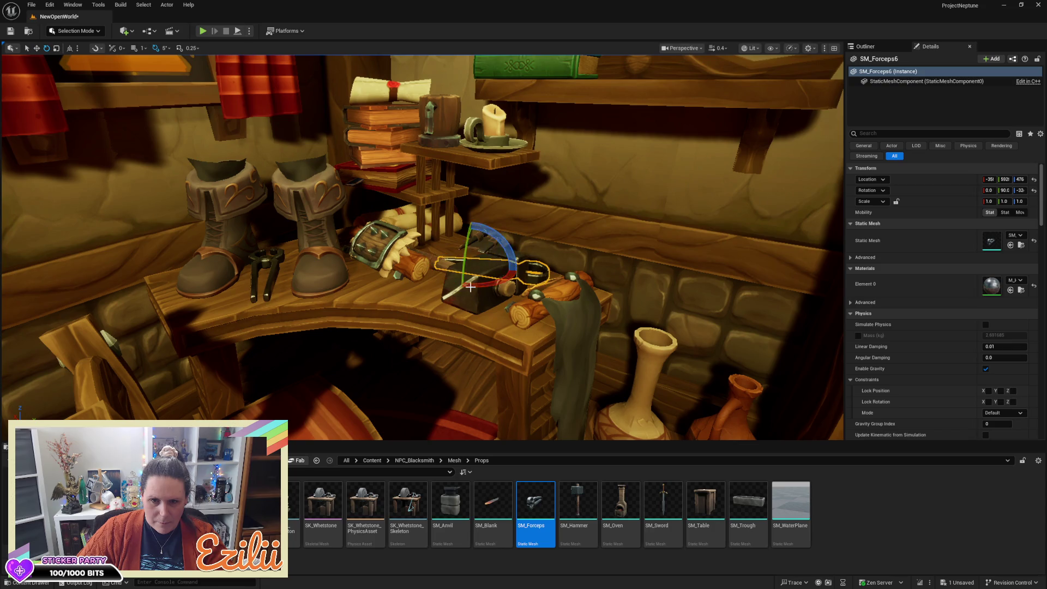
Raise SM_Forceps6 slightly above the desk and nudge it left
{"action": "key", "text": "w"}
{"action": "left_click_drag", "start_coordinate": [472, 241], "coordinate": [472, 235]}
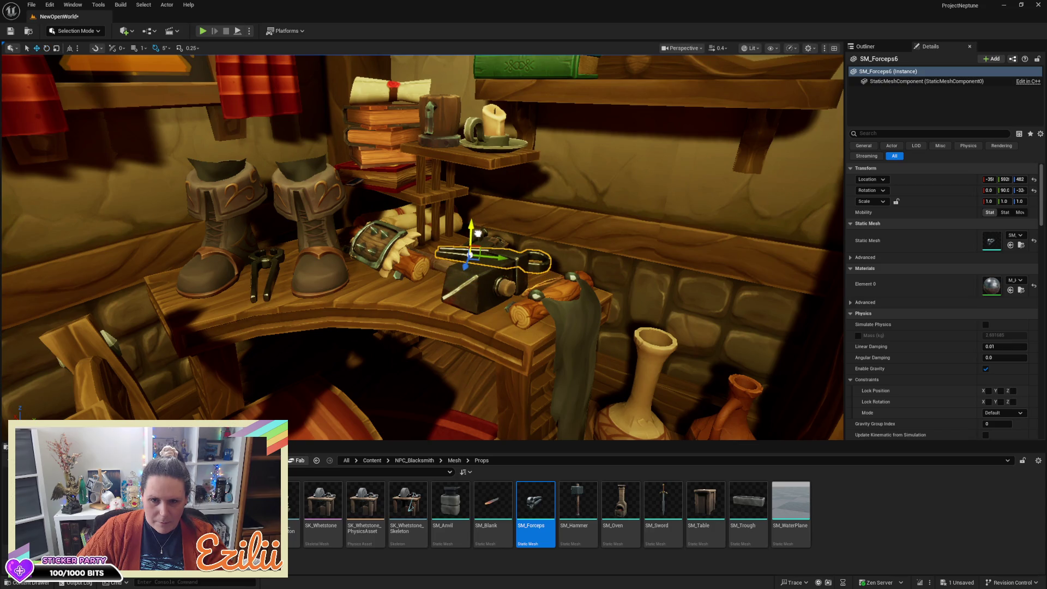
{"action": "key", "text": "f"}
{"action": "mouse_move", "coordinate": [558, 250]}
{"action": "left_mouse_down"}
{"action": "mouse_move", "coordinate": [552, 228]}
{"action": "mouse_move", "coordinate": [507, 223]}
{"action": "left_mouse_up"}
{"action": "left_click_drag", "start_coordinate": [531, 189], "coordinate": [493, 200]}
{"action": "scroll", "coordinate": [494, 201], "scroll_direction": "up", "scroll_amount": 3}
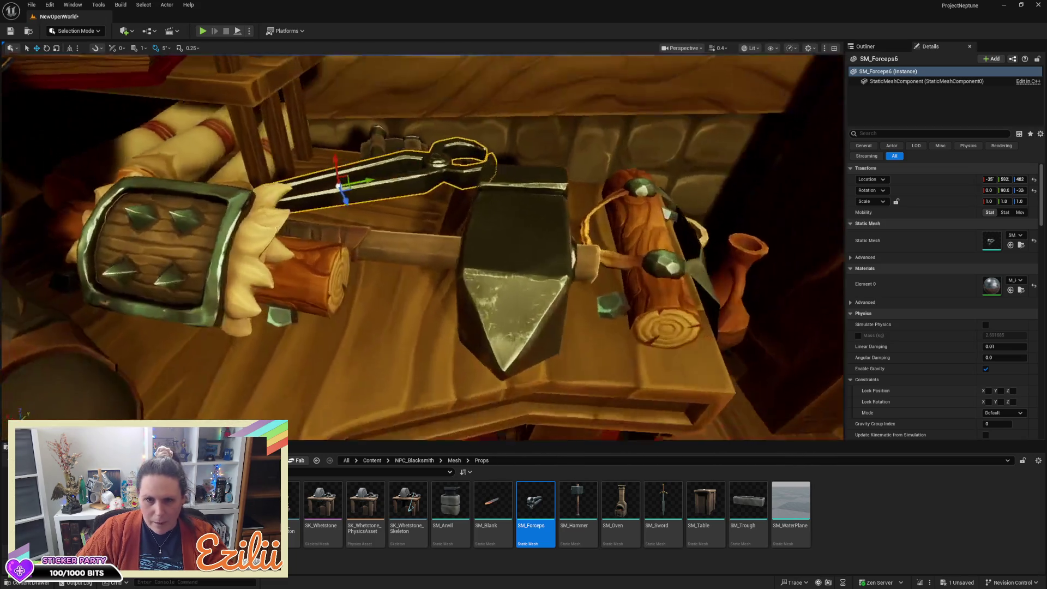
{"action": "scroll", "coordinate": [338, 186], "scroll_direction": "up", "scroll_amount": 4}
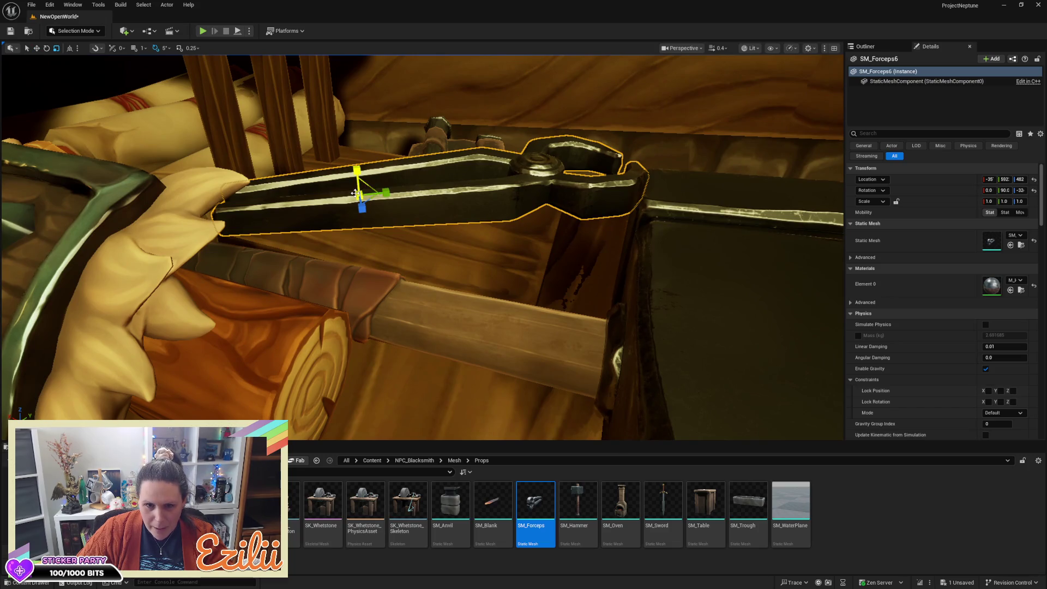
Shrink SM_Forceps6 to about 0.66 scale and slide it onto the tool holder
{"action": "left_click_drag", "start_coordinate": [354, 194], "coordinate": [314, 205]}
{"action": "key", "text": "w"}
{"action": "mouse_move", "coordinate": [445, 181]}
{"action": "left_mouse_down"}
{"action": "mouse_move", "coordinate": [389, 156]}
{"action": "mouse_move", "coordinate": [385, 182]}
{"action": "left_mouse_up"}
{"action": "key", "text": "e"}
{"action": "key", "text": "w"}
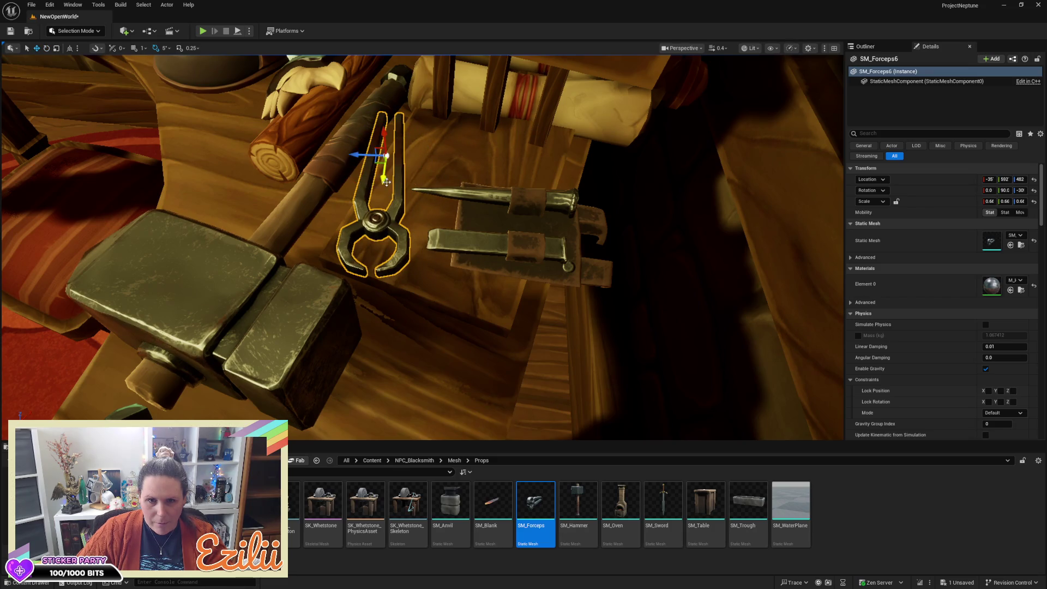
{"action": "left_click_drag", "start_coordinate": [370, 156], "coordinate": [415, 139]}
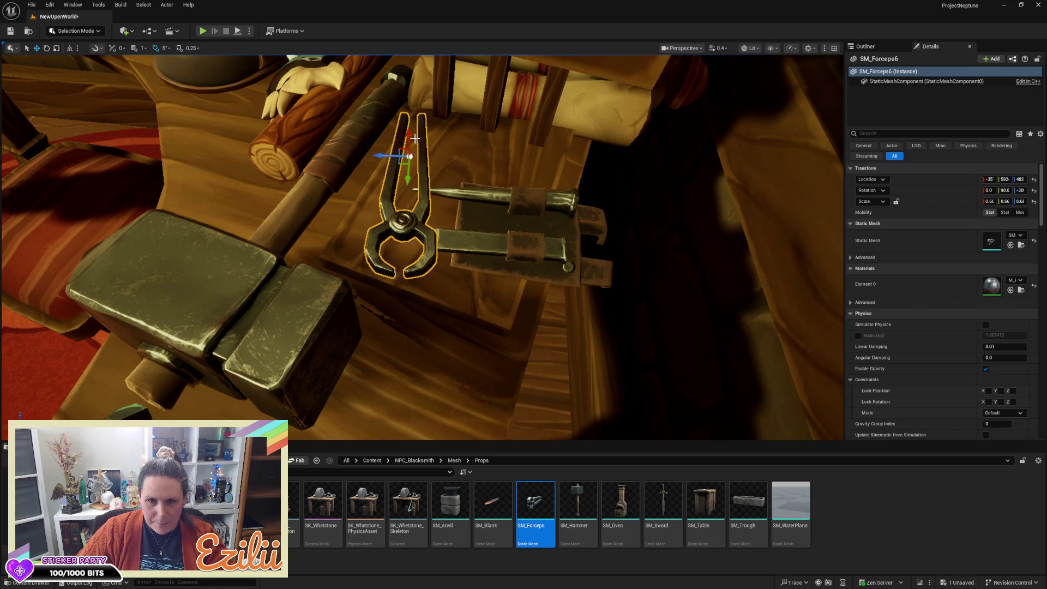
Raise the SK_Tools_Body2 tool holder slightly on the desk
{"action": "left_click", "coordinate": [544, 200]}
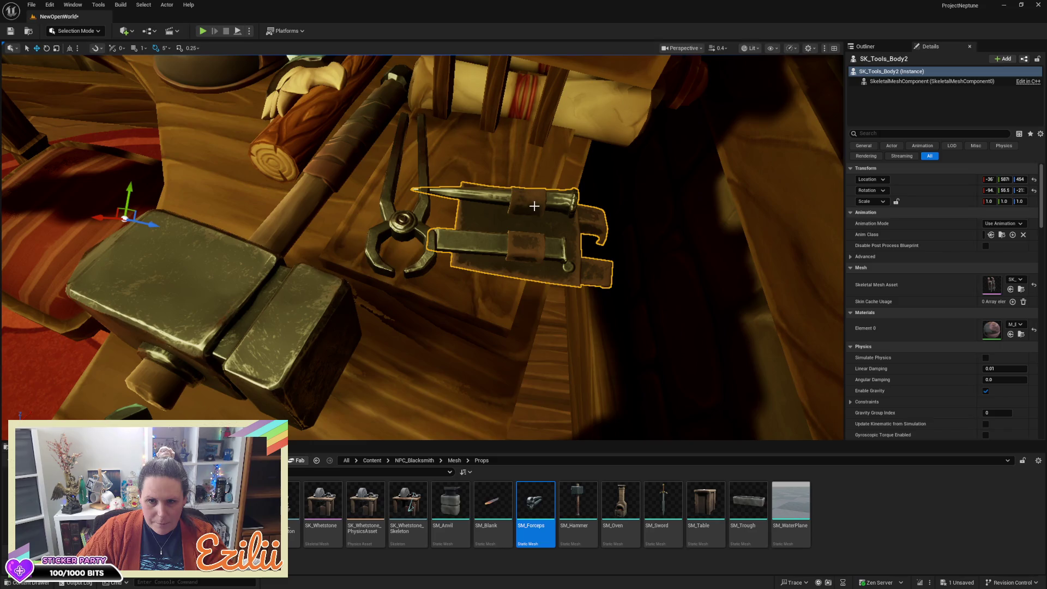
{"action": "left_click_drag", "start_coordinate": [574, 257], "coordinate": [417, 202]}
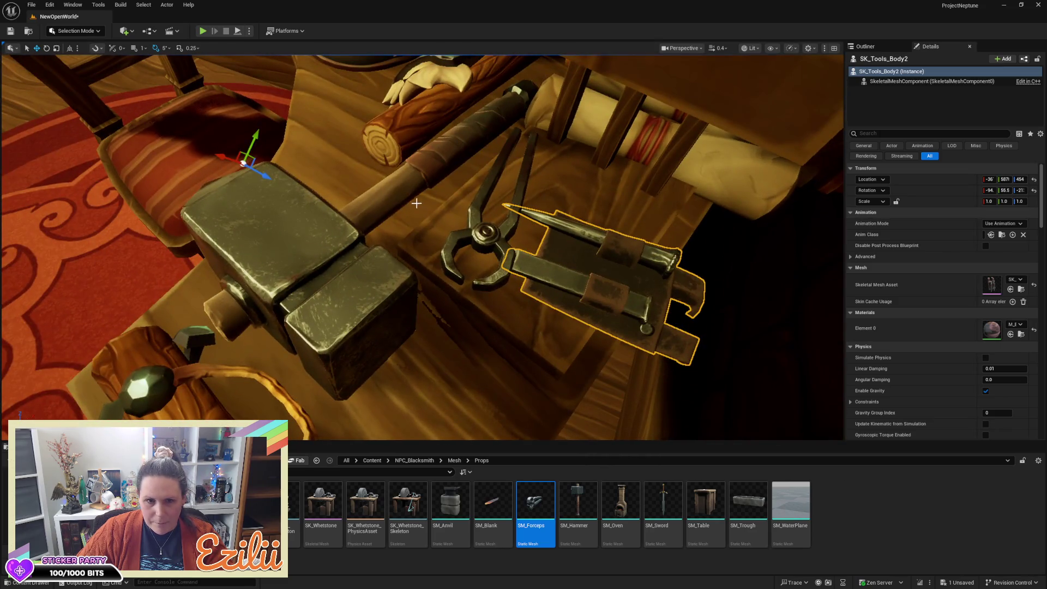
{"action": "left_click_drag", "start_coordinate": [241, 154], "coordinate": [245, 139]}
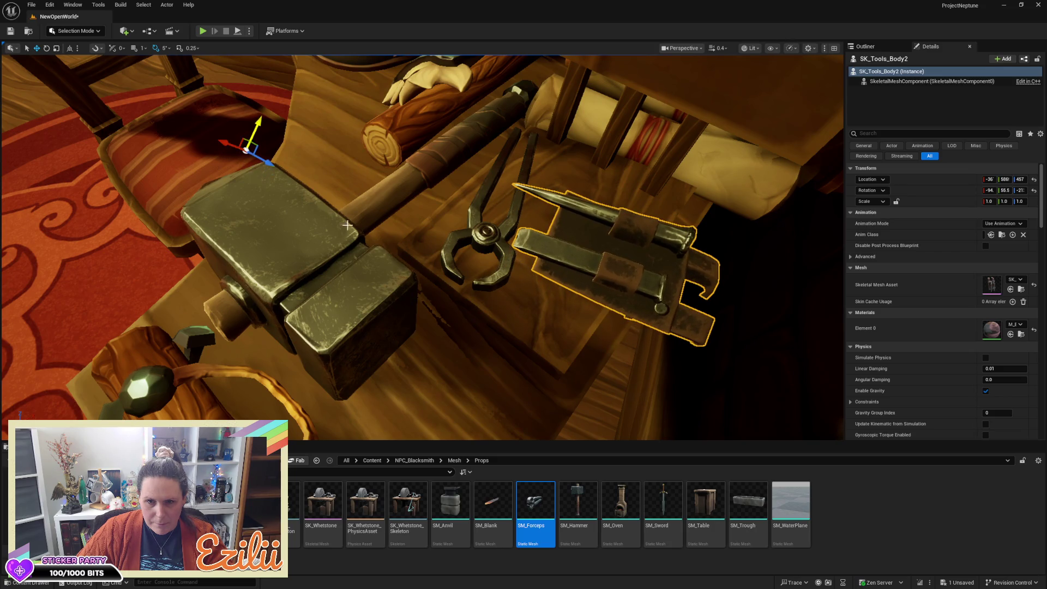
Slide SM_Forceps6 along the desk and lower it, discarding a trial rotation
{"action": "left_click", "coordinate": [482, 229]}
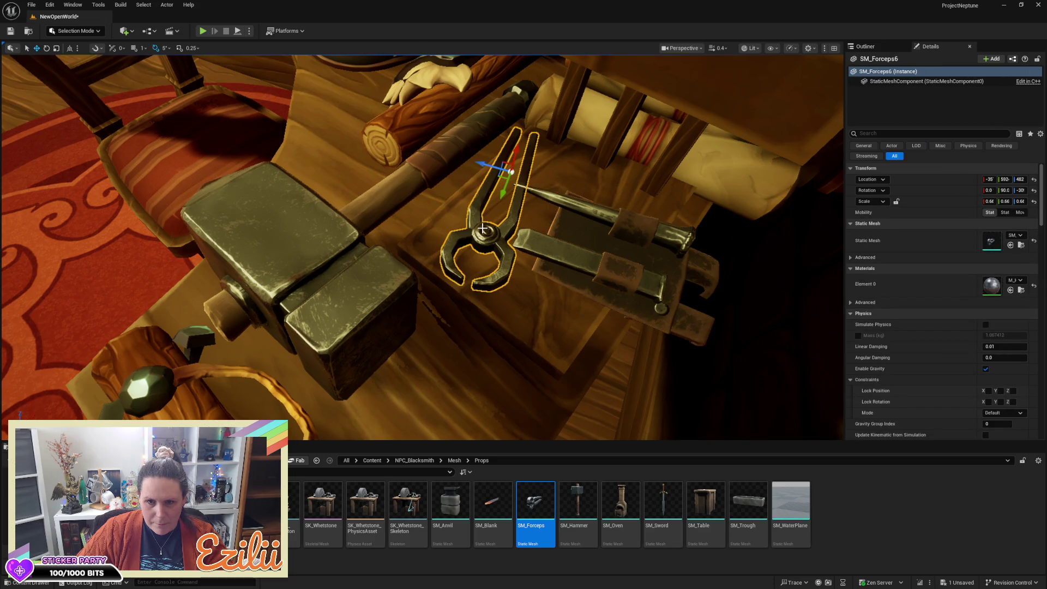
{"action": "mouse_move", "coordinate": [486, 164]}
{"action": "left_mouse_down"}
{"action": "mouse_move", "coordinate": [544, 185]}
{"action": "mouse_move", "coordinate": [565, 207]}
{"action": "mouse_move", "coordinate": [559, 228]}
{"action": "mouse_move", "coordinate": [527, 213]}
{"action": "mouse_move", "coordinate": [503, 229]}
{"action": "left_mouse_up"}
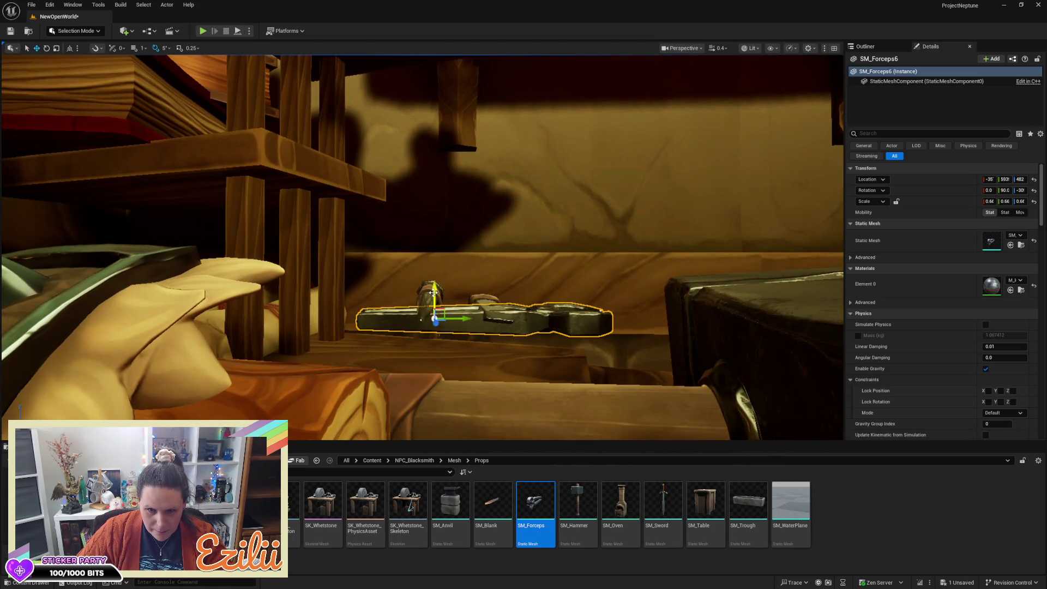
{"action": "left_click_drag", "start_coordinate": [433, 293], "coordinate": [430, 304]}
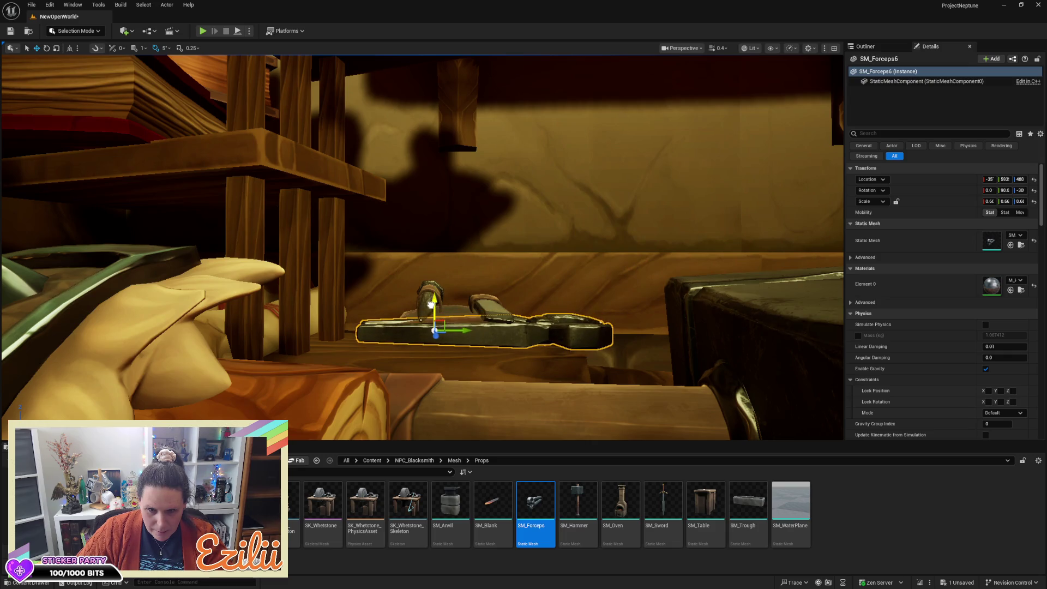
{"action": "key", "text": "e"}
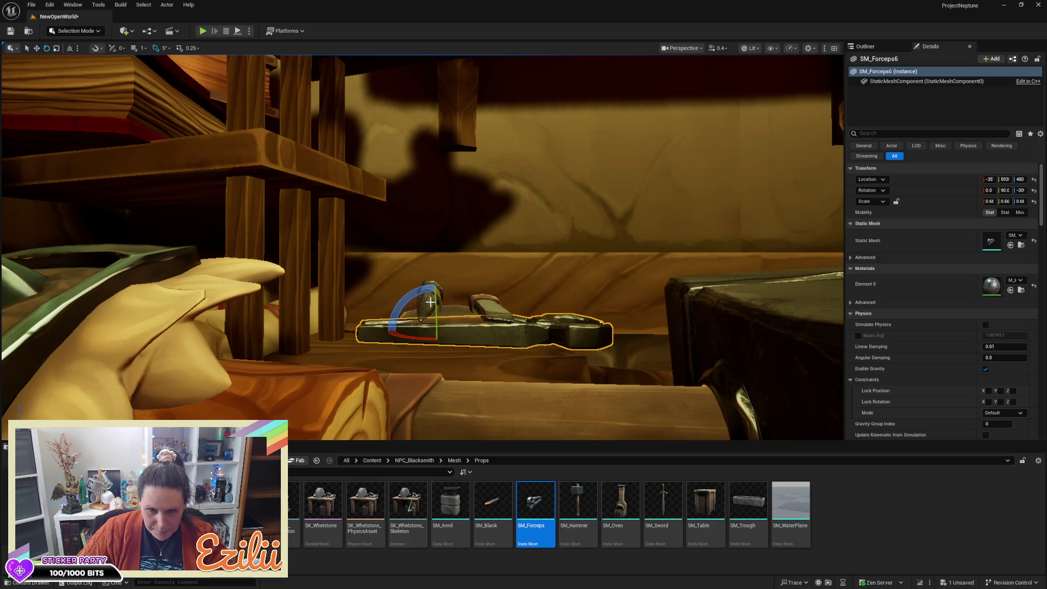
{"action": "left_click_drag", "start_coordinate": [414, 290], "coordinate": [431, 284]}
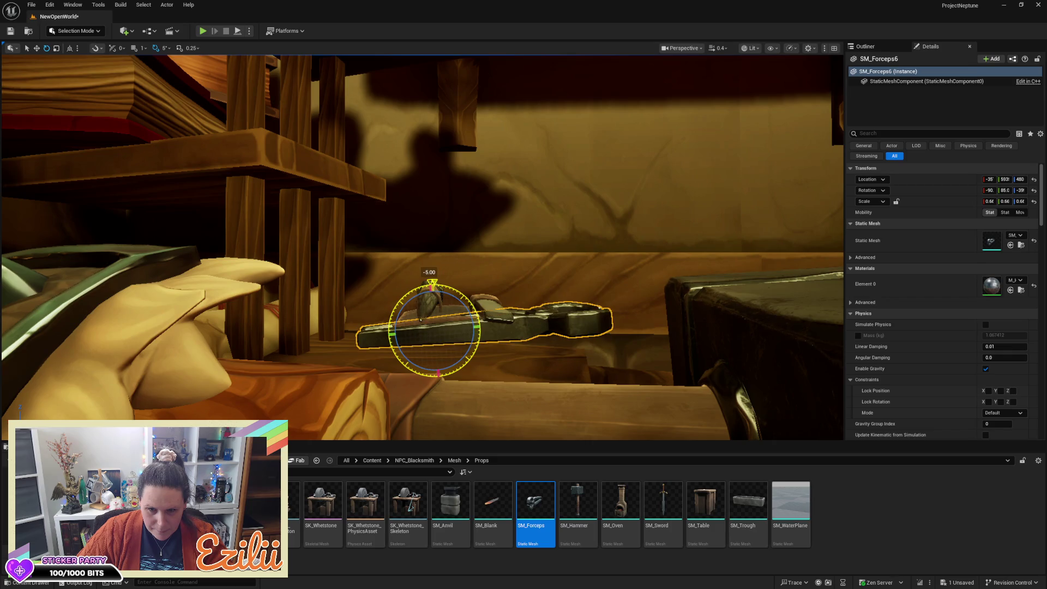
{"action": "key", "text": "ctrl+z"}
{"action": "key", "text": "w"}
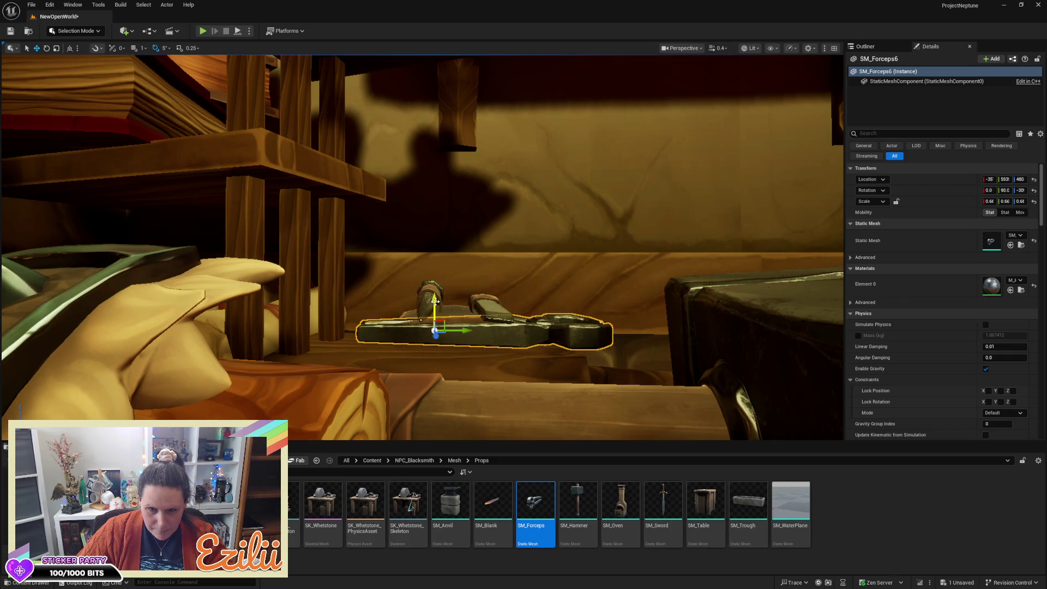
{"action": "left_click_drag", "start_coordinate": [436, 301], "coordinate": [436, 307]}
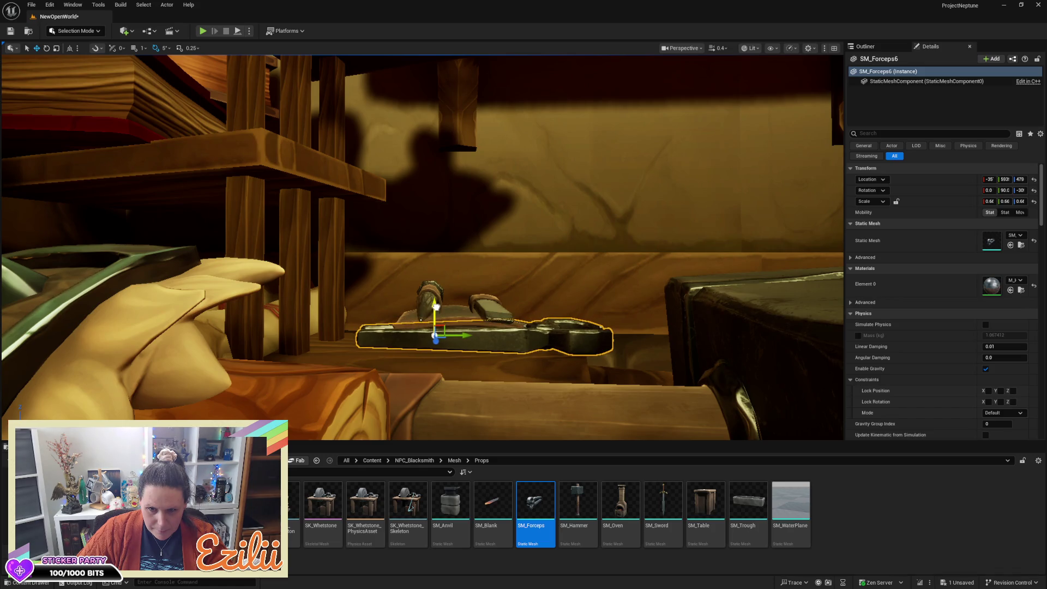
Lower the tool holder and forceps together, then shift both left along the desk
{"action": "left_click", "coordinate": [446, 308]}
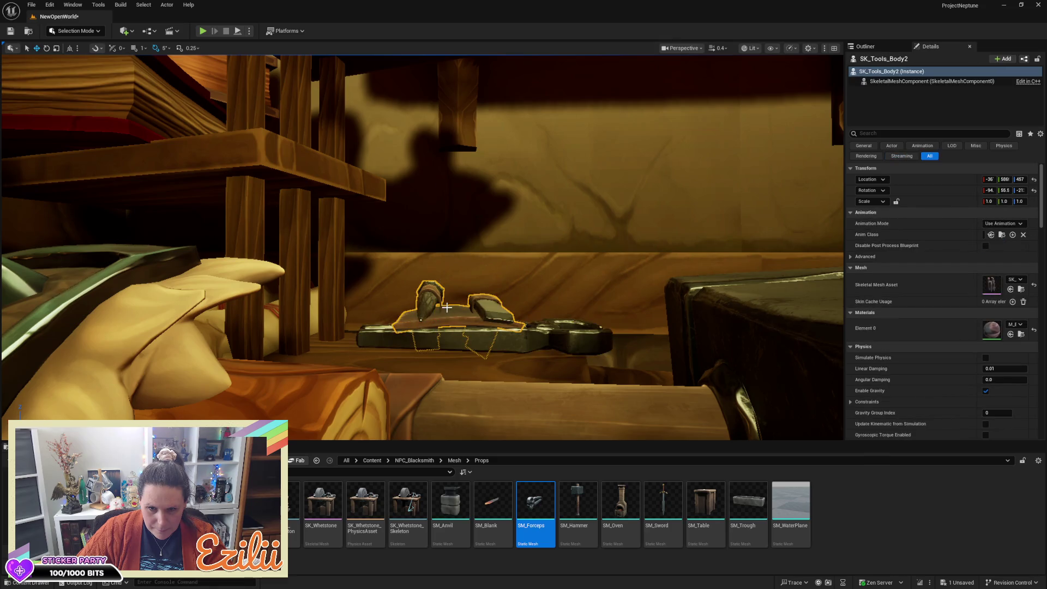
{"action": "left_click", "coordinate": [446, 340], "text": "ctrl"}
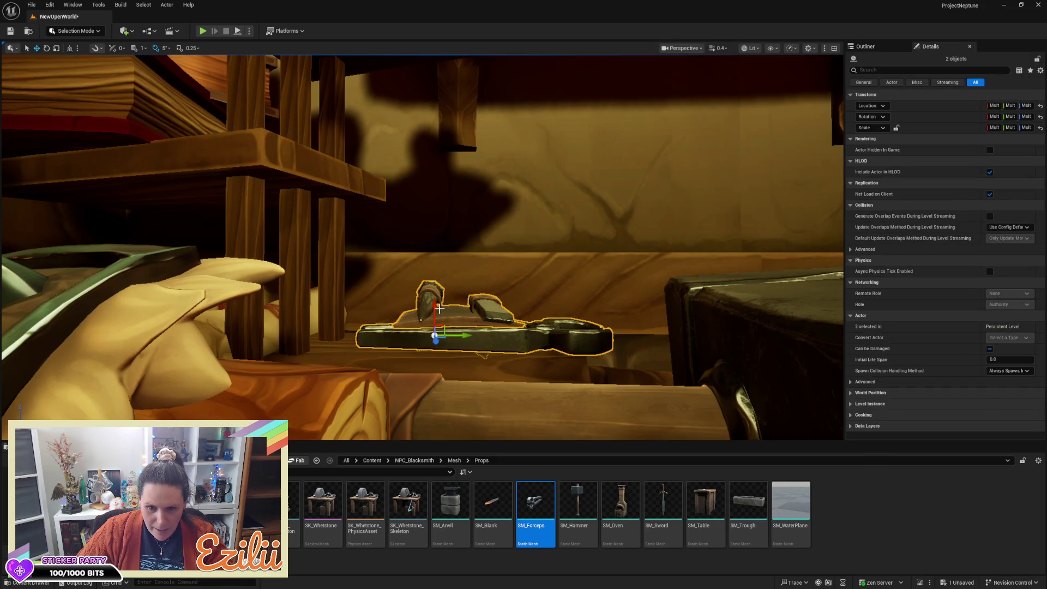
{"action": "mouse_move", "coordinate": [435, 308]}
{"action": "left_mouse_down"}
{"action": "mouse_move", "coordinate": [432, 340]}
{"action": "mouse_move", "coordinate": [437, 320]}
{"action": "mouse_move", "coordinate": [338, 311]}
{"action": "left_mouse_up"}
{"action": "key", "text": "Escape"}
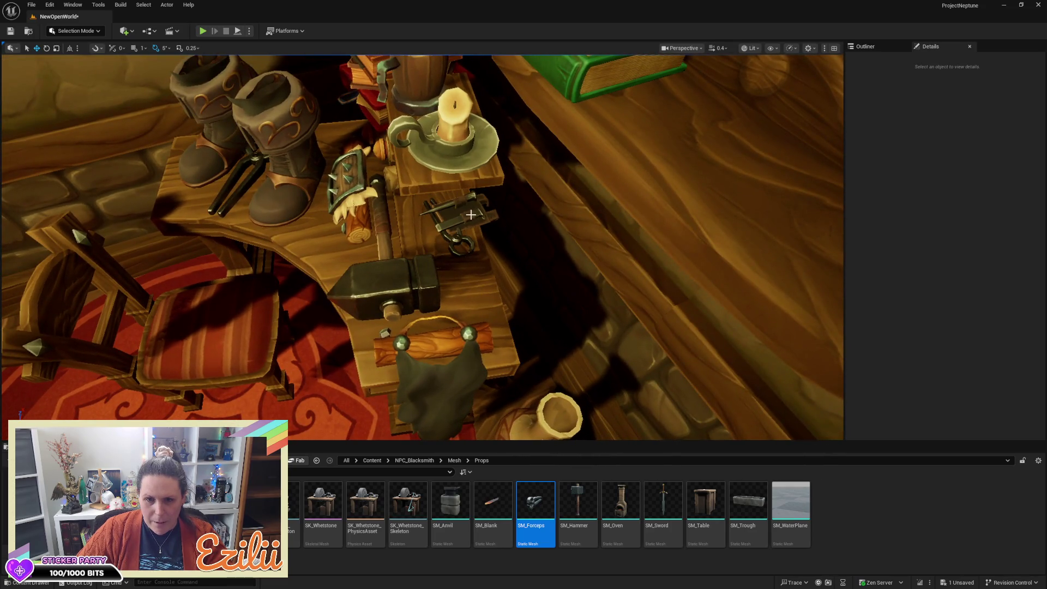
{"action": "left_click", "coordinate": [469, 217]}
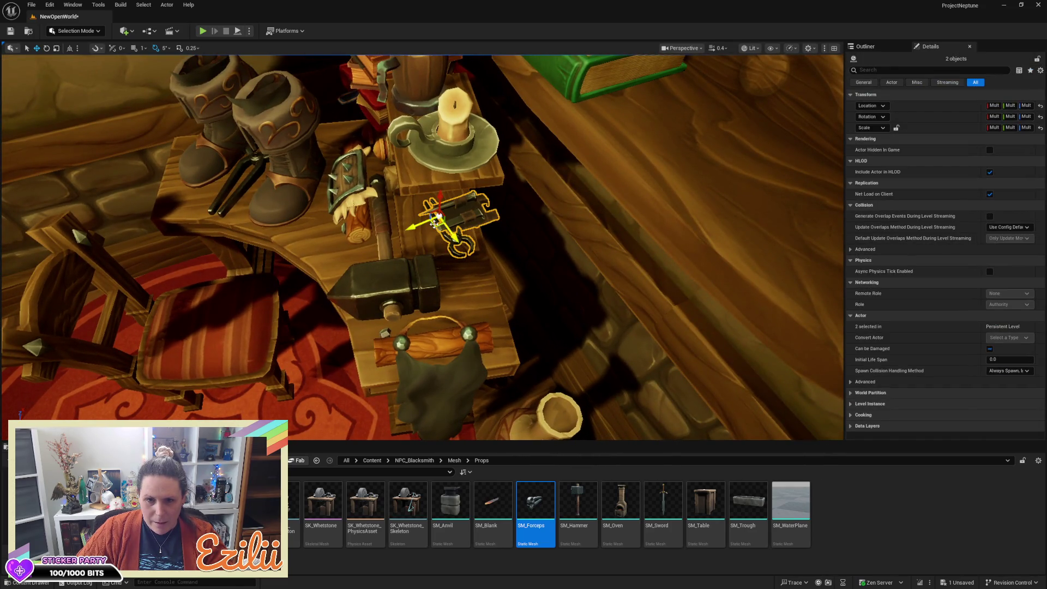
{"action": "mouse_move", "coordinate": [402, 231]}
{"action": "left_mouse_down"}
{"action": "mouse_move", "coordinate": [430, 241]}
{"action": "mouse_move", "coordinate": [422, 236]}
{"action": "left_mouse_up"}
{"action": "key", "text": "Escape"}
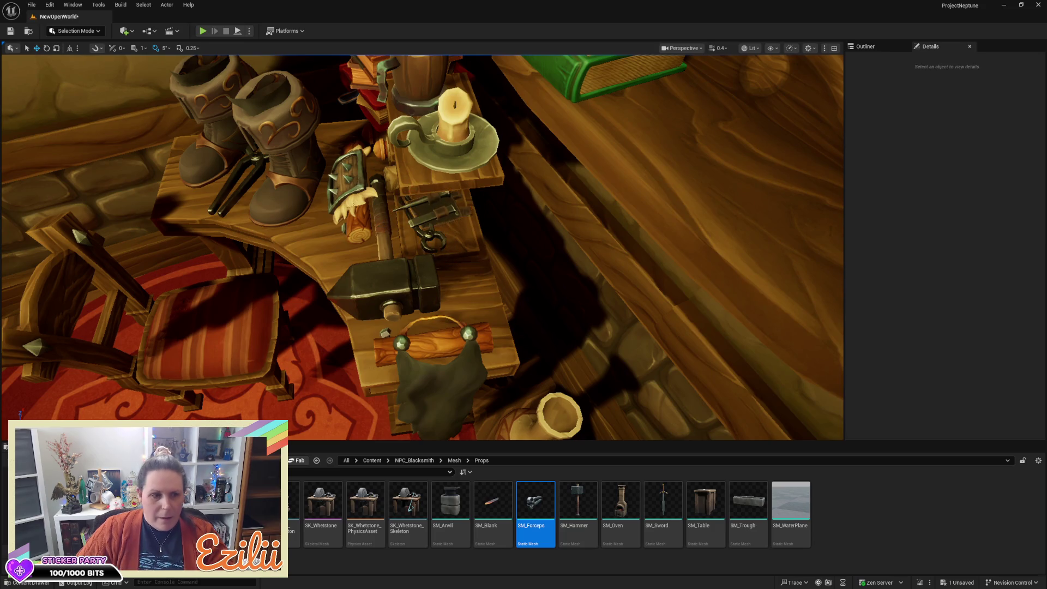
Pull the view back toward the shelf and select Vase_6 on the floor
{"action": "key", "text": "s"}
{"action": "key", "text": "d"}
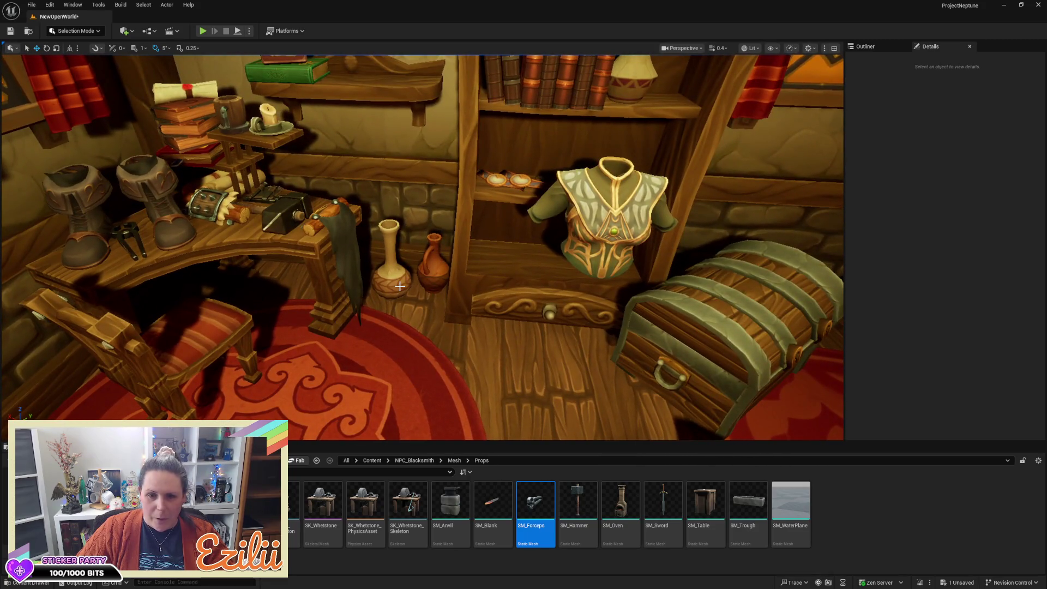
{"action": "left_click", "coordinate": [396, 281]}
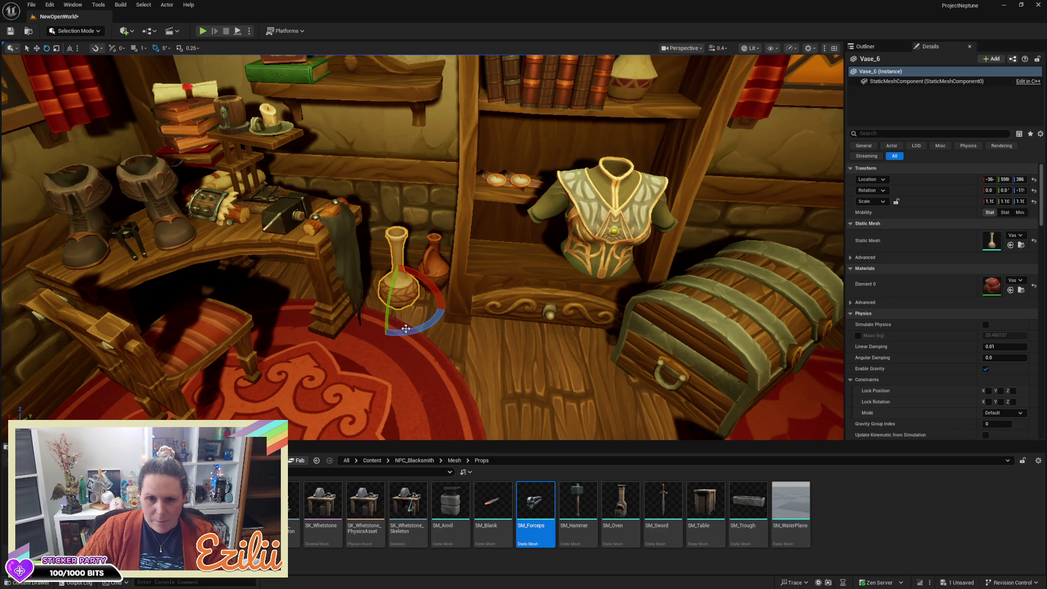
Select the chest lid and body together and frame the chest
{"action": "left_click", "coordinate": [731, 262]}
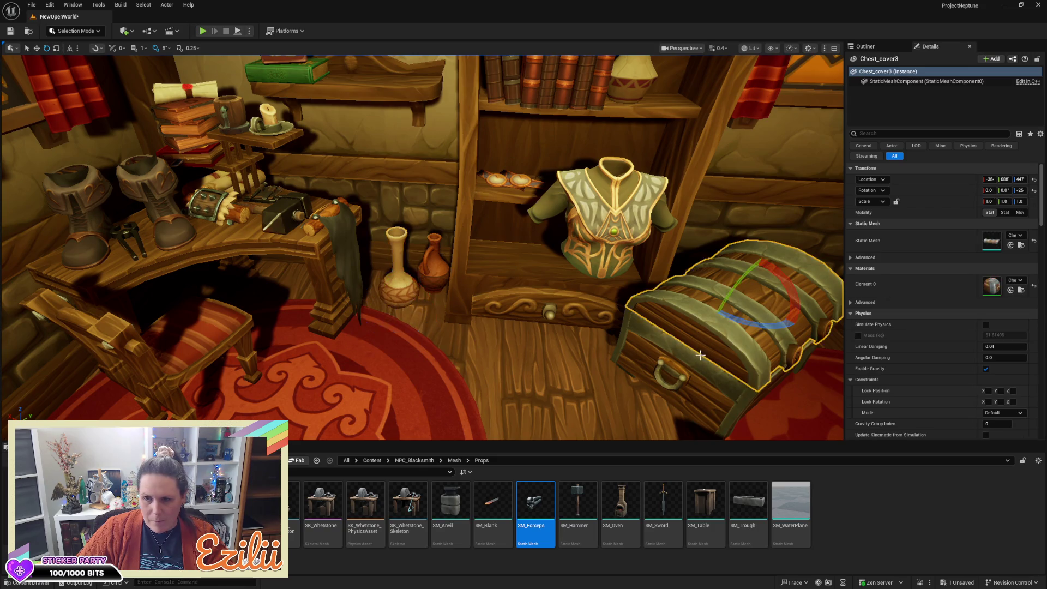
{"action": "key", "text": "f"}
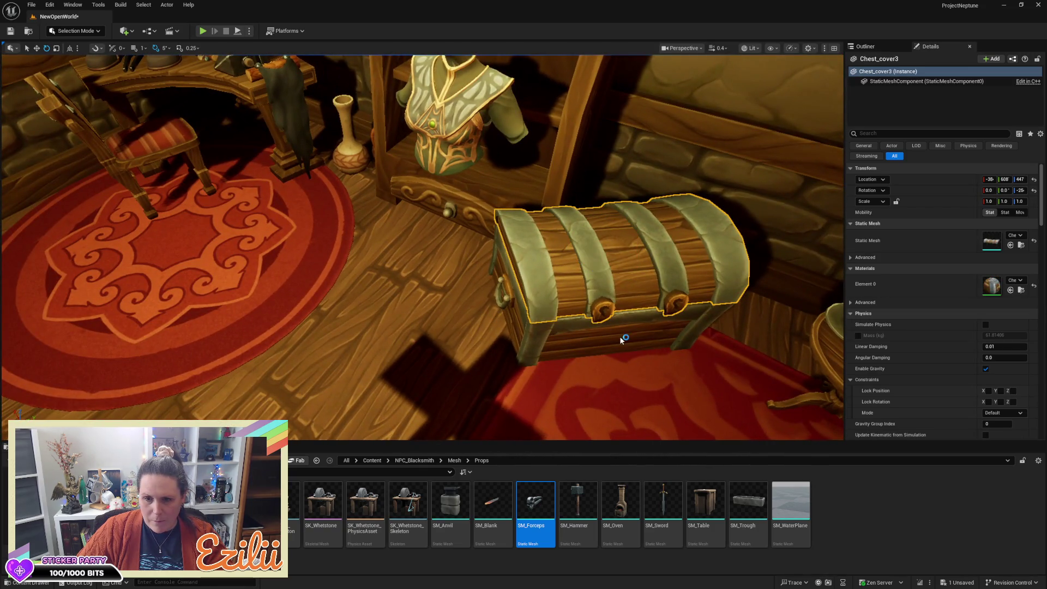
{"action": "left_click", "coordinate": [627, 342], "text": "ctrl"}
{"action": "mouse_move", "coordinate": [422, 245]}
{"action": "left_mouse_down"}
{"action": "mouse_move", "coordinate": [338, 249]}
{"action": "mouse_move", "coordinate": [393, 251]}
{"action": "mouse_move", "coordinate": [580, 313]}
{"action": "mouse_move", "coordinate": [467, 294]}
{"action": "mouse_move", "coordinate": [164, 305]}
{"action": "mouse_move", "coordinate": [207, 267]}
{"action": "mouse_move", "coordinate": [526, 256]}
{"action": "mouse_move", "coordinate": [442, 273]}
{"action": "mouse_move", "coordinate": [430, 290]}
{"action": "mouse_move", "coordinate": [396, 290]}
{"action": "mouse_move", "coordinate": [384, 261]}
{"action": "mouse_move", "coordinate": [348, 250]}
{"action": "mouse_move", "coordinate": [338, 251]}
{"action": "mouse_move", "coordinate": [352, 262]}
{"action": "mouse_move", "coordinate": [305, 278]}
{"action": "mouse_move", "coordinate": [349, 267]}
{"action": "left_mouse_up"}
{"action": "key", "text": "e"}
{"action": "key", "text": "w"}
Swing the chest lid open about 45 degrees and seat it at the hinge
{"action": "left_click", "coordinate": [414, 207]}
{"action": "scroll", "coordinate": [421, 194], "scroll_direction": "down", "scroll_amount": 5}
{"action": "key", "text": "e"}
{"action": "mouse_move", "coordinate": [421, 195]}
{"action": "left_mouse_down"}
{"action": "mouse_move", "coordinate": [398, 281]}
{"action": "mouse_move", "coordinate": [450, 212]}
{"action": "left_mouse_up"}
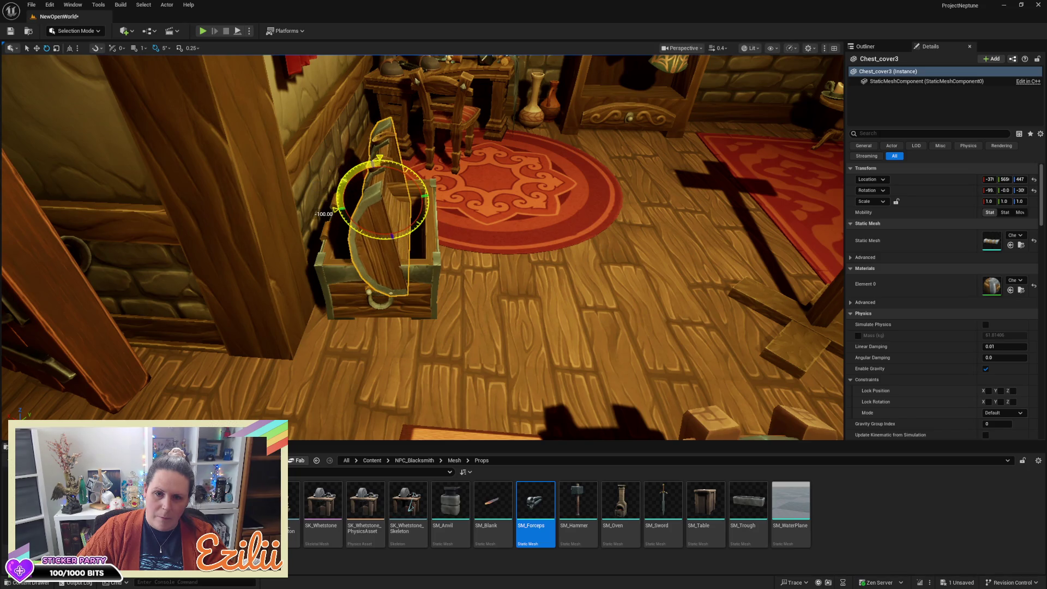
{"action": "key", "text": "w"}
{"action": "mouse_move", "coordinate": [359, 208]}
{"action": "left_mouse_down"}
{"action": "mouse_move", "coordinate": [292, 203]}
{"action": "mouse_move", "coordinate": [305, 140]}
{"action": "left_mouse_up"}
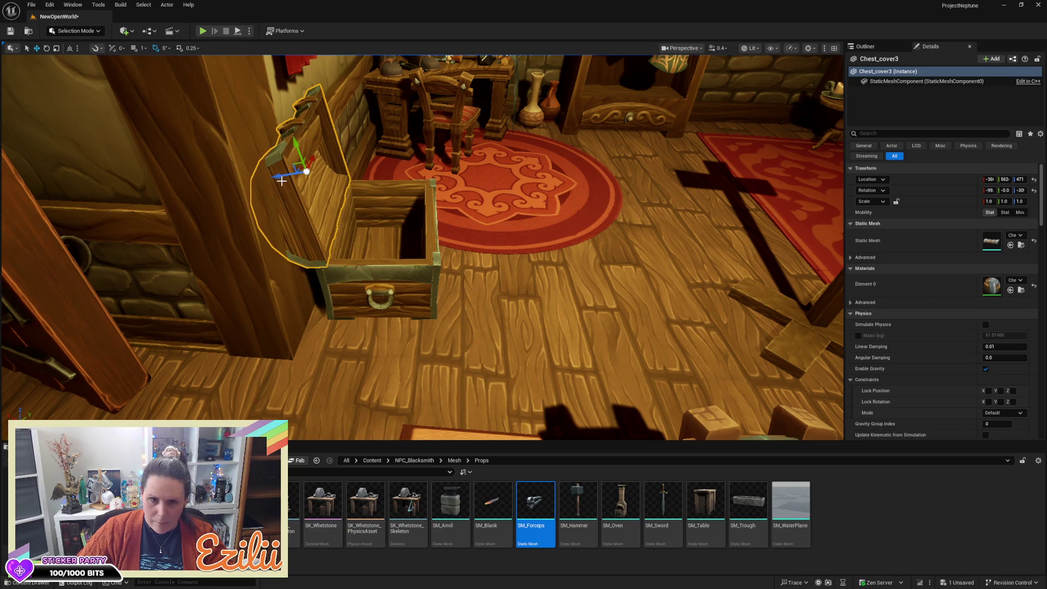
{"action": "left_click_drag", "start_coordinate": [279, 177], "coordinate": [272, 177]}
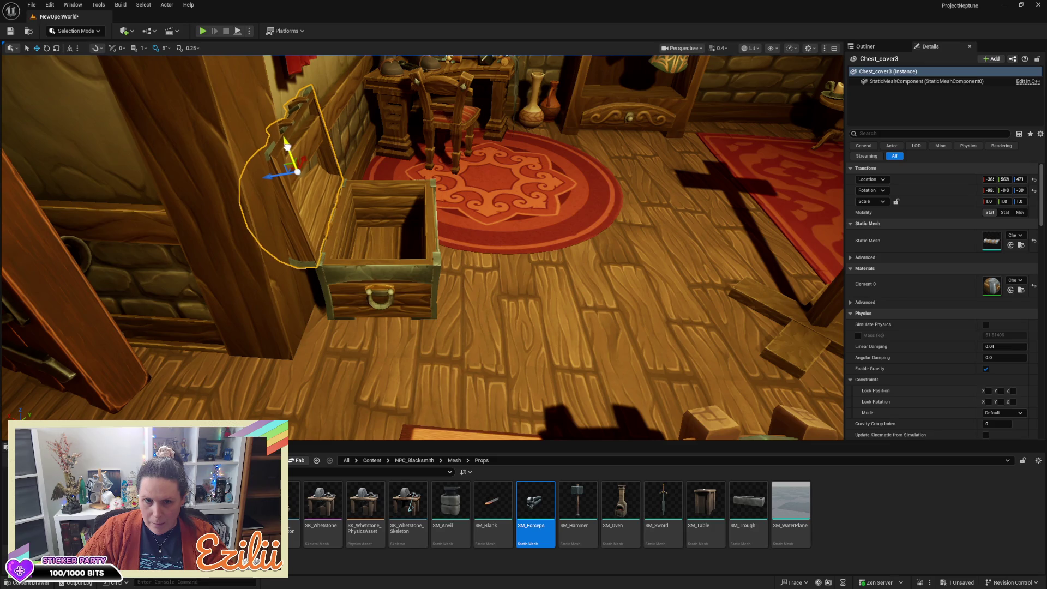
Move the open chest along the floor and turn it in two 5-degree steps
{"action": "left_click", "coordinate": [377, 247], "text": "ctrl"}
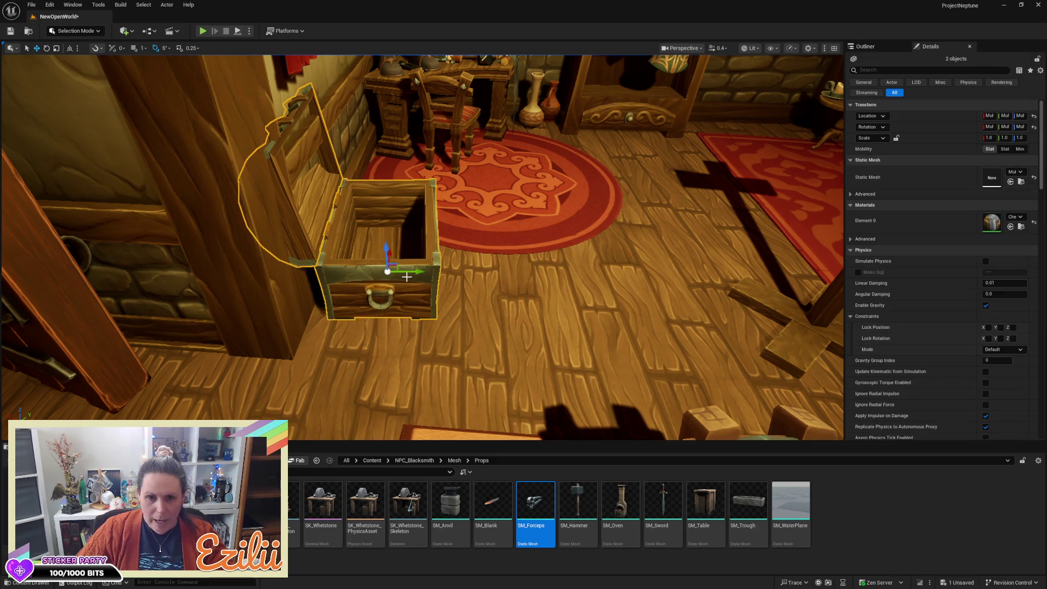
{"action": "mouse_move", "coordinate": [420, 273]}
{"action": "left_mouse_down"}
{"action": "mouse_move", "coordinate": [460, 272]}
{"action": "mouse_move", "coordinate": [338, 245]}
{"action": "mouse_move", "coordinate": [338, 207]}
{"action": "left_mouse_up"}
{"action": "left_click_drag", "start_coordinate": [372, 321], "coordinate": [360, 324]}
{"action": "left_click_drag", "start_coordinate": [497, 336], "coordinate": [496, 336]}
{"action": "key", "text": "e"}
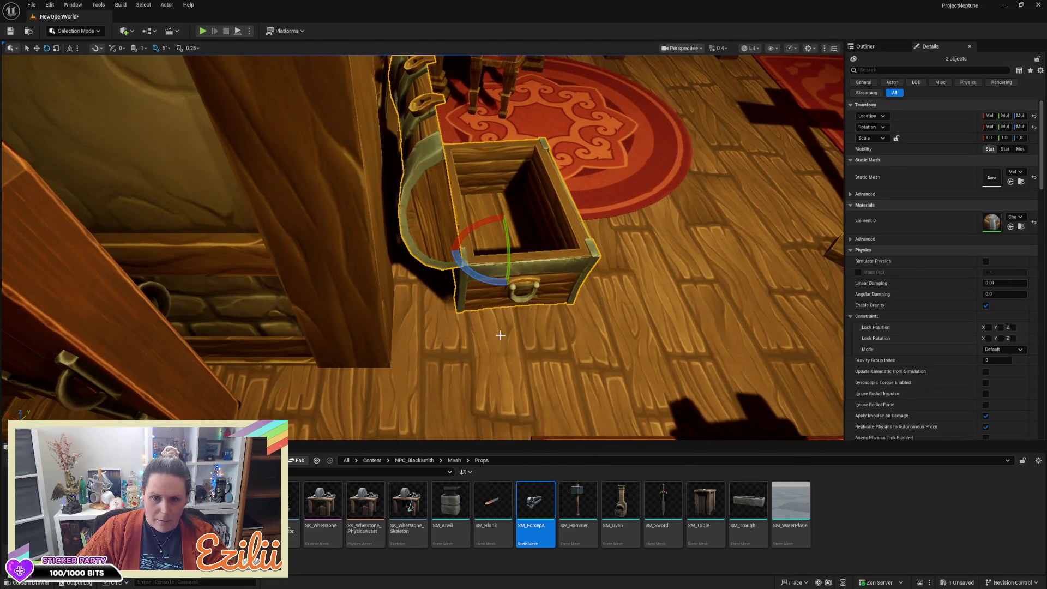
{"action": "left_click_drag", "start_coordinate": [489, 217], "coordinate": [489, 216]}
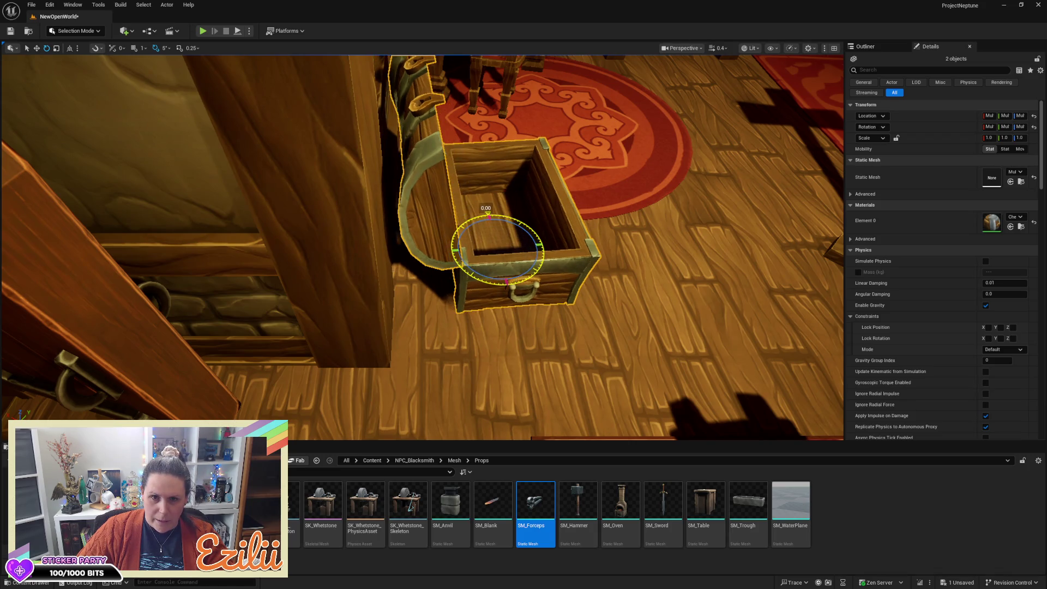
{"action": "mouse_move", "coordinate": [529, 246]}
{"action": "left_mouse_down"}
{"action": "mouse_move", "coordinate": [509, 245]}
{"action": "mouse_move", "coordinate": [525, 247]}
{"action": "left_mouse_up"}
{"action": "key", "text": "e"}
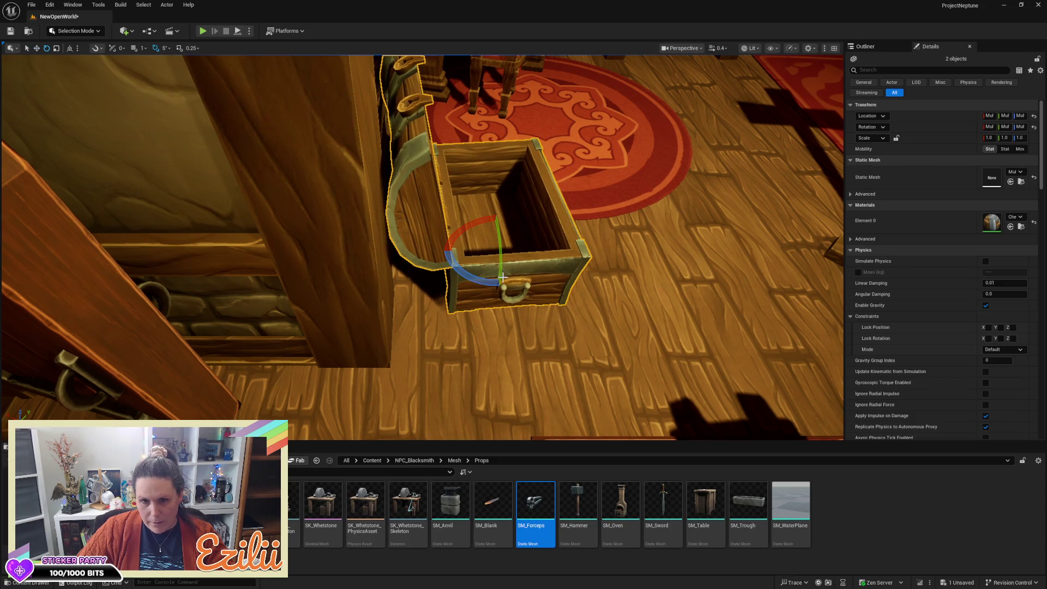
{"action": "left_click_drag", "start_coordinate": [487, 216], "coordinate": [491, 217]}
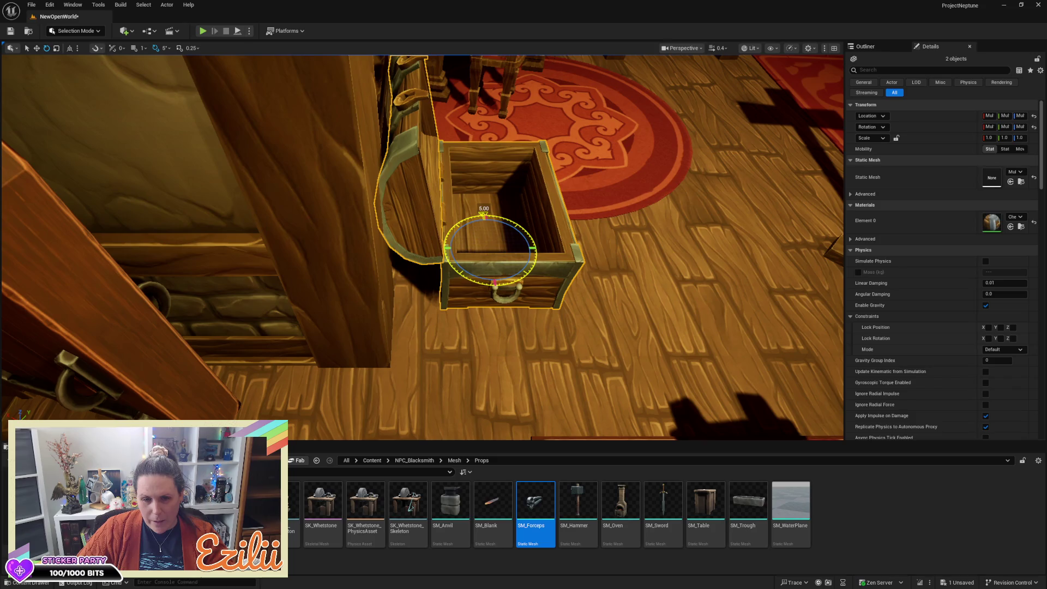
{"action": "key", "text": "w"}
{"action": "left_click_drag", "start_coordinate": [517, 249], "coordinate": [526, 249]}
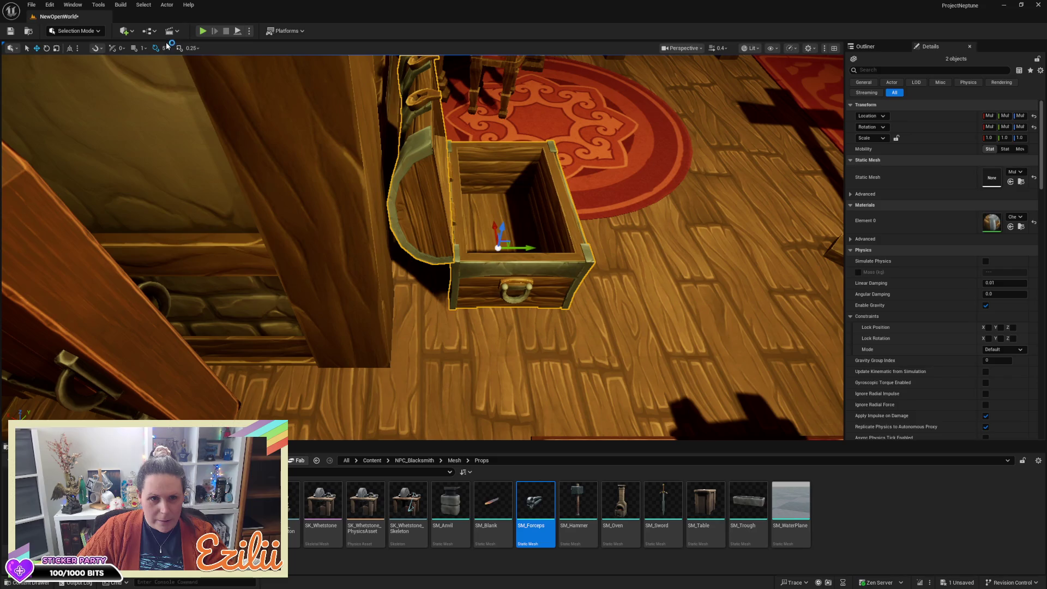
With rotation snapping off, fine-turn and slide the chest into place beside the rug
{"action": "left_click", "coordinate": [156, 48]}
{"action": "key", "text": "e"}
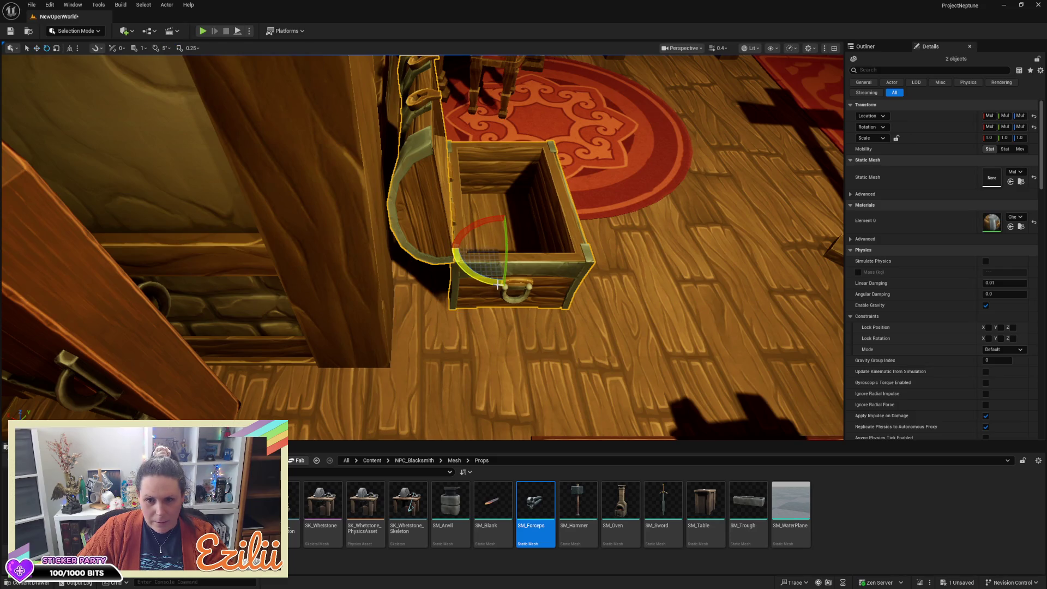
{"action": "left_click_drag", "start_coordinate": [479, 280], "coordinate": [475, 282]}
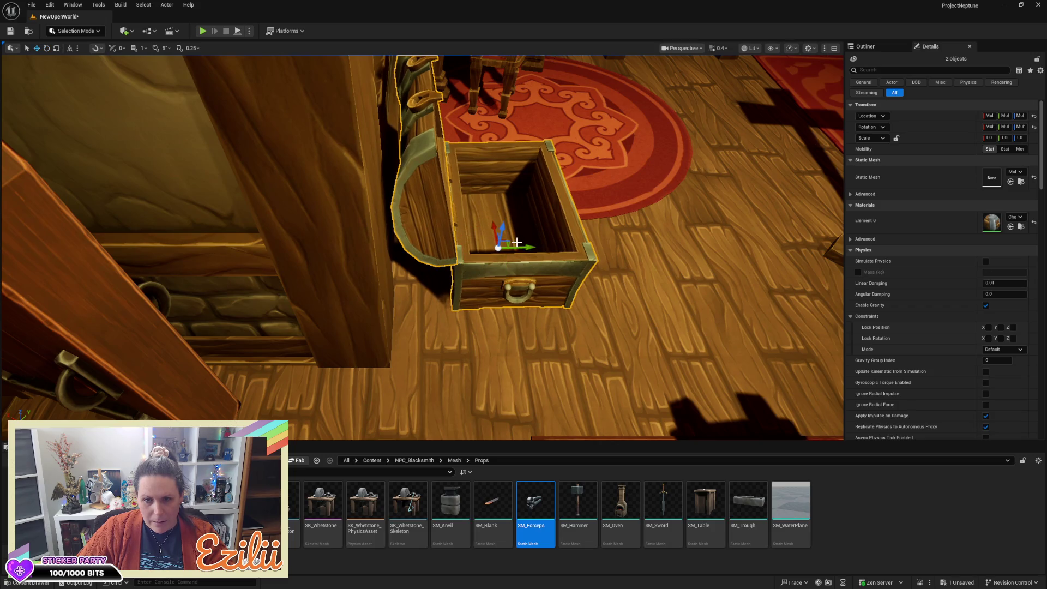
{"action": "mouse_move", "coordinate": [518, 246]}
{"action": "left_mouse_down"}
{"action": "mouse_move", "coordinate": [578, 202]}
{"action": "mouse_move", "coordinate": [607, 305]}
{"action": "left_mouse_up"}
{"action": "mouse_move", "coordinate": [522, 332]}
{"action": "left_mouse_down"}
{"action": "mouse_move", "coordinate": [704, 322]}
{"action": "mouse_move", "coordinate": [612, 350]}
{"action": "left_mouse_up"}
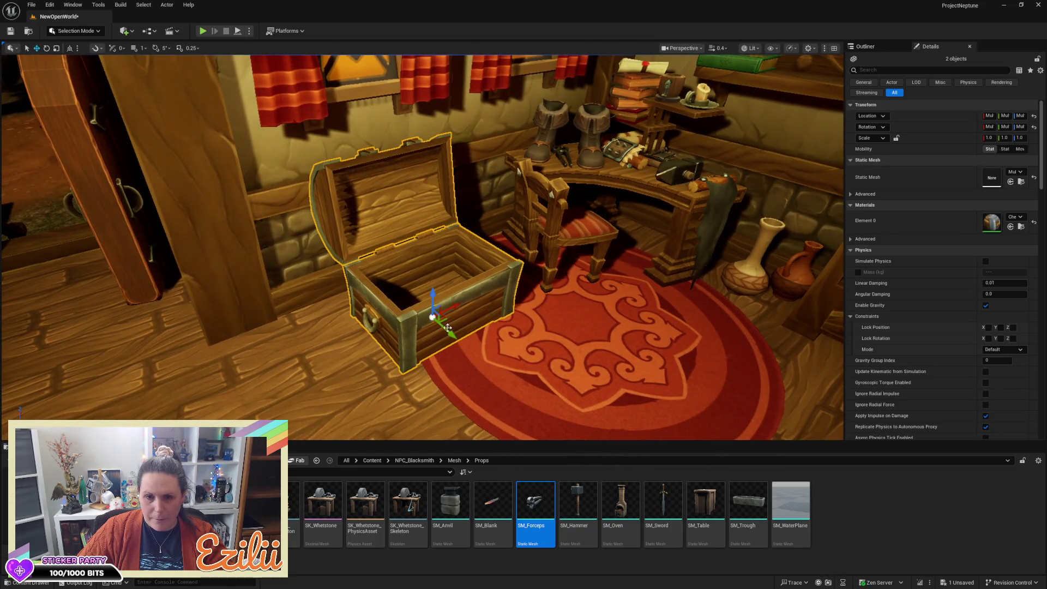
{"action": "mouse_move", "coordinate": [448, 335]}
{"action": "left_mouse_down"}
{"action": "mouse_move", "coordinate": [436, 308]}
{"action": "mouse_move", "coordinate": [420, 313]}
{"action": "mouse_move", "coordinate": [371, 253]}
{"action": "left_mouse_up"}
Save the NewOpenWorld level and return the Content Browser to the root Content folder
{"action": "left_click_drag", "start_coordinate": [521, 111], "coordinate": [499, 142]}
{"action": "key", "text": "Escape"}
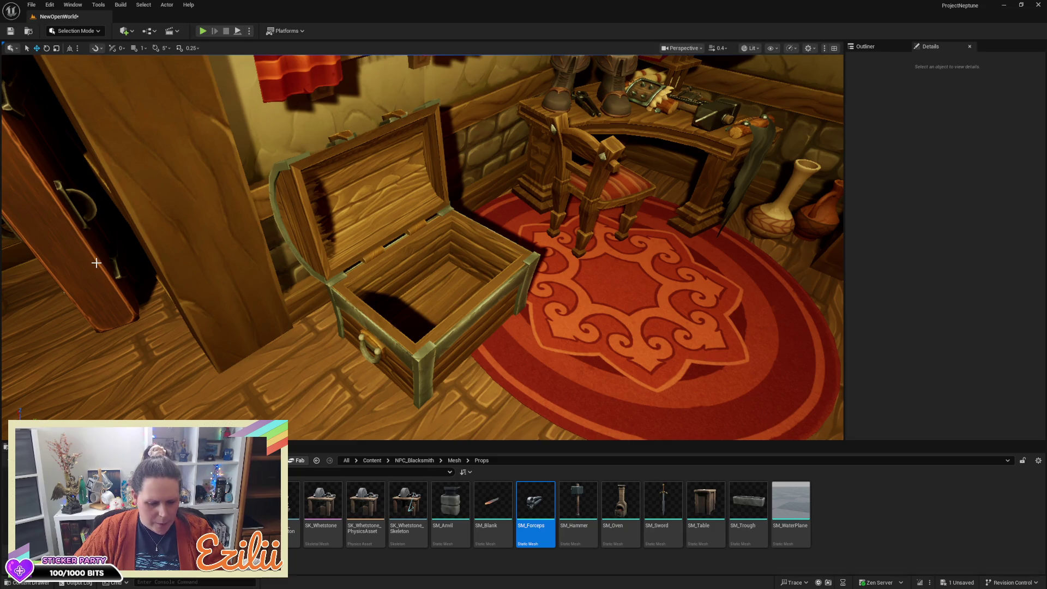
{"action": "key", "text": "ctrl+s"}
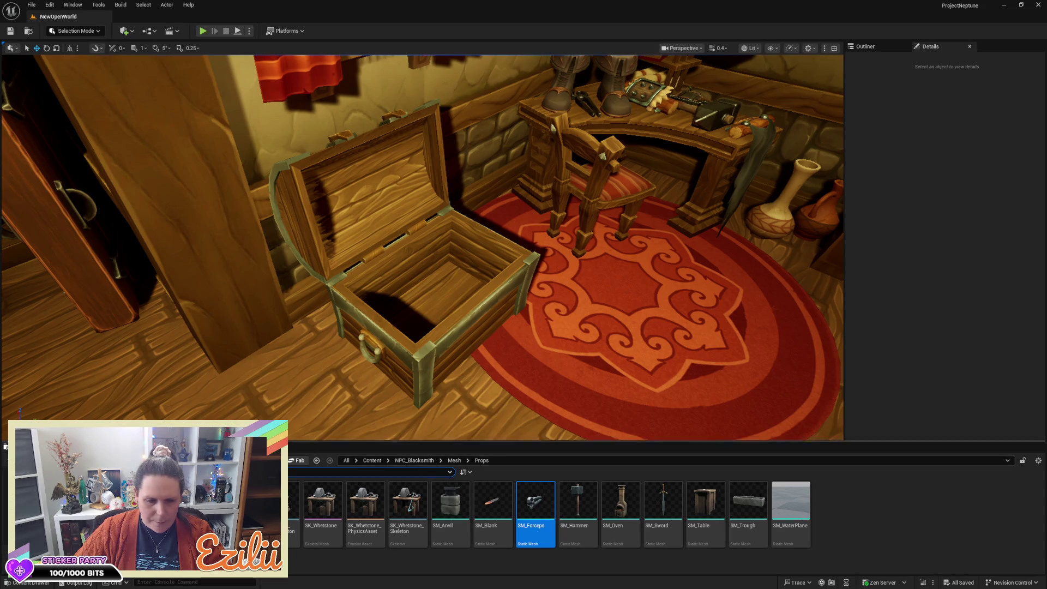
{"action": "left_click", "coordinate": [49, 471]}
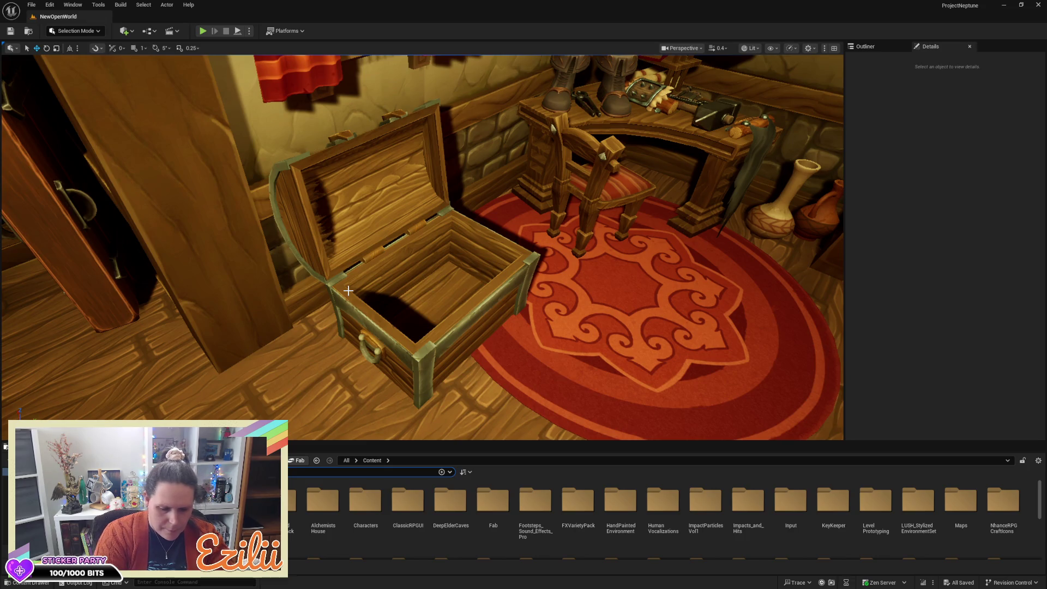
Search 'leather' and drop SM_Sack_03_Leather inside the open chest
{"action": "type", "text": "leather"}
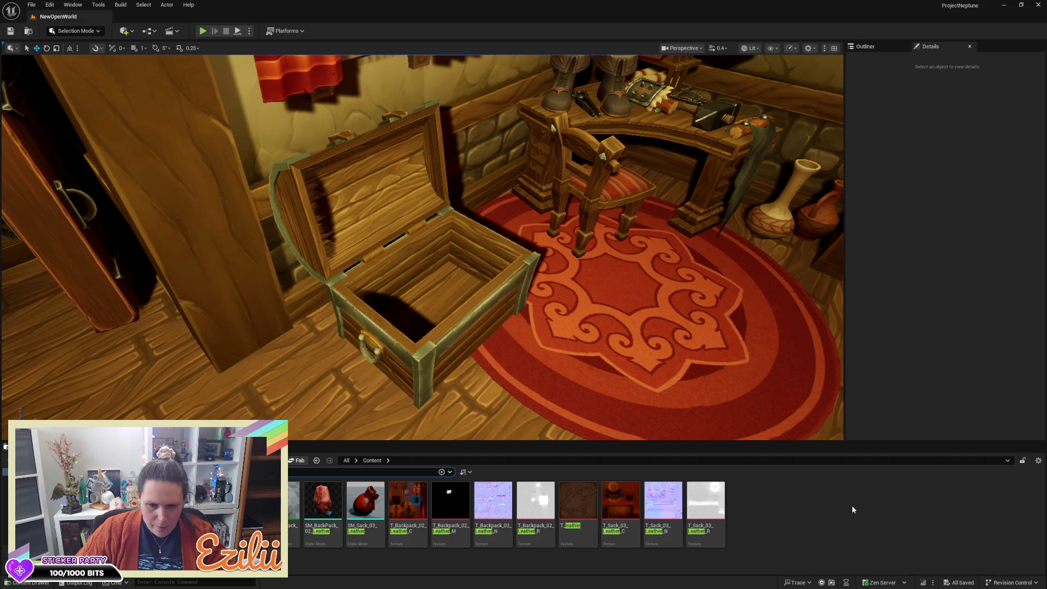
{"action": "left_click", "coordinate": [366, 499]}
{"action": "mouse_move", "coordinate": [420, 484]}
{"action": "left_mouse_down"}
{"action": "mouse_move", "coordinate": [544, 401]}
{"action": "mouse_move", "coordinate": [446, 264]}
{"action": "mouse_move", "coordinate": [452, 278]}
{"action": "left_mouse_up"}
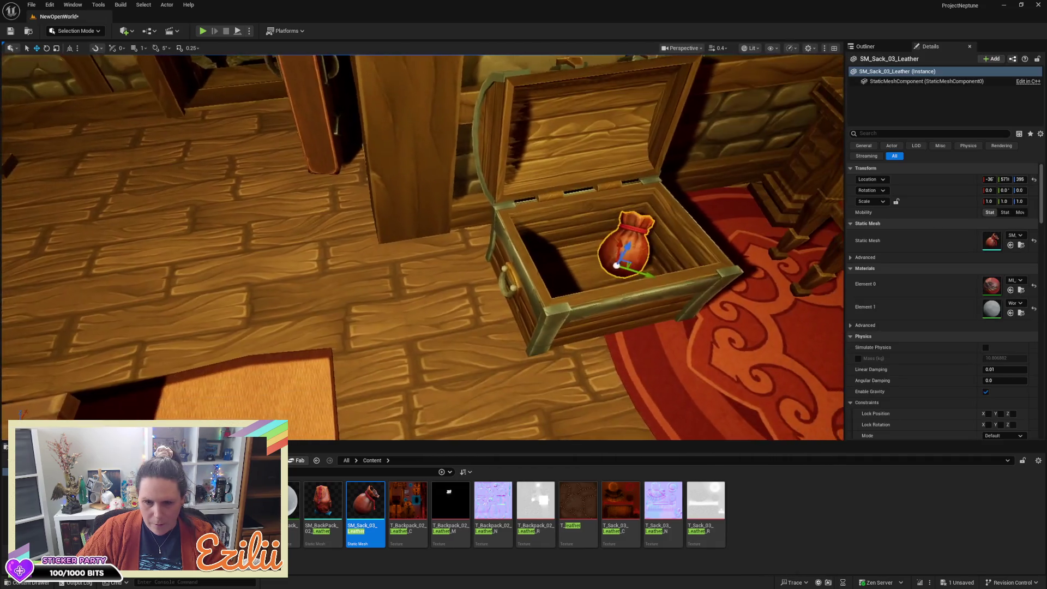
{"action": "mouse_move", "coordinate": [571, 309]}
{"action": "left_mouse_down"}
{"action": "mouse_move", "coordinate": [535, 292]}
{"action": "mouse_move", "coordinate": [558, 298]}
{"action": "left_mouse_up"}
Tilt the sack about 37 degrees and settle it against the chest's front wall
{"action": "key", "text": "e"}
{"action": "key", "text": "w"}
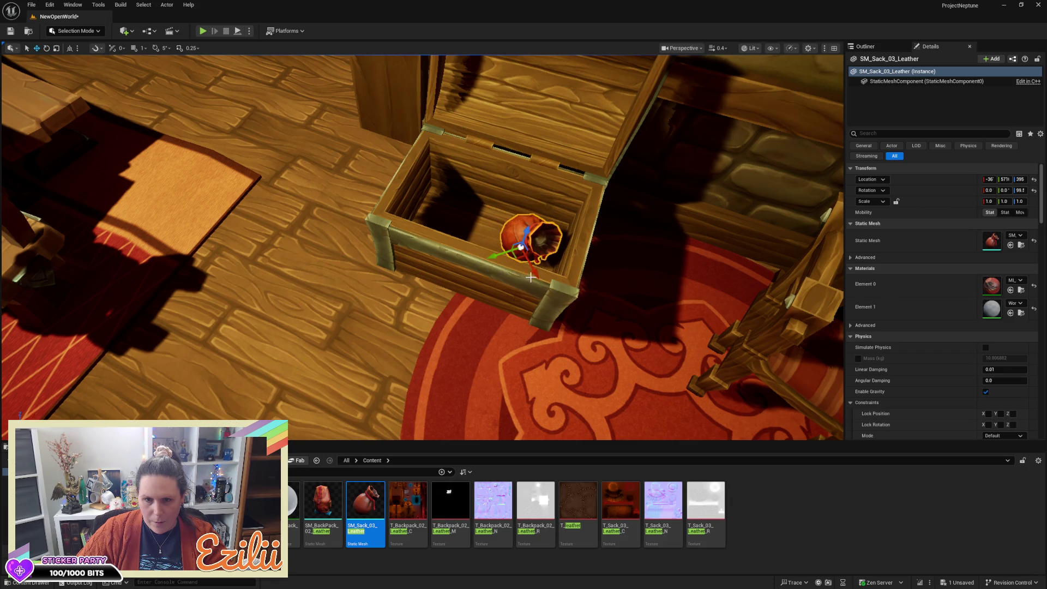
{"action": "mouse_move", "coordinate": [502, 255]}
{"action": "left_mouse_down"}
{"action": "mouse_move", "coordinate": [481, 280]}
{"action": "mouse_move", "coordinate": [451, 223]}
{"action": "left_mouse_up"}
{"action": "key", "text": "f"}
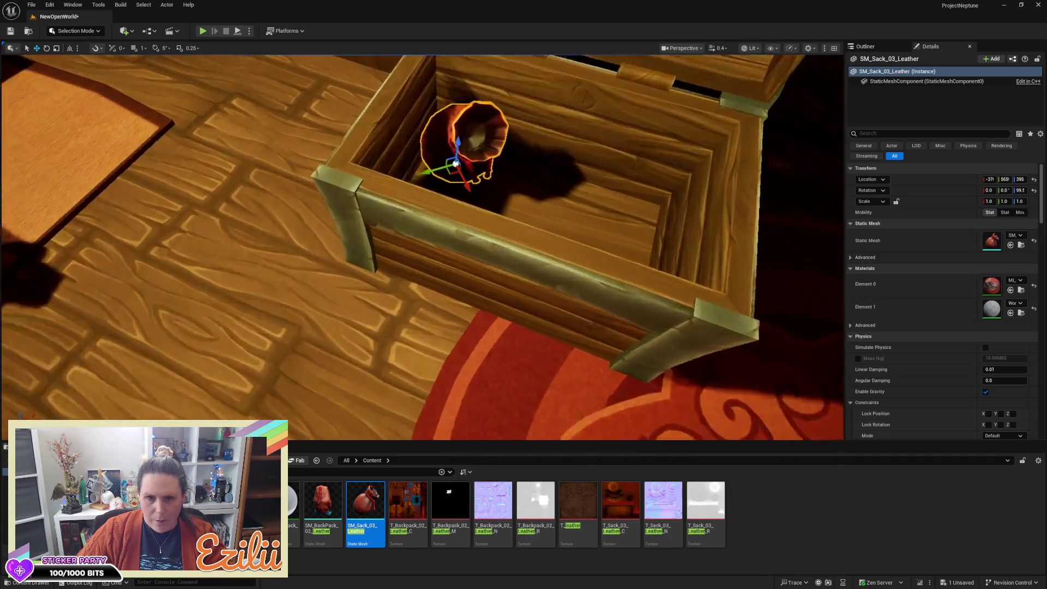
{"action": "key", "text": "e"}
{"action": "left_click_drag", "start_coordinate": [378, 248], "coordinate": [388, 250]}
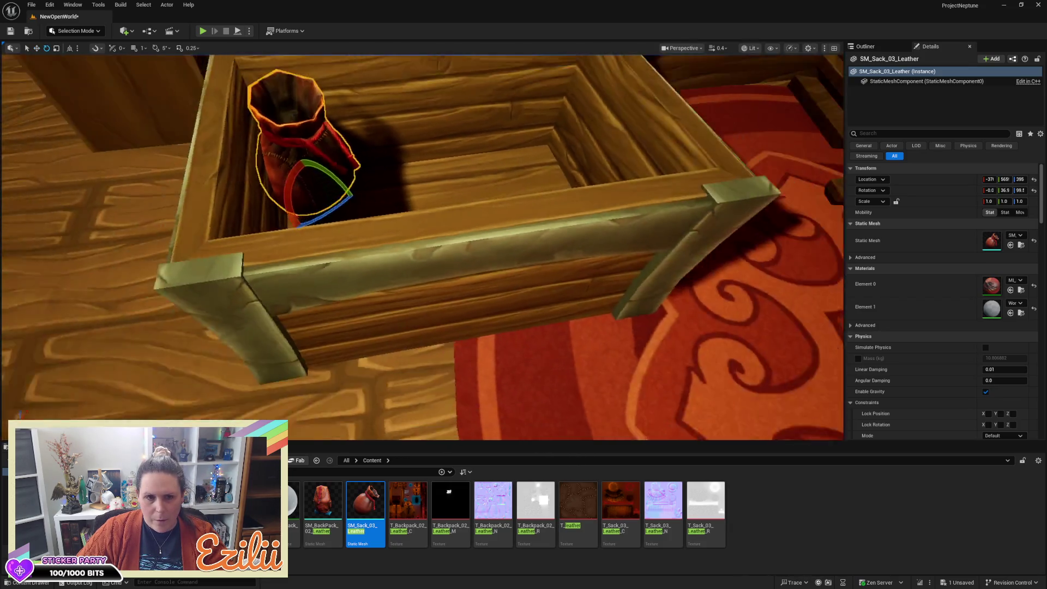
{"action": "key", "text": "w"}
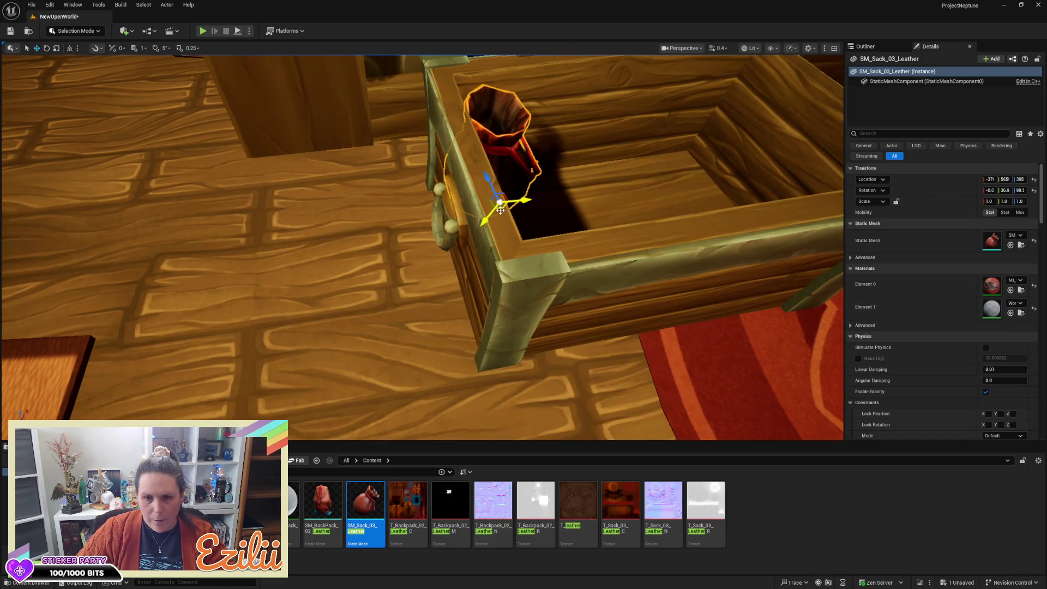
{"action": "mouse_move", "coordinate": [500, 210]}
{"action": "left_mouse_down"}
{"action": "mouse_move", "coordinate": [510, 201]}
{"action": "mouse_move", "coordinate": [492, 199]}
{"action": "mouse_move", "coordinate": [488, 217]}
{"action": "mouse_move", "coordinate": [519, 222]}
{"action": "left_mouse_up"}
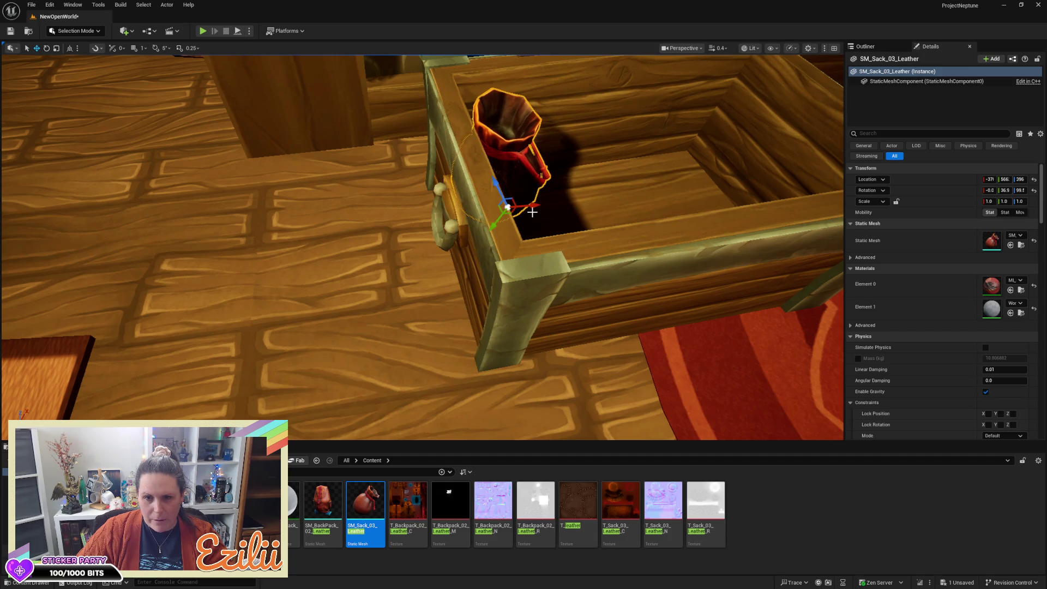
{"action": "left_click_drag", "start_coordinate": [533, 209], "coordinate": [458, 218]}
{"action": "mouse_move", "coordinate": [480, 183]}
{"action": "left_mouse_down"}
{"action": "mouse_move", "coordinate": [395, 202]}
{"action": "mouse_move", "coordinate": [389, 215]}
{"action": "mouse_move", "coordinate": [414, 215]}
{"action": "left_mouse_up"}
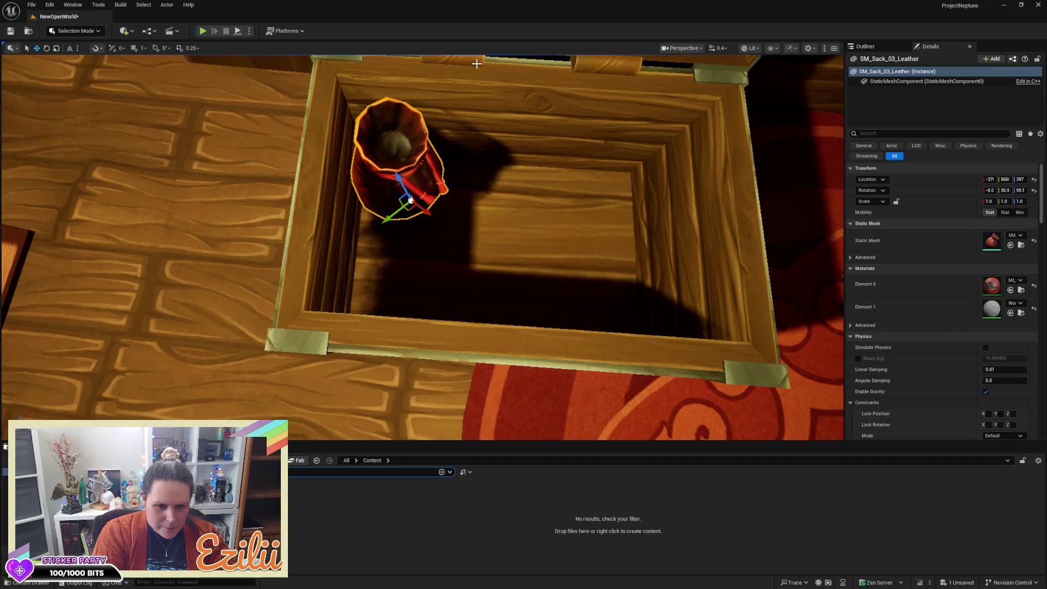
{"action": "type", "text": "bott"}
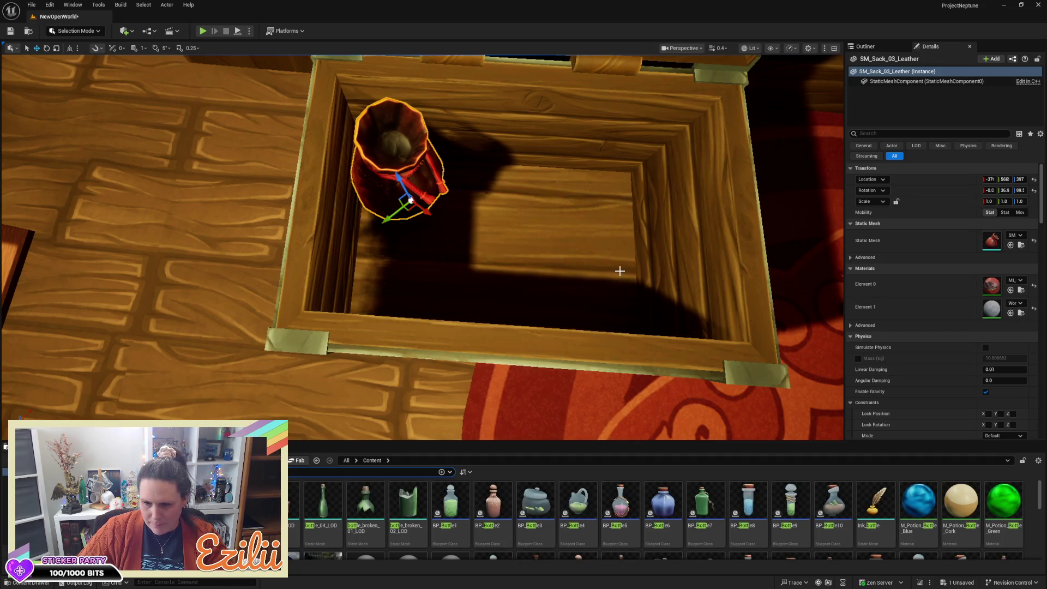
Place a bottle mesh from the 'bott' results on the bookshelf beside the tunic display
{"action": "mouse_move", "coordinate": [662, 502]}
{"action": "left_mouse_down"}
{"action": "mouse_move", "coordinate": [493, 280]}
{"action": "mouse_move", "coordinate": [392, 255]}
{"action": "left_mouse_up"}
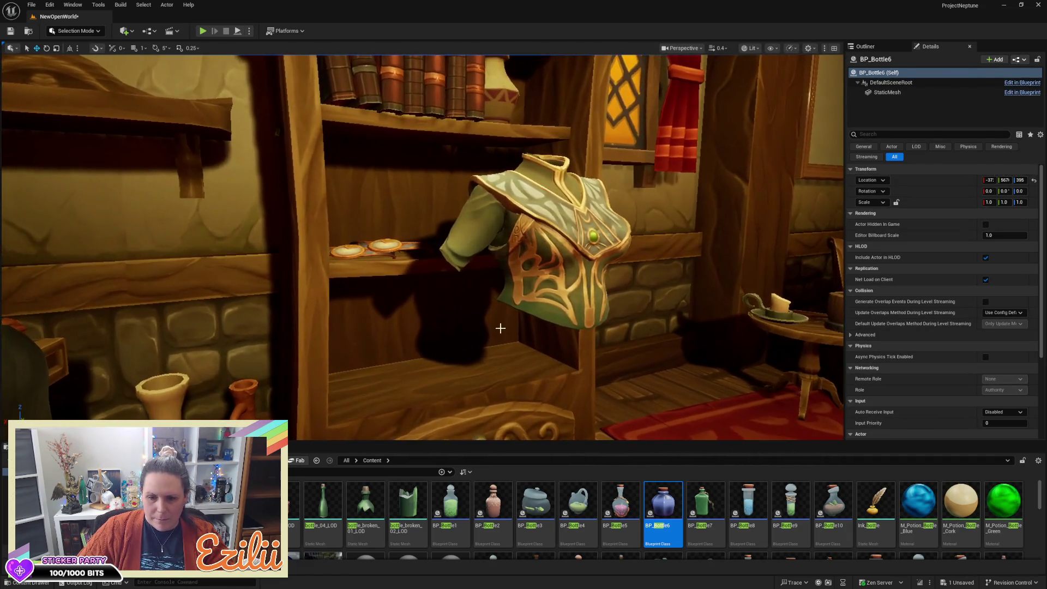
{"action": "scroll", "coordinate": [764, 504], "scroll_direction": "down", "scroll_amount": 1}
{"action": "scroll", "coordinate": [764, 504], "scroll_direction": "down", "scroll_amount": 1}
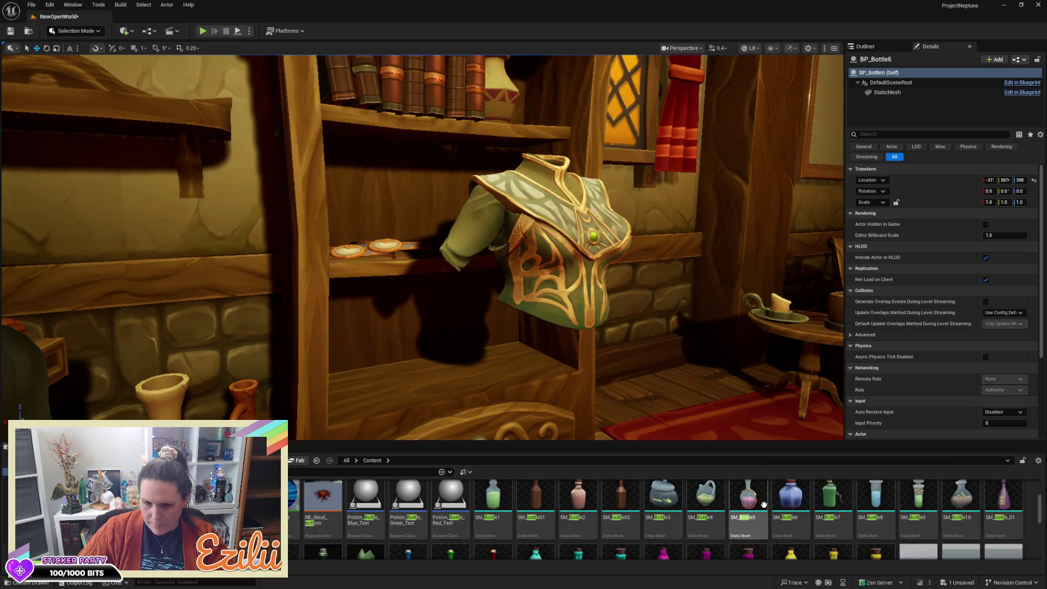
{"action": "scroll", "coordinate": [763, 504], "scroll_direction": "down", "scroll_amount": 4}
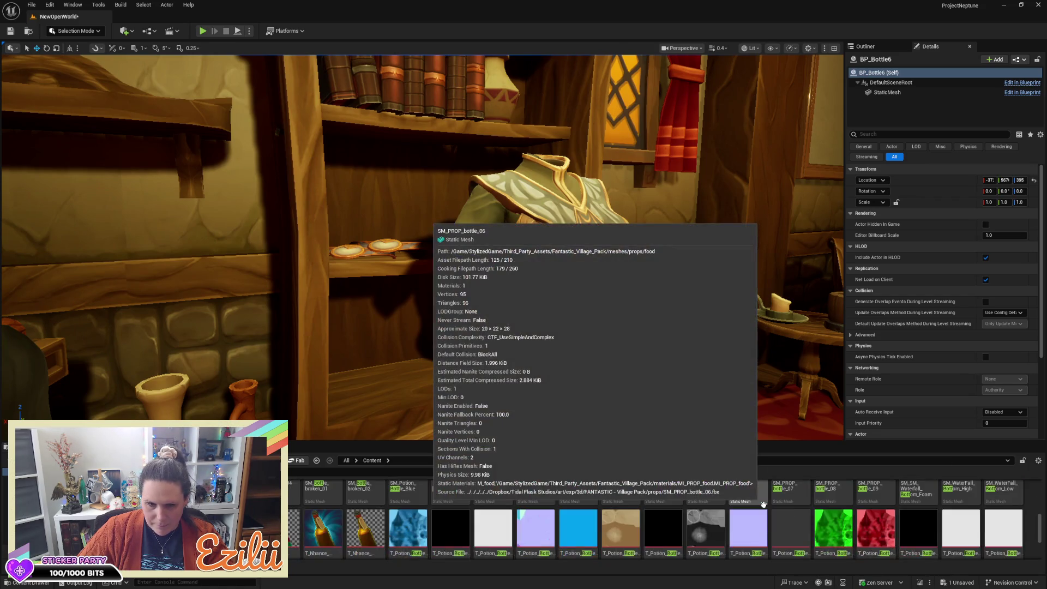
{"action": "scroll", "coordinate": [764, 504], "scroll_direction": "up", "scroll_amount": 2}
{"action": "scroll", "coordinate": [627, 512], "scroll_direction": "down", "scroll_amount": 1}
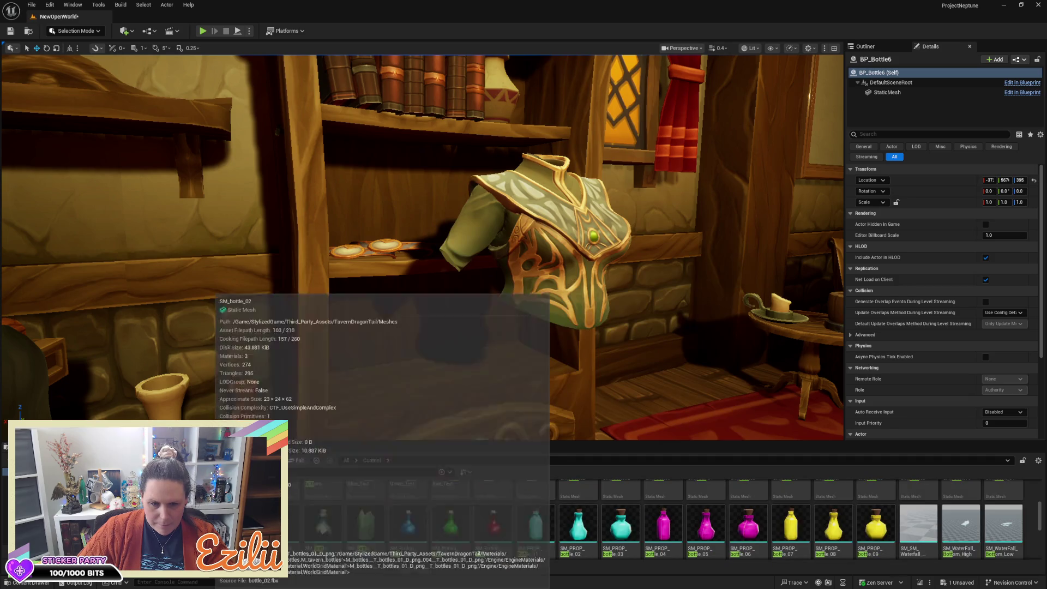
{"action": "left_click_drag", "start_coordinate": [294, 521], "coordinate": [356, 387]}
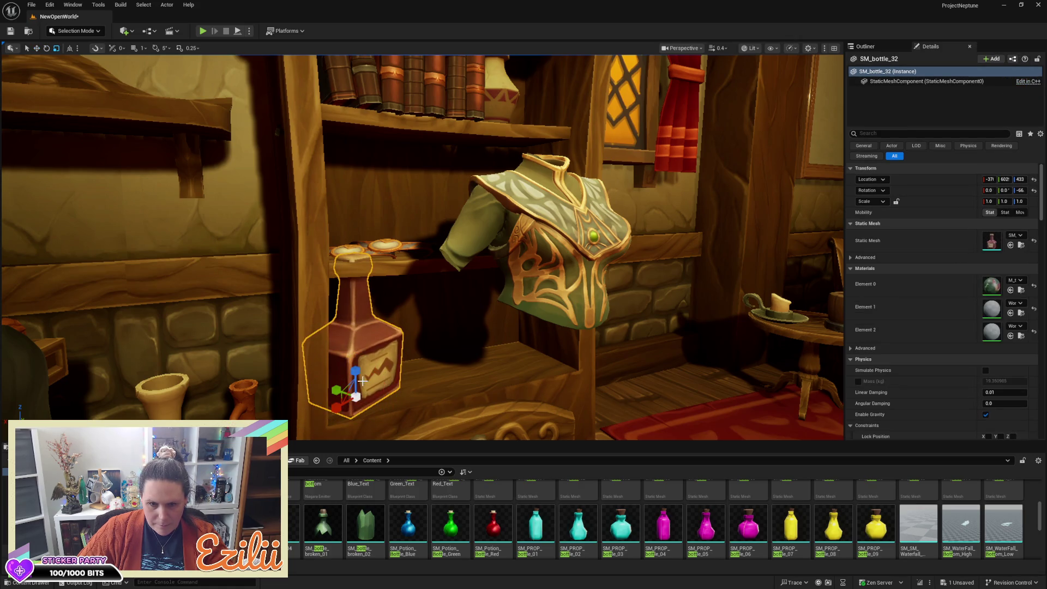
Scale the shelf bottle down to about 0.77 and check it from the side
{"action": "left_click_drag", "start_coordinate": [353, 393], "coordinate": [343, 399]}
{"action": "key", "text": "w"}
{"action": "key", "text": "f"}
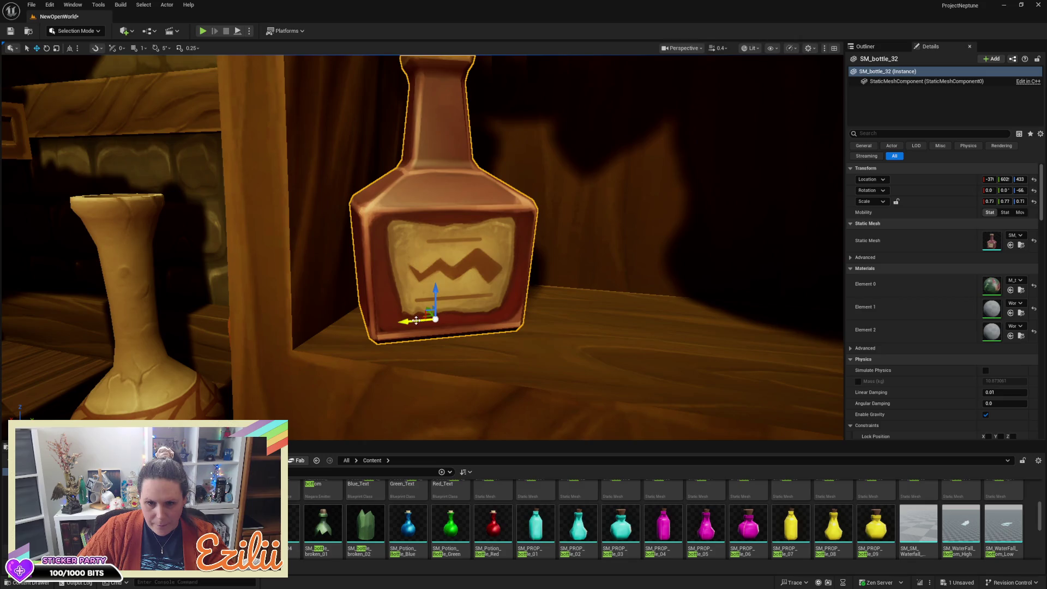
{"action": "mouse_move", "coordinate": [416, 320]}
{"action": "left_mouse_down"}
{"action": "mouse_move", "coordinate": [349, 322]}
{"action": "mouse_move", "coordinate": [491, 292]}
{"action": "mouse_move", "coordinate": [458, 346]}
{"action": "mouse_move", "coordinate": [479, 356]}
{"action": "left_mouse_up"}
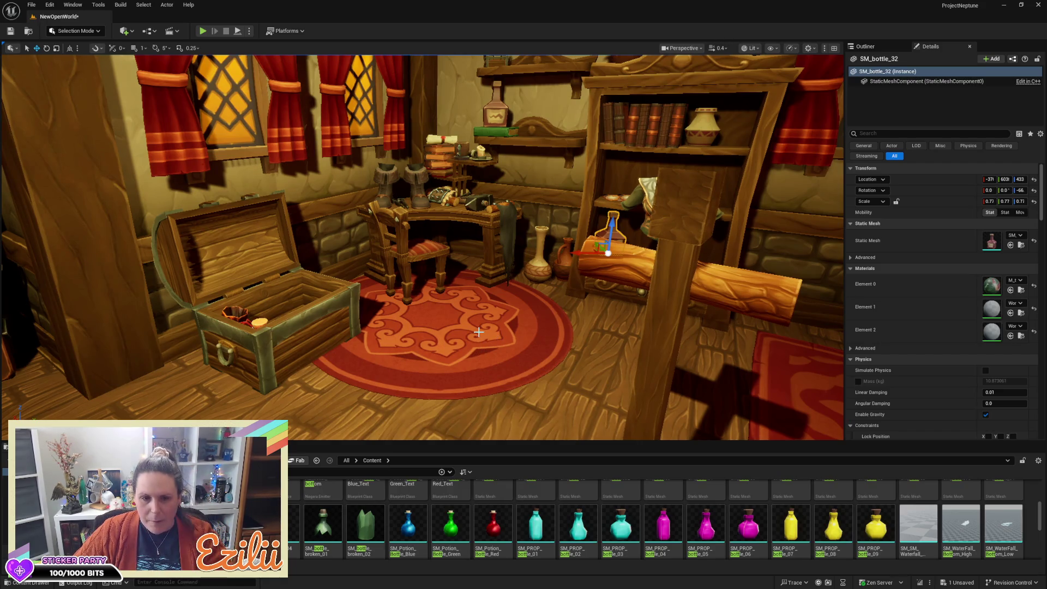
{"action": "key", "text": "Escape"}
{"action": "left_click_drag", "start_coordinate": [477, 332], "coordinate": [495, 293]}
Swap the shelf bottle's static mesh for the tall green bottle asset
{"action": "left_click", "coordinate": [432, 333]}
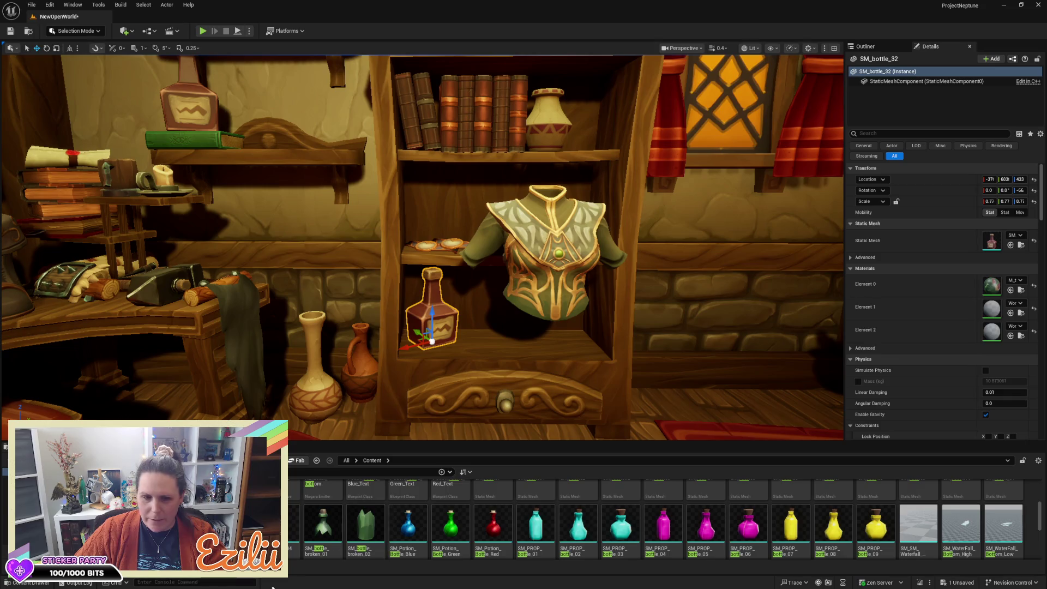
{"action": "left_click", "coordinate": [294, 523]}
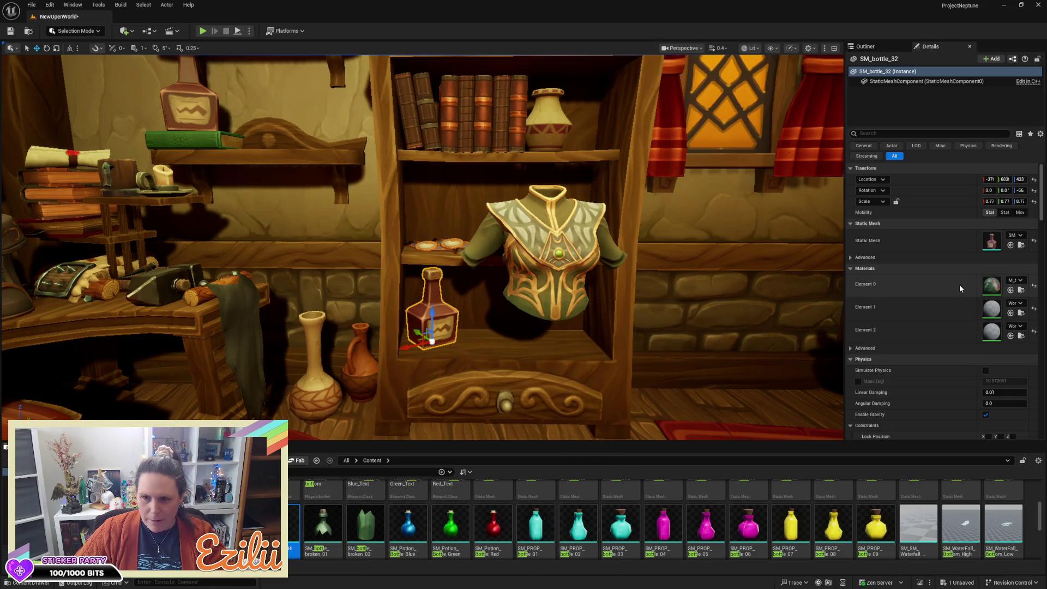
{"action": "left_click", "coordinate": [1010, 245]}
Rescale the green SM_bottle_32 to about 0.85 on the shelf and clear the asset search
{"action": "key", "text": "f"}
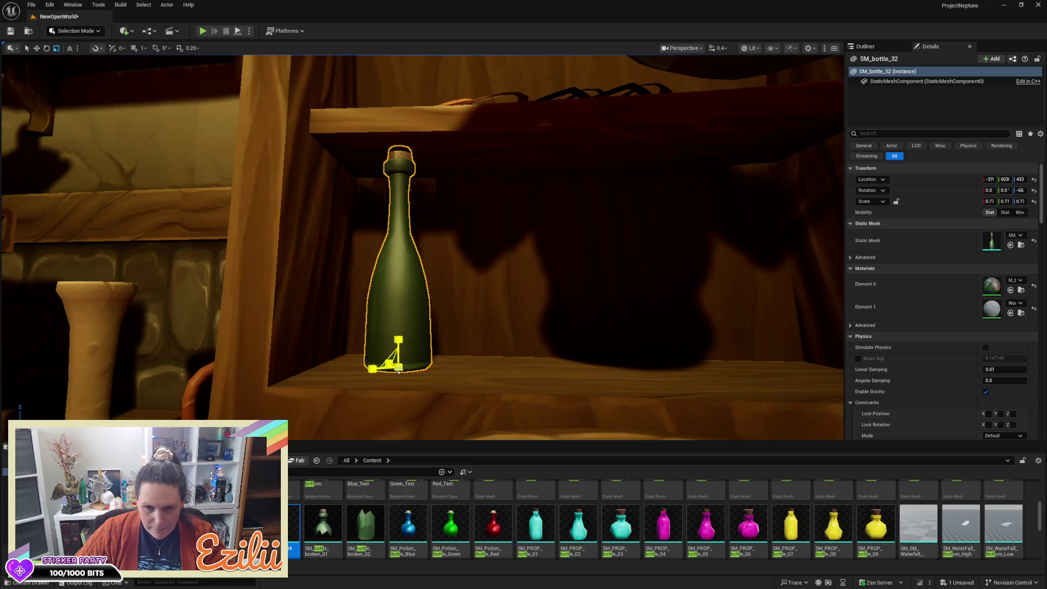
{"action": "left_click_drag", "start_coordinate": [399, 370], "coordinate": [373, 378]}
{"action": "left_click_drag", "start_coordinate": [470, 386], "coordinate": [404, 339]}
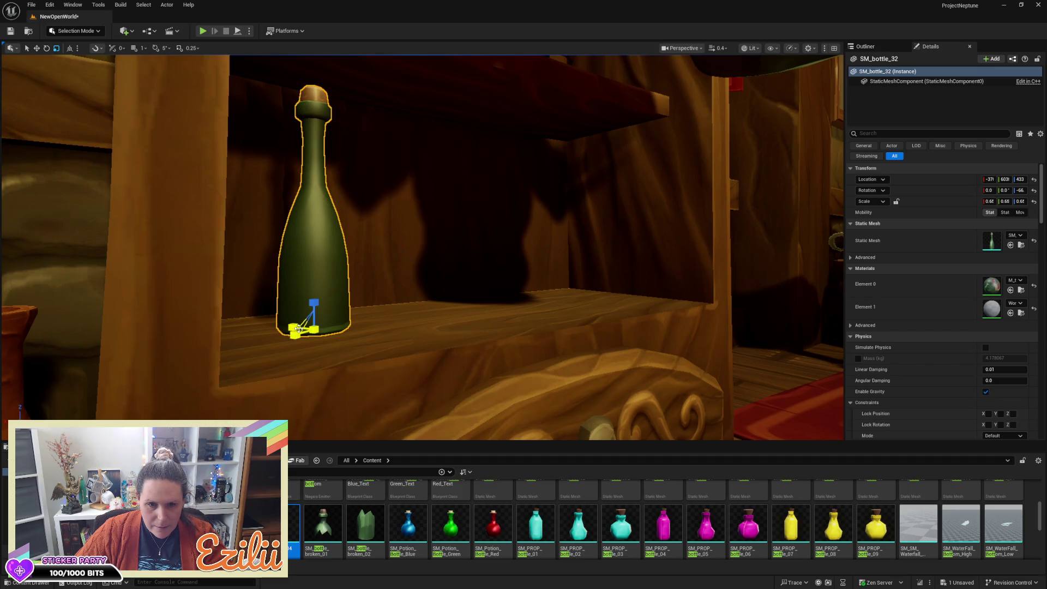
{"action": "mouse_move", "coordinate": [298, 328]}
{"action": "left_mouse_down"}
{"action": "mouse_move", "coordinate": [360, 328]}
{"action": "mouse_move", "coordinate": [368, 411]}
{"action": "left_mouse_up"}
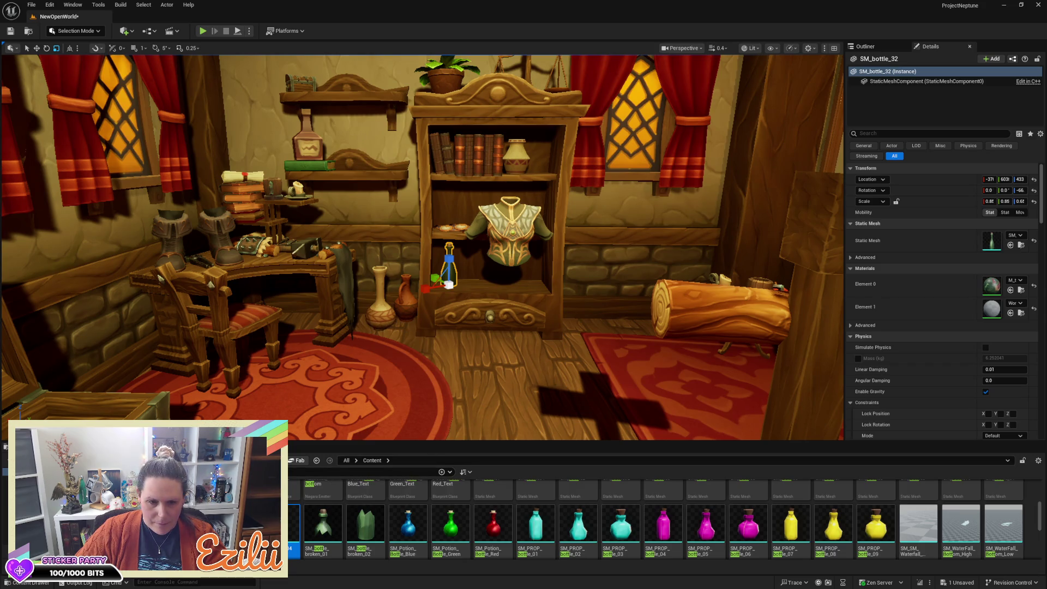
{"action": "key", "text": "BackSpace"}
{"action": "key", "text": "BackSpace"}
{"action": "key", "text": "BackSpace"}
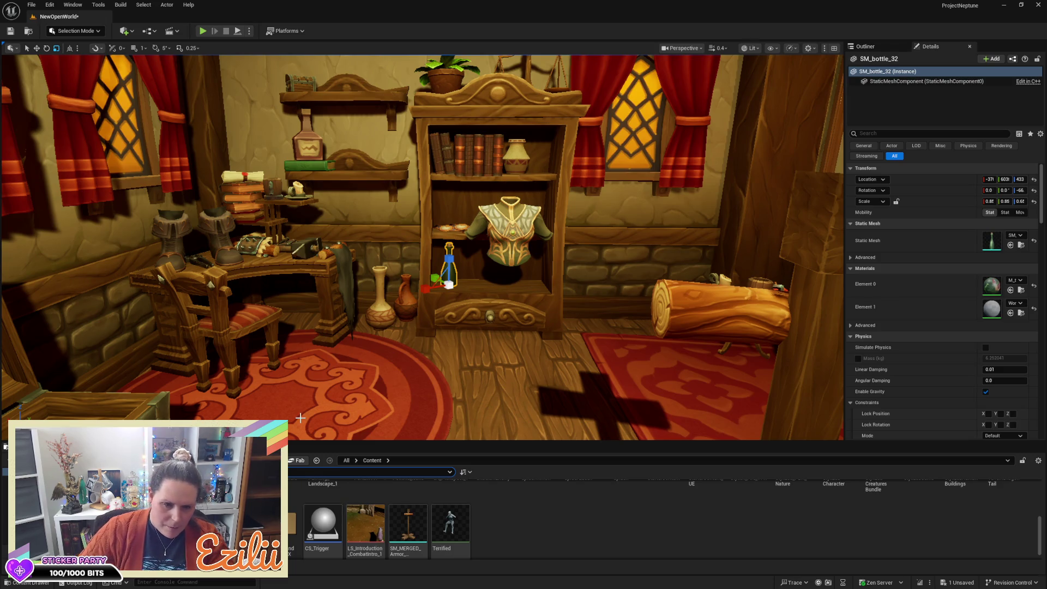
Search 'sleep' and place SM_SleepingBag_02 on the floor
{"action": "type", "text": "blank"}
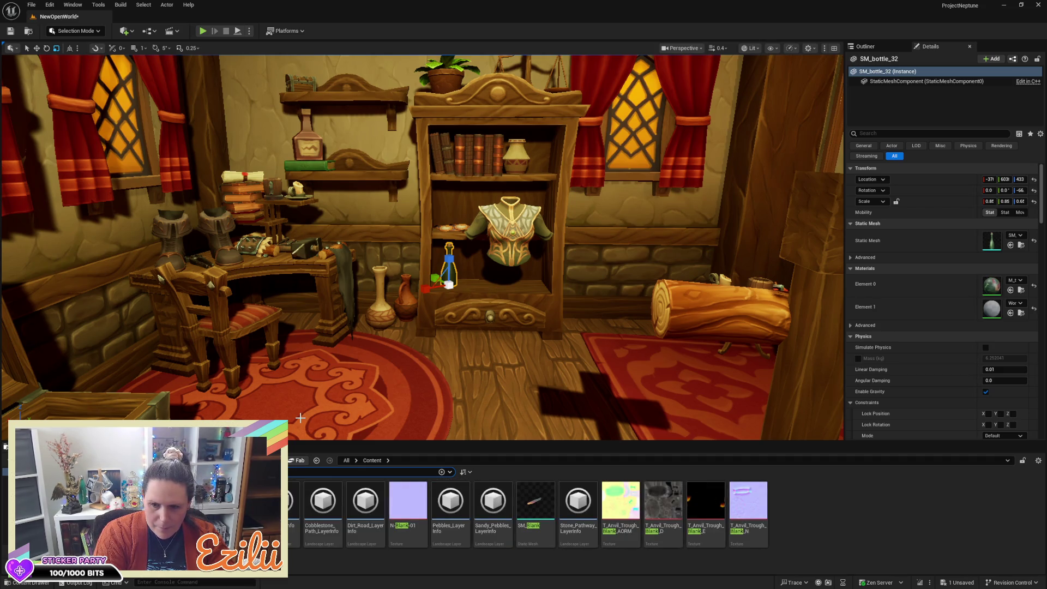
{"action": "key", "text": "Escape"}
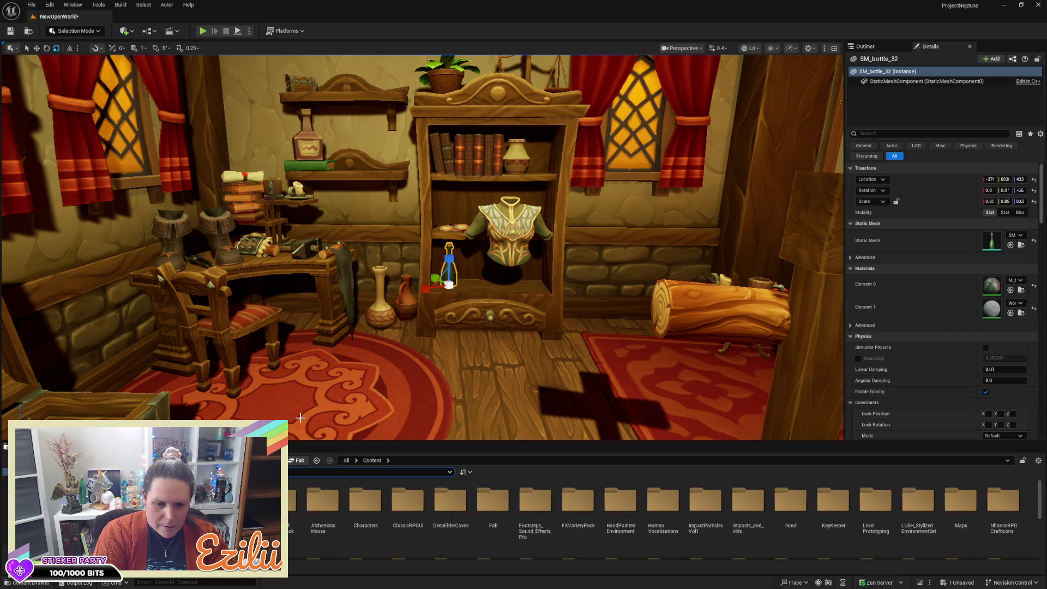
{"action": "type", "text": "sleep"}
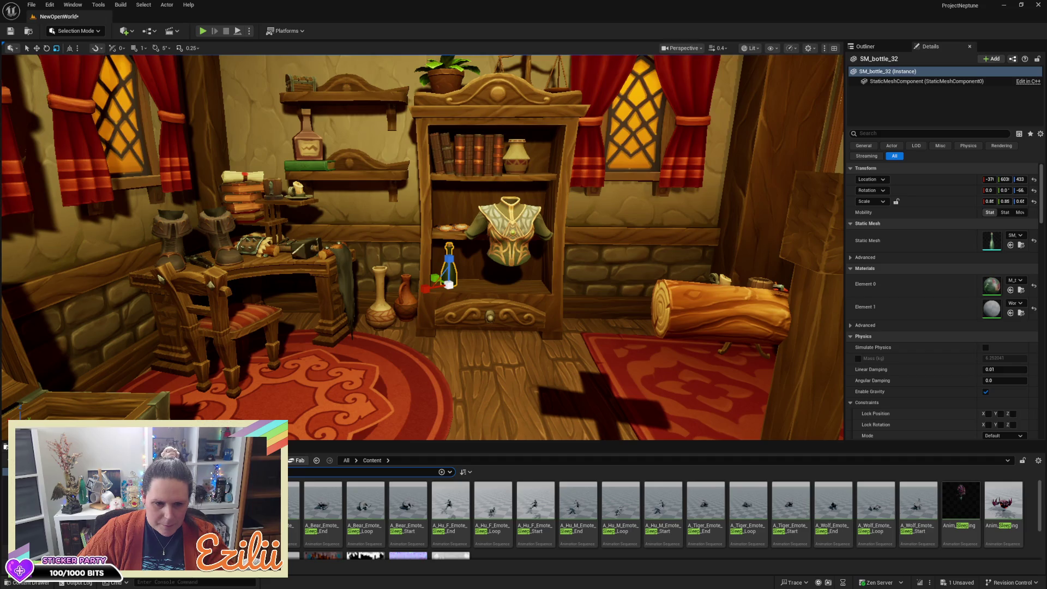
{"action": "mouse_move", "coordinate": [229, 490]}
{"action": "left_mouse_down"}
{"action": "mouse_move", "coordinate": [374, 421]}
{"action": "mouse_move", "coordinate": [381, 383]}
{"action": "left_mouse_up"}
Move the sleeping bag off the rug onto the bookcase and scale it to 0.8
{"action": "mouse_move", "coordinate": [533, 377]}
{"action": "left_mouse_down"}
{"action": "mouse_move", "coordinate": [531, 362]}
{"action": "mouse_move", "coordinate": [572, 362]}
{"action": "left_mouse_up"}
{"action": "key", "text": "e"}
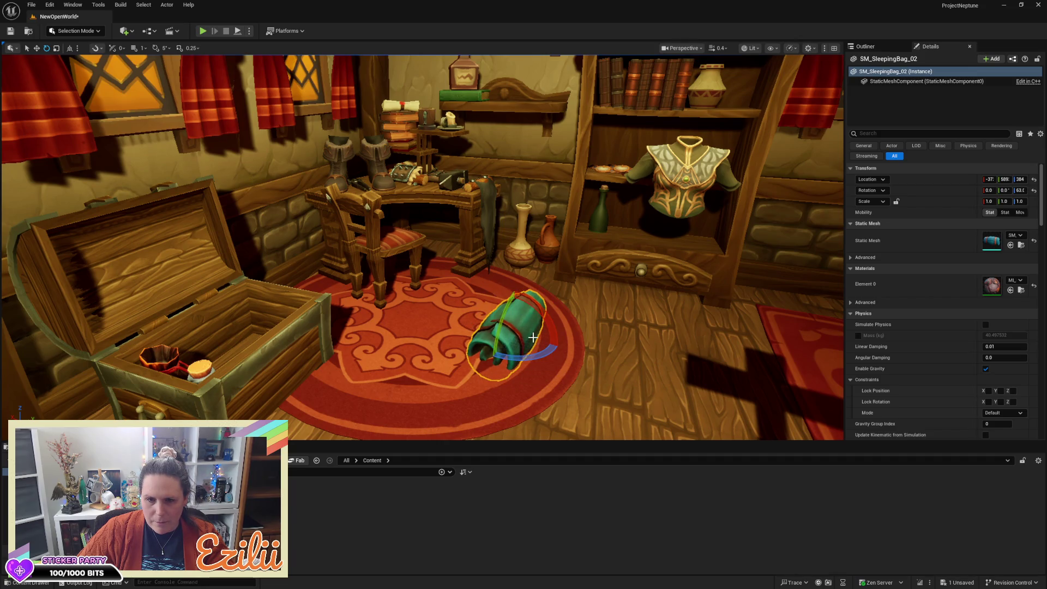
{"action": "key", "text": "w"}
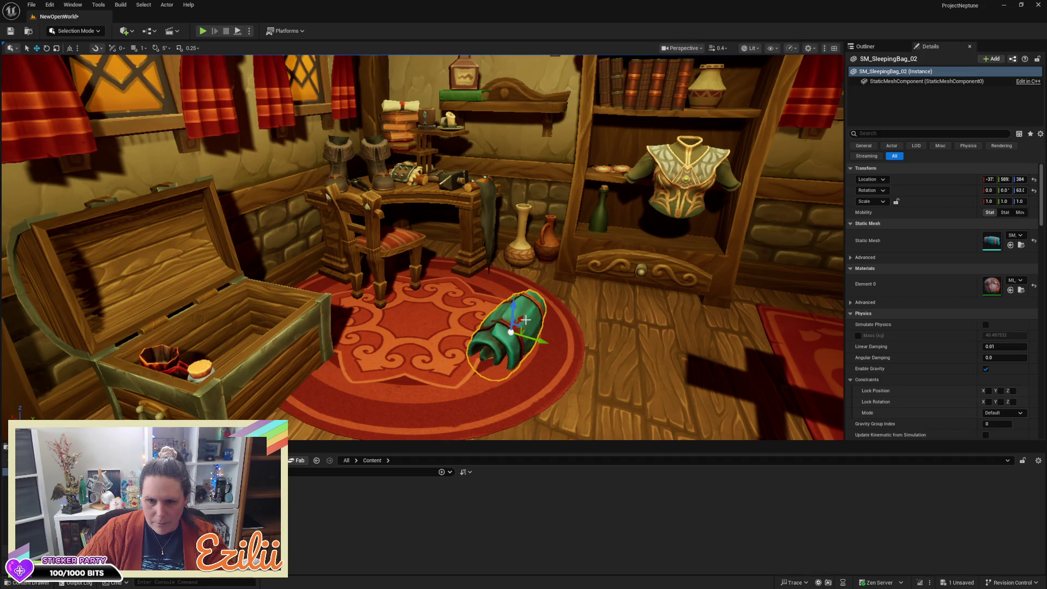
{"action": "key", "text": "d"}
{"action": "mouse_move", "coordinate": [476, 330]}
{"action": "left_mouse_down"}
{"action": "mouse_move", "coordinate": [519, 248]}
{"action": "mouse_move", "coordinate": [520, 257]}
{"action": "mouse_move", "coordinate": [654, 290]}
{"action": "mouse_move", "coordinate": [622, 256]}
{"action": "mouse_move", "coordinate": [653, 212]}
{"action": "left_mouse_up"}
{"action": "mouse_move", "coordinate": [660, 266]}
{"action": "left_mouse_down"}
{"action": "mouse_move", "coordinate": [709, 258]}
{"action": "mouse_move", "coordinate": [714, 234]}
{"action": "left_mouse_up"}
{"action": "mouse_move", "coordinate": [575, 300]}
{"action": "left_mouse_down"}
{"action": "mouse_move", "coordinate": [567, 327]}
{"action": "mouse_move", "coordinate": [576, 300]}
{"action": "left_mouse_up"}
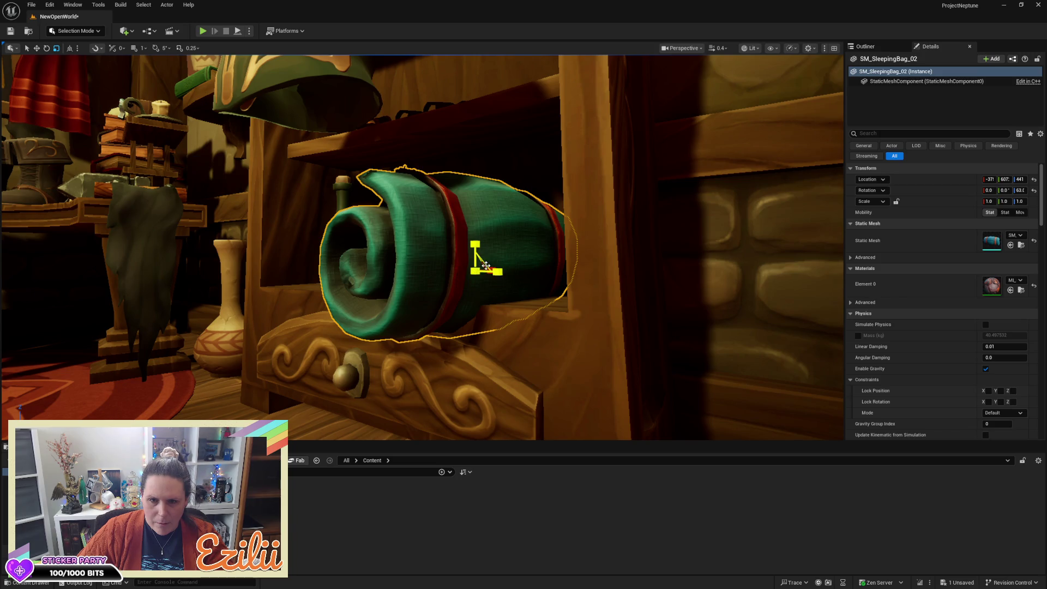
{"action": "mouse_move", "coordinate": [471, 273]}
{"action": "left_mouse_down"}
{"action": "mouse_move", "coordinate": [453, 276]}
{"action": "mouse_move", "coordinate": [420, 241]}
{"action": "mouse_move", "coordinate": [372, 234]}
{"action": "mouse_move", "coordinate": [377, 211]}
{"action": "left_mouse_up"}
{"action": "key", "text": "w"}
{"action": "mouse_move", "coordinate": [479, 266]}
{"action": "left_mouse_down"}
{"action": "mouse_move", "coordinate": [447, 305]}
{"action": "mouse_move", "coordinate": [425, 305]}
{"action": "left_mouse_up"}
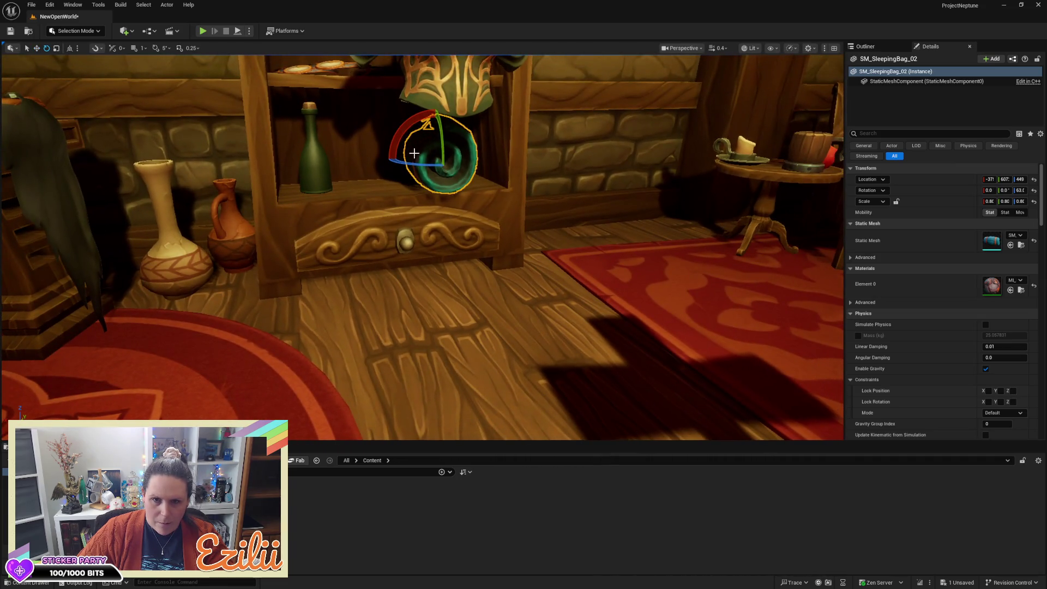
Roll the sleeping bag about 98 degrees onto its side and settle it on the lower shelf
{"action": "mouse_move", "coordinate": [410, 128]}
{"action": "left_mouse_down"}
{"action": "mouse_move", "coordinate": [384, 167]}
{"action": "mouse_move", "coordinate": [398, 181]}
{"action": "left_mouse_up"}
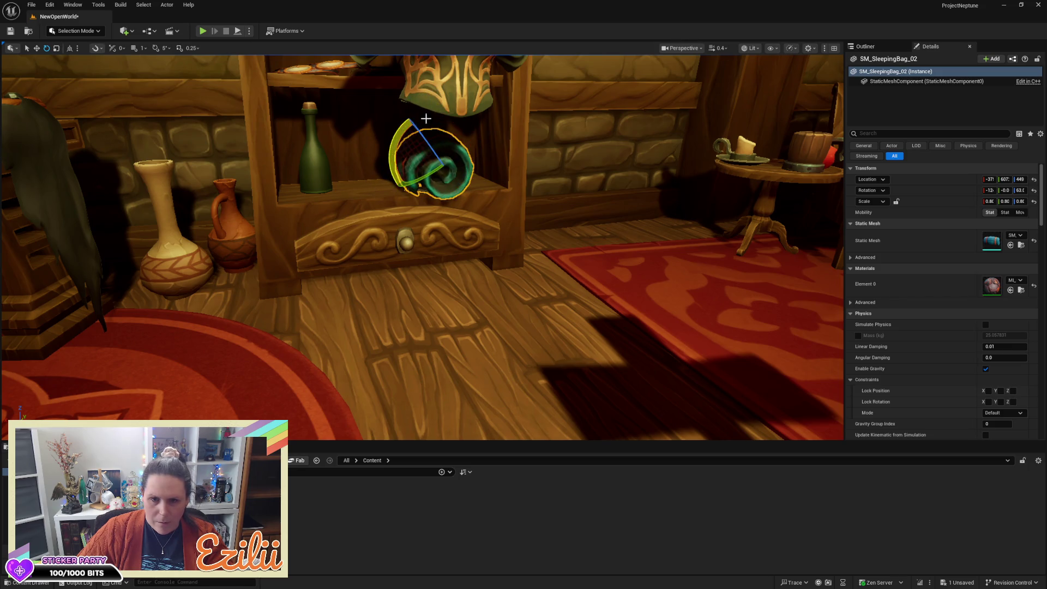
{"action": "left_click_drag", "start_coordinate": [540, 207], "coordinate": [479, 210]}
{"action": "key", "text": "w"}
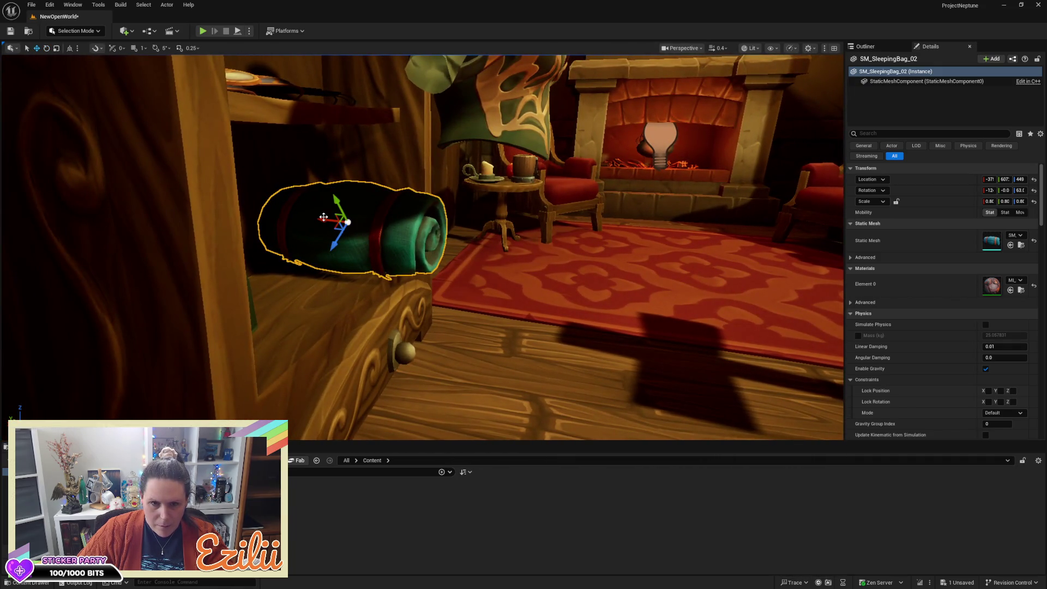
{"action": "mouse_move", "coordinate": [325, 217]}
{"action": "left_mouse_down"}
{"action": "mouse_move", "coordinate": [403, 219]}
{"action": "mouse_move", "coordinate": [338, 234]}
{"action": "left_mouse_up"}
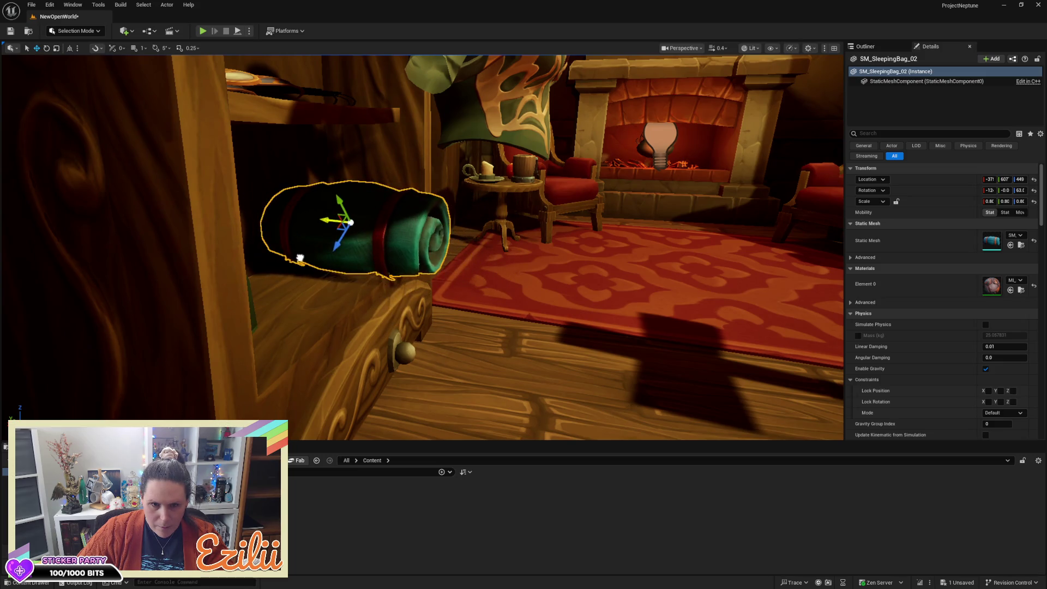
{"action": "mouse_move", "coordinate": [299, 258]}
{"action": "left_mouse_down"}
{"action": "mouse_move", "coordinate": [392, 262]}
{"action": "mouse_move", "coordinate": [294, 277]}
{"action": "left_mouse_up"}
{"action": "mouse_move", "coordinate": [404, 281]}
{"action": "left_mouse_down"}
{"action": "mouse_move", "coordinate": [386, 280]}
{"action": "mouse_move", "coordinate": [415, 288]}
{"action": "mouse_move", "coordinate": [404, 321]}
{"action": "left_mouse_up"}
{"action": "key", "text": "f"}
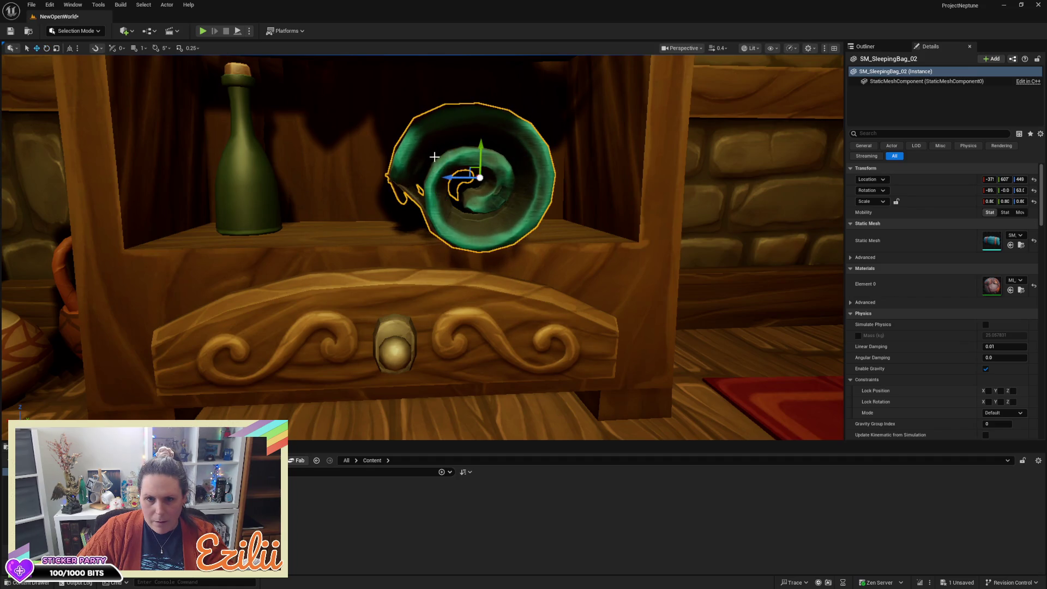
{"action": "left_click_drag", "start_coordinate": [490, 179], "coordinate": [526, 182]}
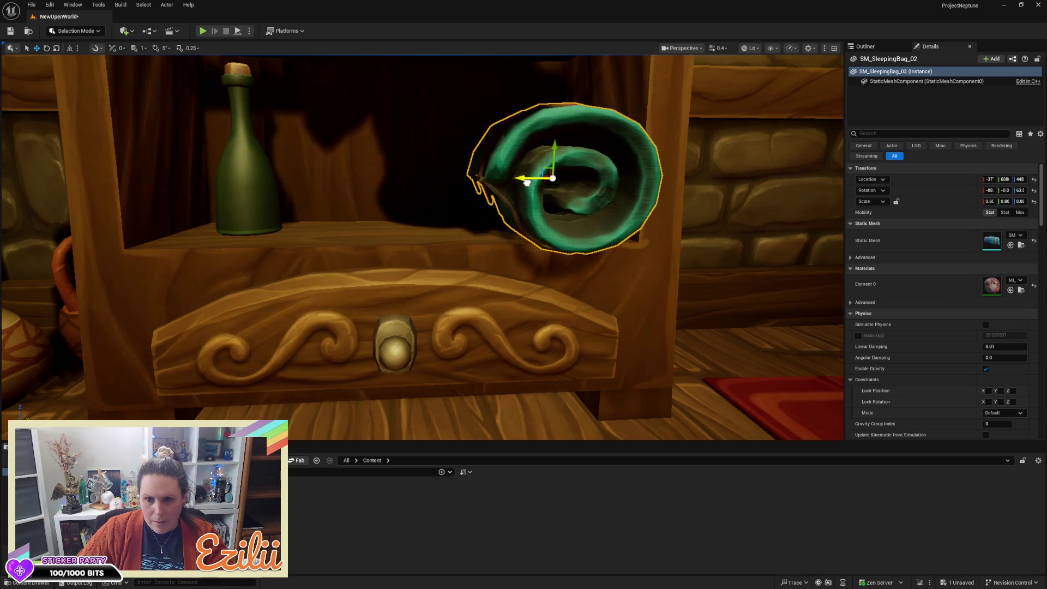
{"action": "left_click_drag", "start_coordinate": [532, 147], "coordinate": [548, 161]}
{"action": "left_click_drag", "start_coordinate": [381, 163], "coordinate": [354, 196]}
{"action": "mouse_move", "coordinate": [421, 246]}
{"action": "left_mouse_down"}
{"action": "mouse_move", "coordinate": [568, 211]}
{"action": "mouse_move", "coordinate": [524, 223]}
{"action": "mouse_move", "coordinate": [559, 226]}
{"action": "mouse_move", "coordinate": [510, 262]}
{"action": "mouse_move", "coordinate": [304, 369]}
{"action": "left_mouse_up"}
{"action": "key", "text": "Escape"}
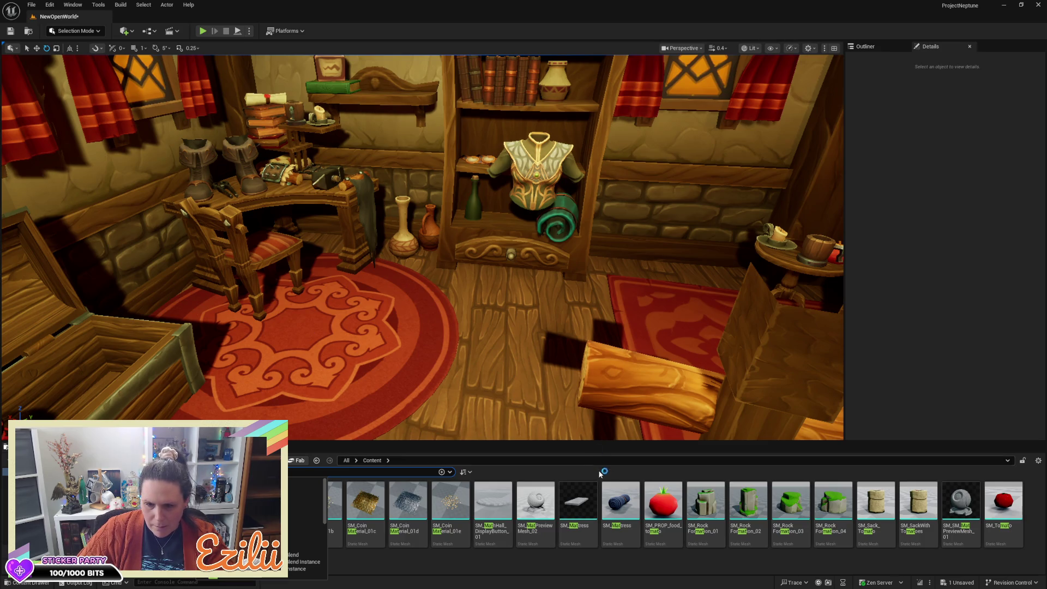
Place the rolled SM_Mattress in the scene, undoing a trial tip onto its side
{"action": "mouse_move", "coordinate": [620, 499]}
{"action": "left_mouse_down"}
{"action": "mouse_move", "coordinate": [518, 343]}
{"action": "mouse_move", "coordinate": [455, 305]}
{"action": "left_mouse_up"}
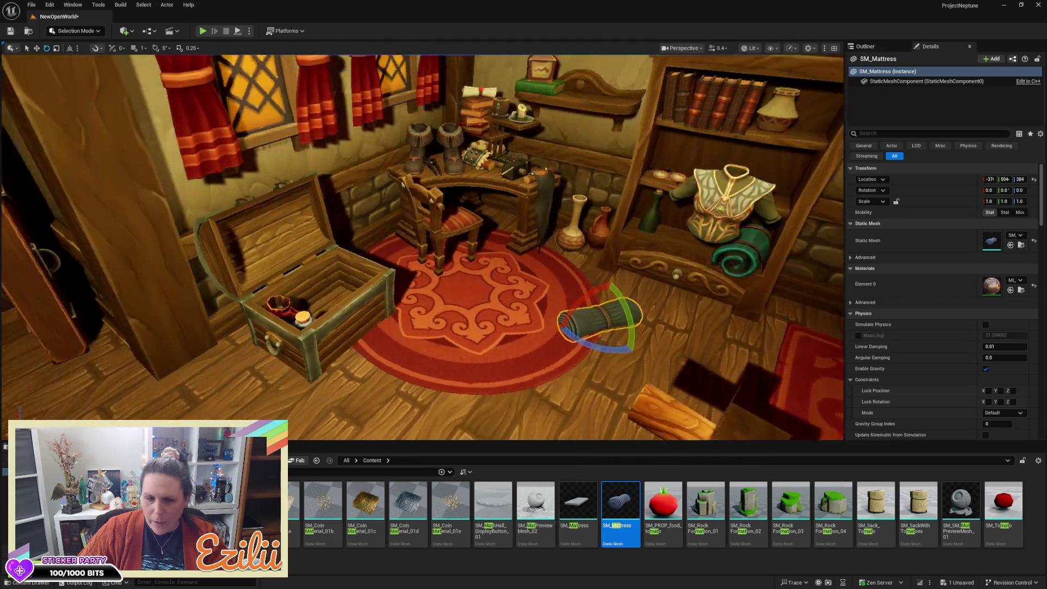
{"action": "scroll", "coordinate": [644, 369], "scroll_direction": "up", "scroll_amount": 3}
{"action": "mouse_move", "coordinate": [643, 369]}
{"action": "left_mouse_down"}
{"action": "mouse_move", "coordinate": [627, 323]}
{"action": "mouse_move", "coordinate": [635, 307]}
{"action": "mouse_move", "coordinate": [623, 313]}
{"action": "left_mouse_up"}
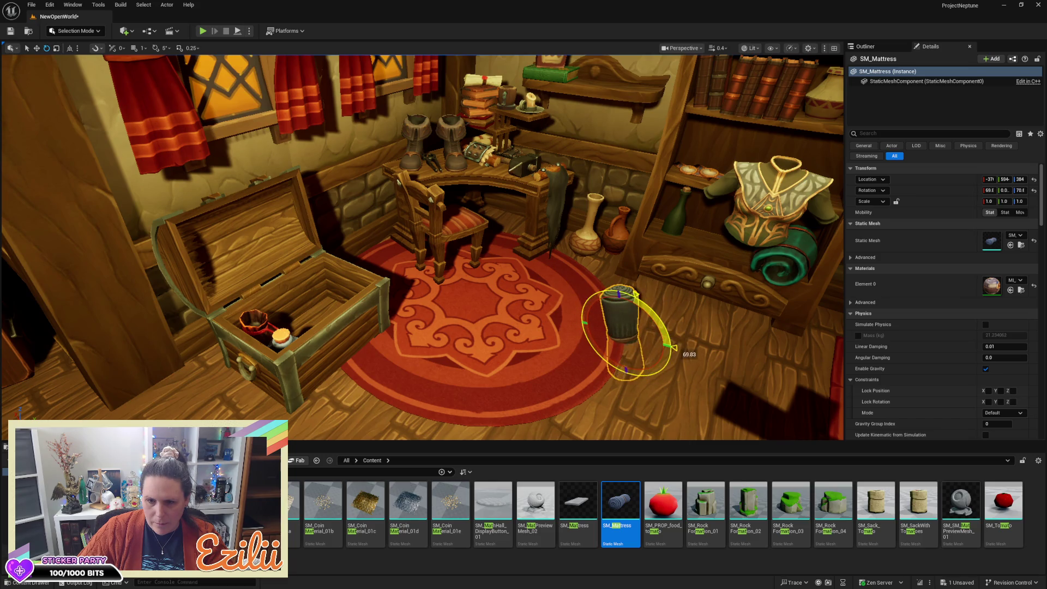
{"action": "key", "text": "w"}
{"action": "key", "text": "e"}
{"action": "mouse_move", "coordinate": [607, 292]}
{"action": "left_mouse_down"}
{"action": "mouse_move", "coordinate": [586, 328]}
{"action": "mouse_move", "coordinate": [597, 294]}
{"action": "mouse_move", "coordinate": [576, 307]}
{"action": "left_mouse_up"}
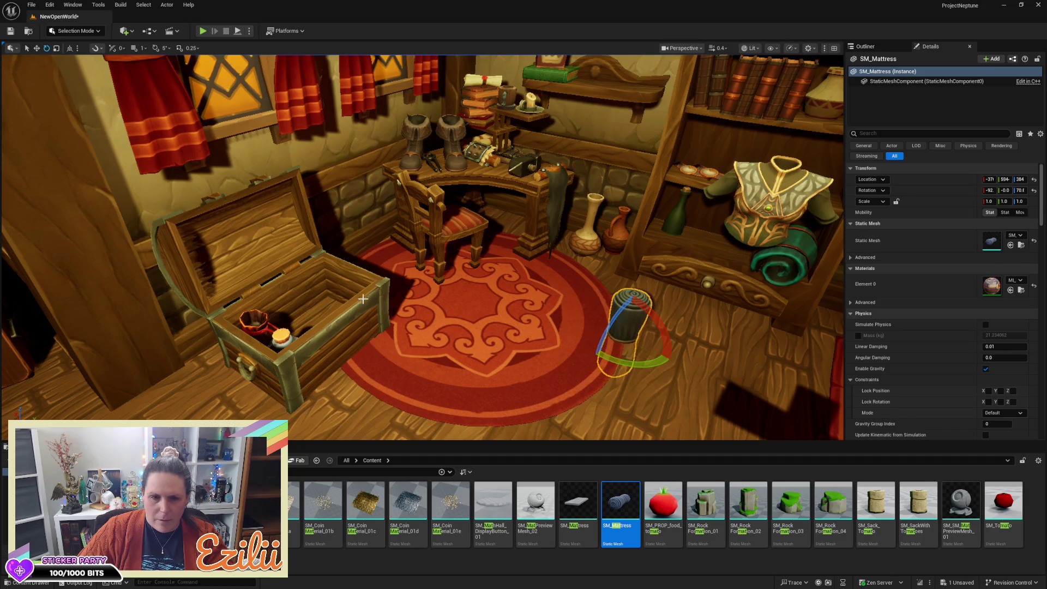
{"action": "left_click", "coordinate": [366, 326]}
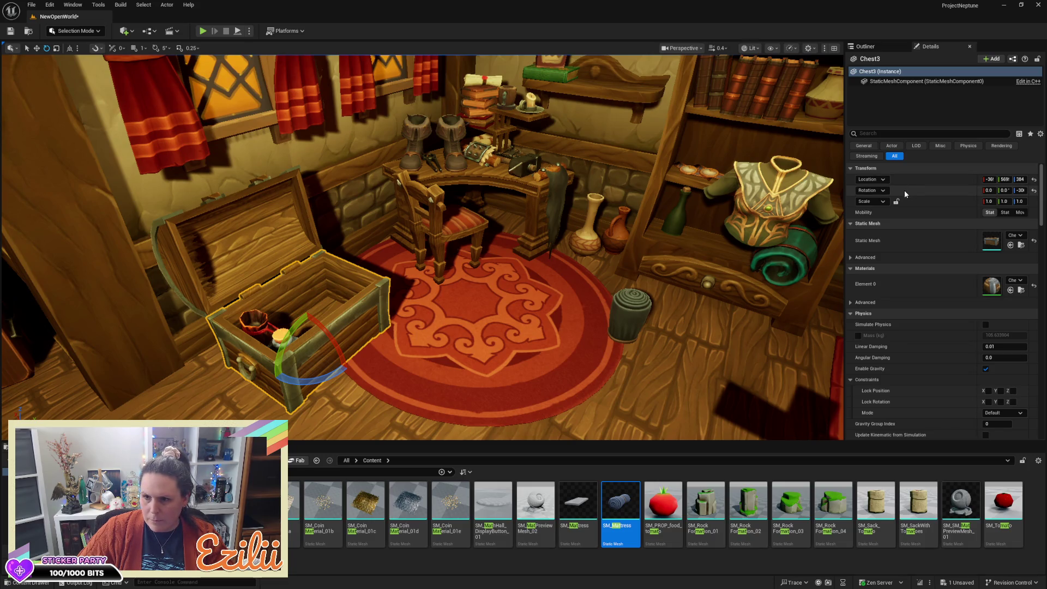
{"action": "key", "text": "ctrl+z"}
{"action": "key", "text": "ctrl+z"}
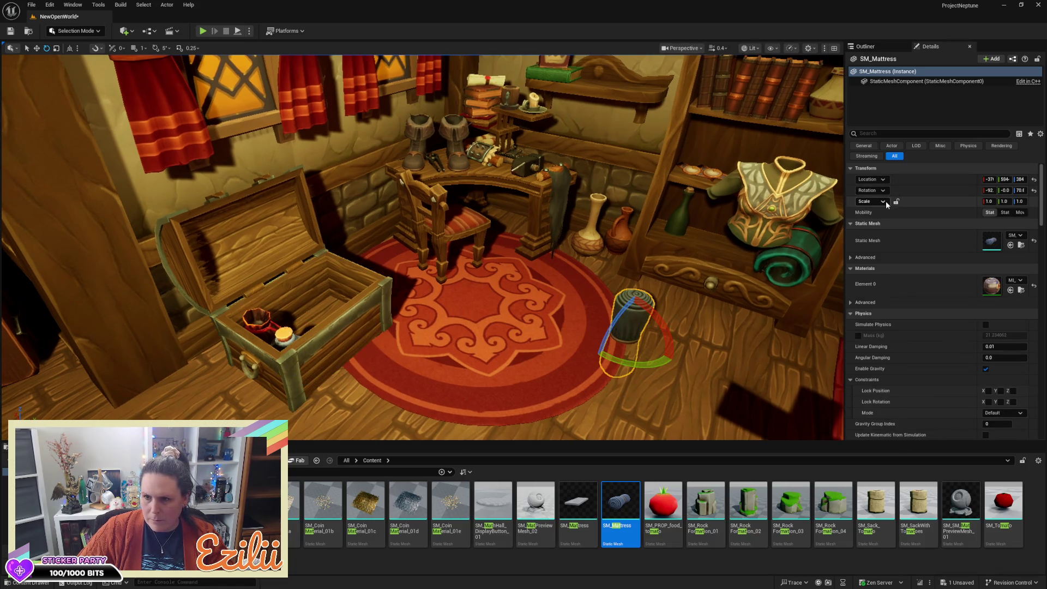
{"action": "key", "text": "ctrl+z"}
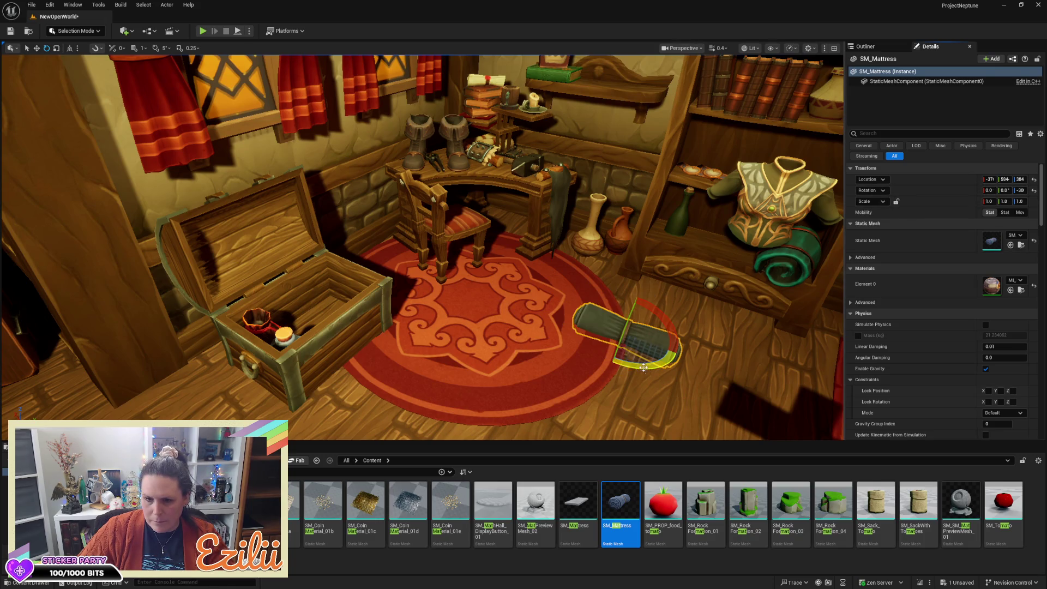
Stand the mattress upright, move it into the chest and tilt it about 29 degrees
{"action": "mouse_move", "coordinate": [680, 350]}
{"action": "left_mouse_down"}
{"action": "mouse_move", "coordinate": [654, 393]}
{"action": "mouse_move", "coordinate": [594, 365]}
{"action": "left_mouse_up"}
{"action": "key", "text": "w"}
{"action": "key", "text": "w"}
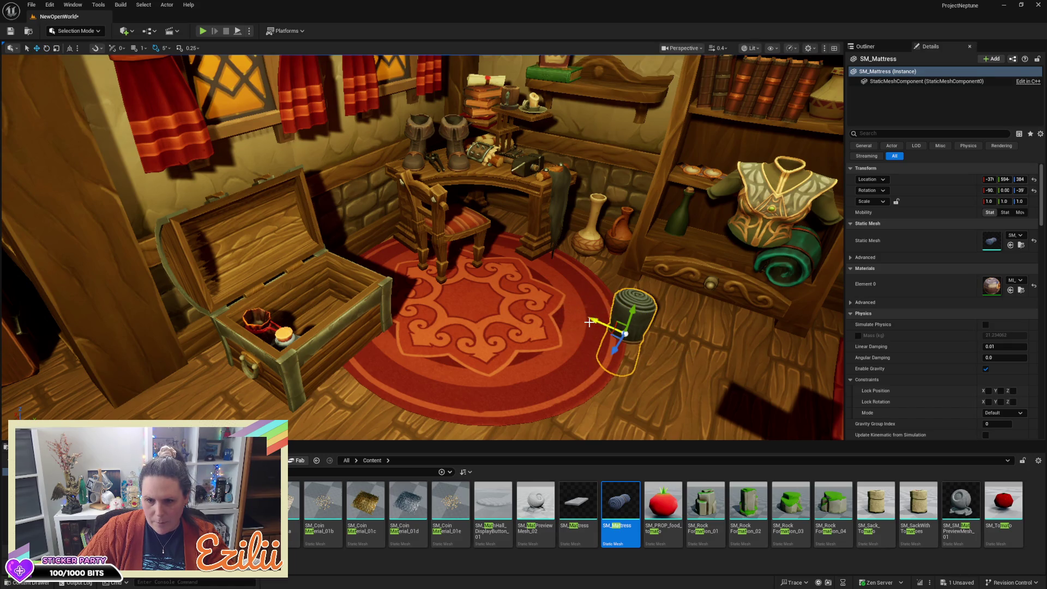
{"action": "mouse_move", "coordinate": [594, 320]}
{"action": "left_mouse_down"}
{"action": "mouse_move", "coordinate": [427, 271]}
{"action": "mouse_move", "coordinate": [290, 305]}
{"action": "mouse_move", "coordinate": [319, 250]}
{"action": "left_mouse_up"}
{"action": "key", "text": "f"}
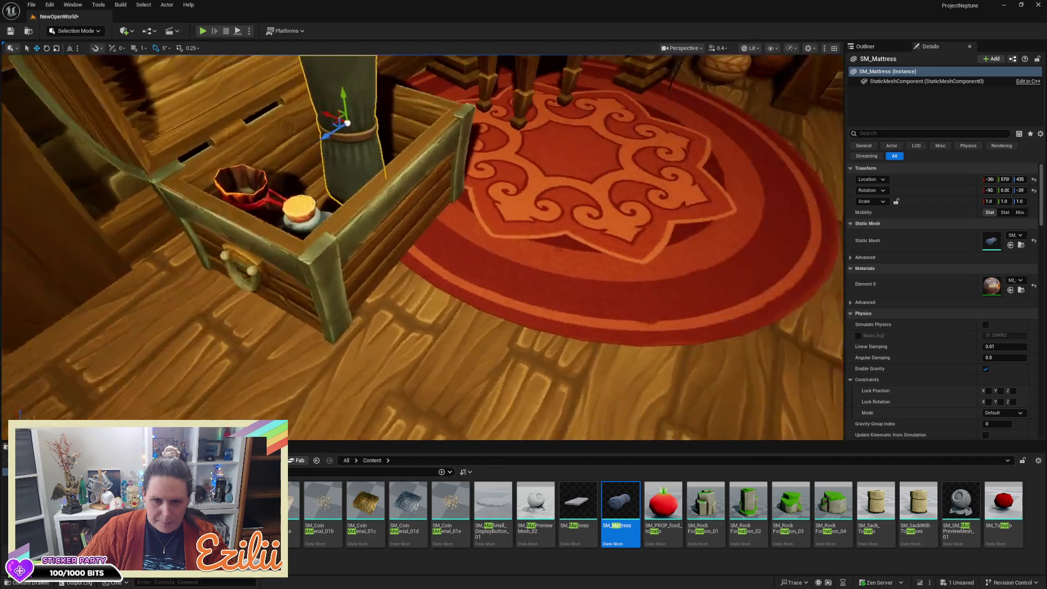
{"action": "key", "text": "e"}
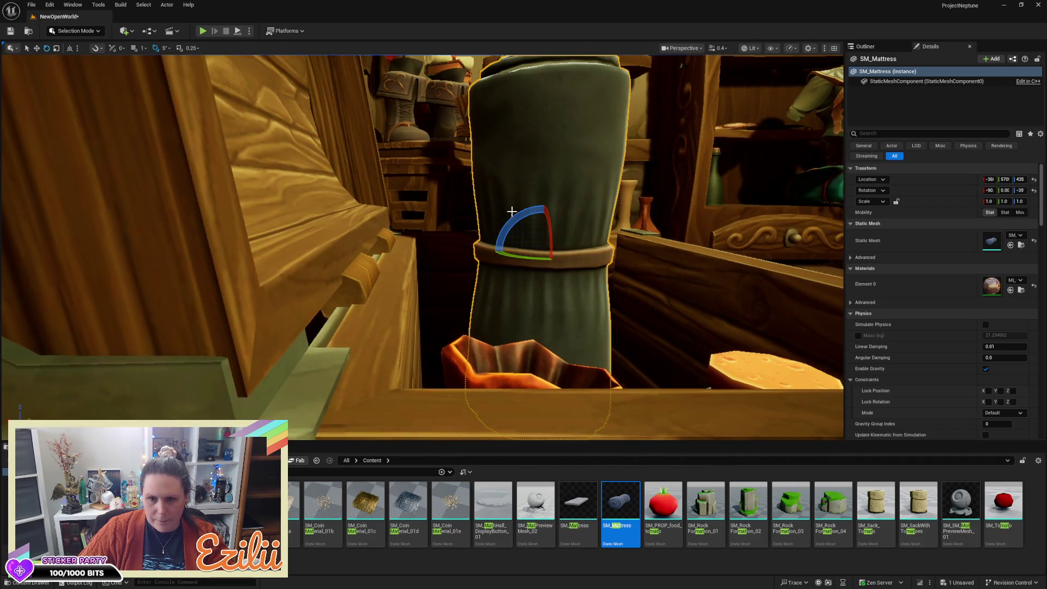
{"action": "mouse_move", "coordinate": [514, 211]}
{"action": "left_mouse_down"}
{"action": "mouse_move", "coordinate": [561, 250]}
{"action": "mouse_move", "coordinate": [479, 276]}
{"action": "left_mouse_up"}
Settle the mattress lower in the chest and lean it against the chest side
{"action": "key", "text": "w"}
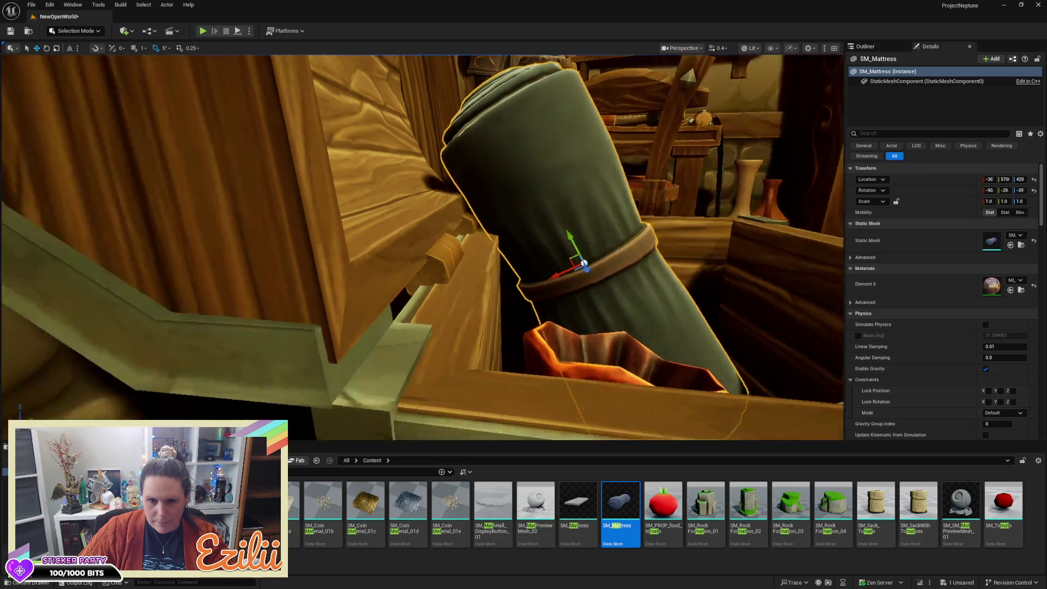
{"action": "key", "text": "f"}
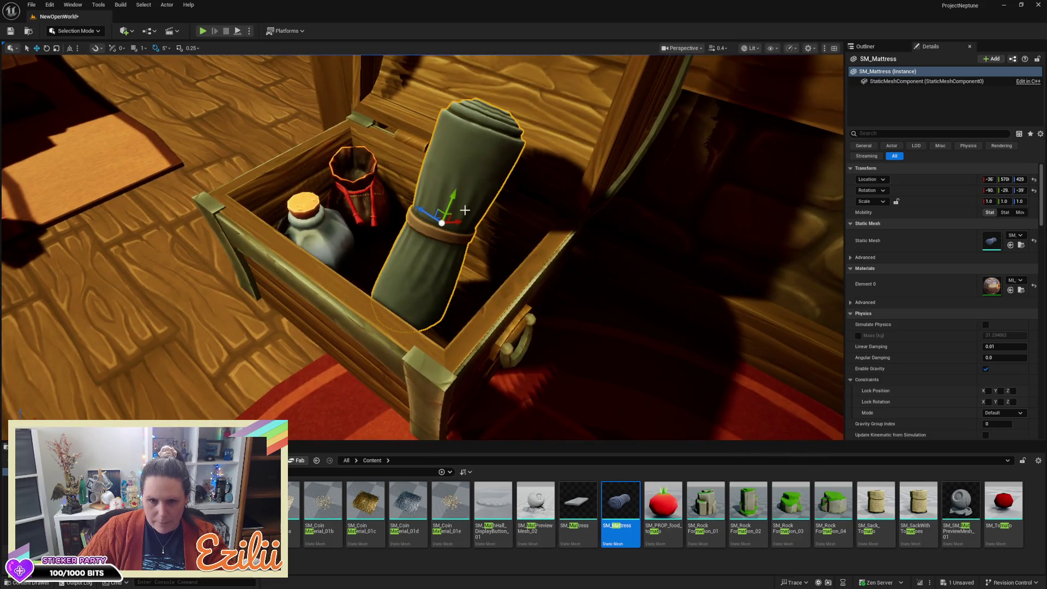
{"action": "key", "text": "e"}
{"action": "left_click_drag", "start_coordinate": [459, 208], "coordinate": [471, 195]}
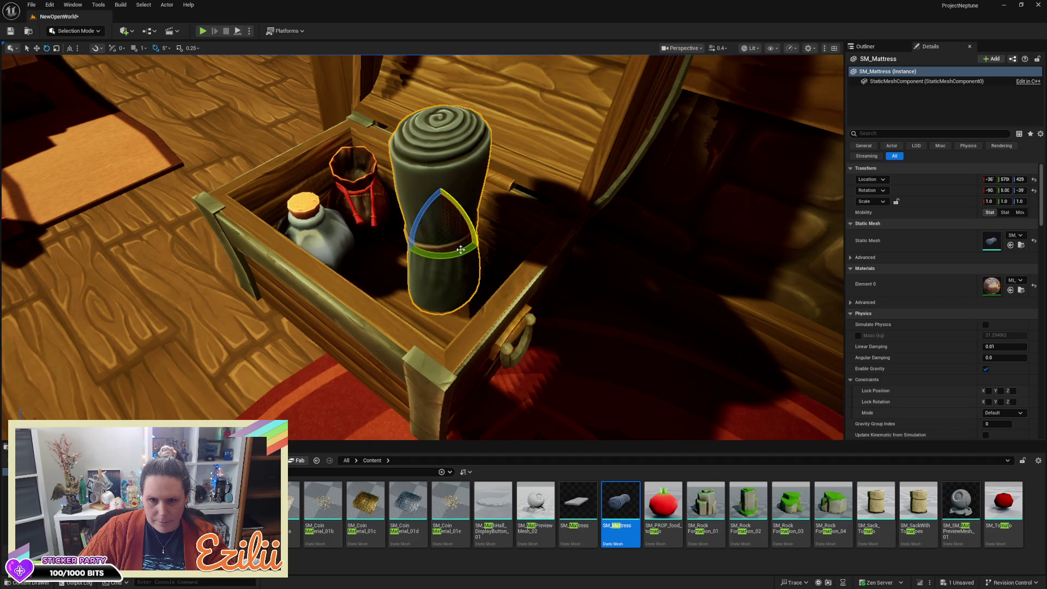
{"action": "mouse_move", "coordinate": [454, 258]}
{"action": "left_mouse_down"}
{"action": "mouse_move", "coordinate": [485, 228]}
{"action": "mouse_move", "coordinate": [445, 204]}
{"action": "mouse_move", "coordinate": [455, 245]}
{"action": "left_mouse_up"}
{"action": "mouse_move", "coordinate": [415, 180]}
{"action": "left_mouse_down"}
{"action": "mouse_move", "coordinate": [423, 138]}
{"action": "mouse_move", "coordinate": [401, 131]}
{"action": "mouse_move", "coordinate": [381, 164]}
{"action": "mouse_move", "coordinate": [404, 138]}
{"action": "mouse_move", "coordinate": [316, 169]}
{"action": "mouse_move", "coordinate": [497, 199]}
{"action": "left_mouse_up"}
Alt-drag the mattress to make SM_Mattress2 beside it, raised slightly and tilted 10 degrees
{"action": "left_click_drag", "start_coordinate": [441, 235], "coordinate": [350, 229]}
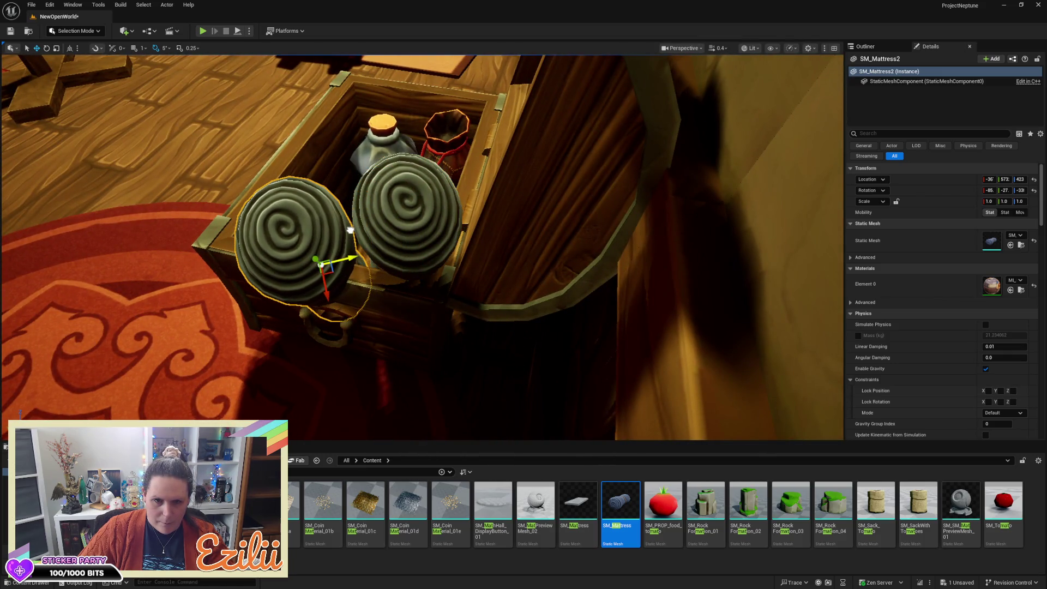
{"action": "mouse_move", "coordinate": [327, 297]}
{"action": "left_mouse_down"}
{"action": "mouse_move", "coordinate": [317, 250]}
{"action": "mouse_move", "coordinate": [338, 256]}
{"action": "mouse_move", "coordinate": [321, 264]}
{"action": "mouse_move", "coordinate": [546, 248]}
{"action": "mouse_move", "coordinate": [352, 299]}
{"action": "left_mouse_up"}
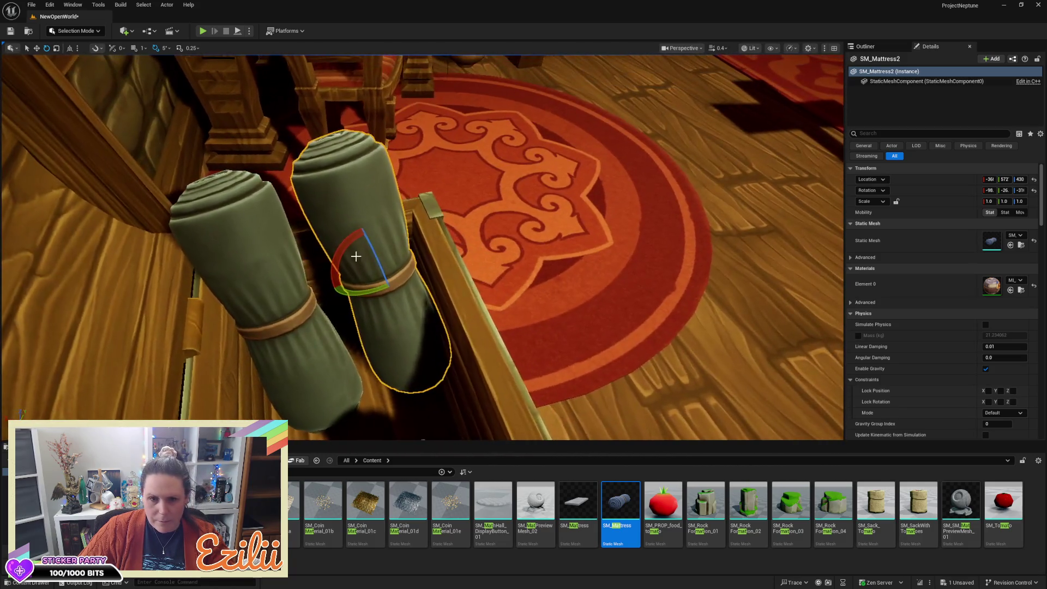
{"action": "left_click_drag", "start_coordinate": [335, 254], "coordinate": [331, 283]}
{"action": "key", "text": "w"}
{"action": "left_click_drag", "start_coordinate": [413, 275], "coordinate": [344, 289]}
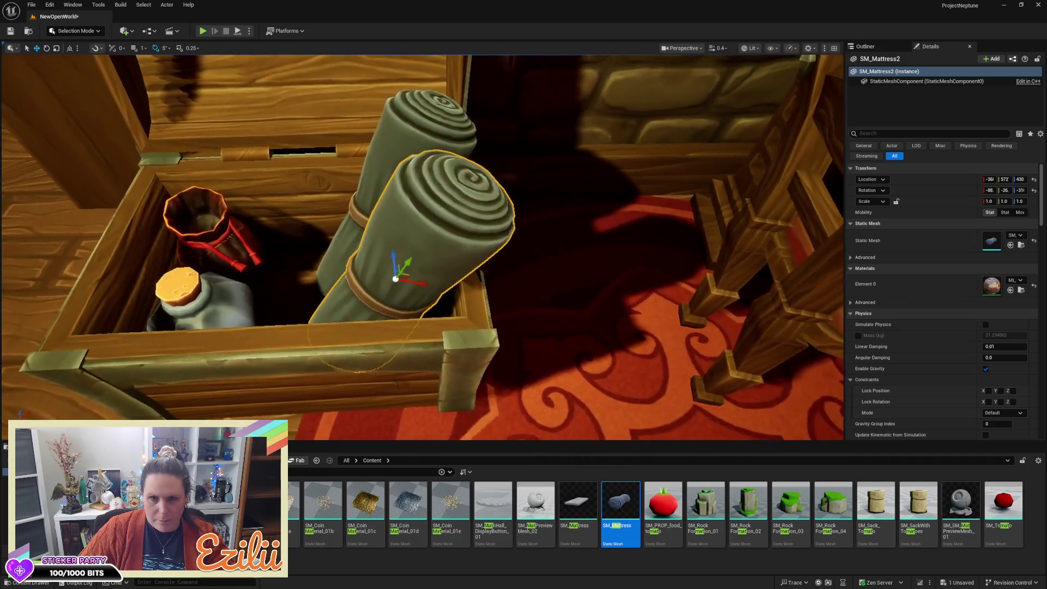
Deselect the mattress, pull the view back to the room, and clear the 'mat' search filter
{"action": "key", "text": "Escape"}
{"action": "mouse_move", "coordinate": [512, 287]}
{"action": "left_mouse_down"}
{"action": "mouse_move", "coordinate": [468, 305]}
{"action": "mouse_move", "coordinate": [509, 338]}
{"action": "mouse_move", "coordinate": [499, 342]}
{"action": "left_mouse_up"}
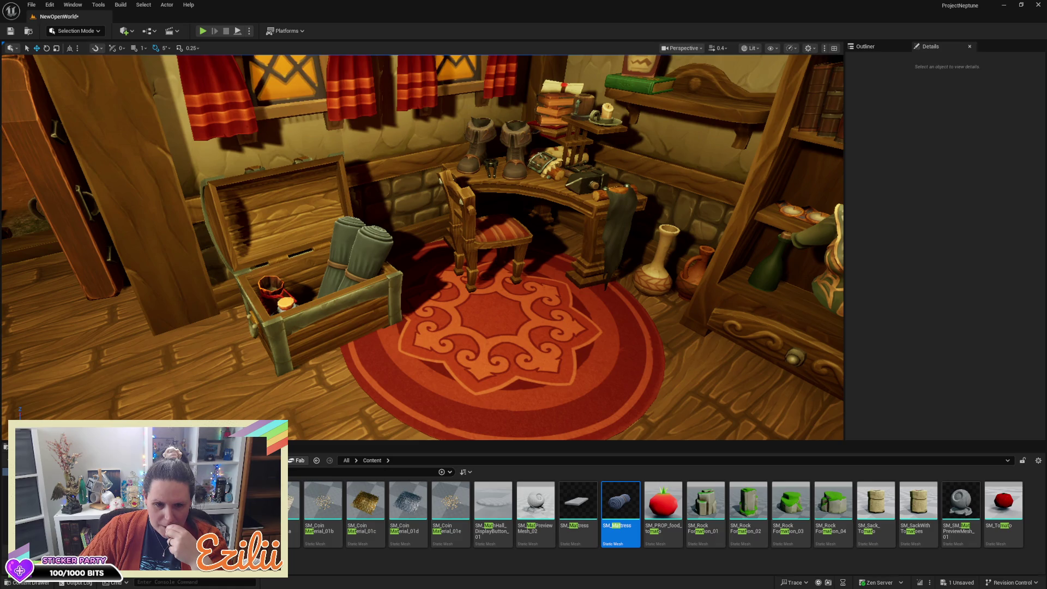
{"action": "key", "text": "BackSpace"}
{"action": "key", "text": "BackSpace"}
{"action": "key", "text": "BackSpace"}
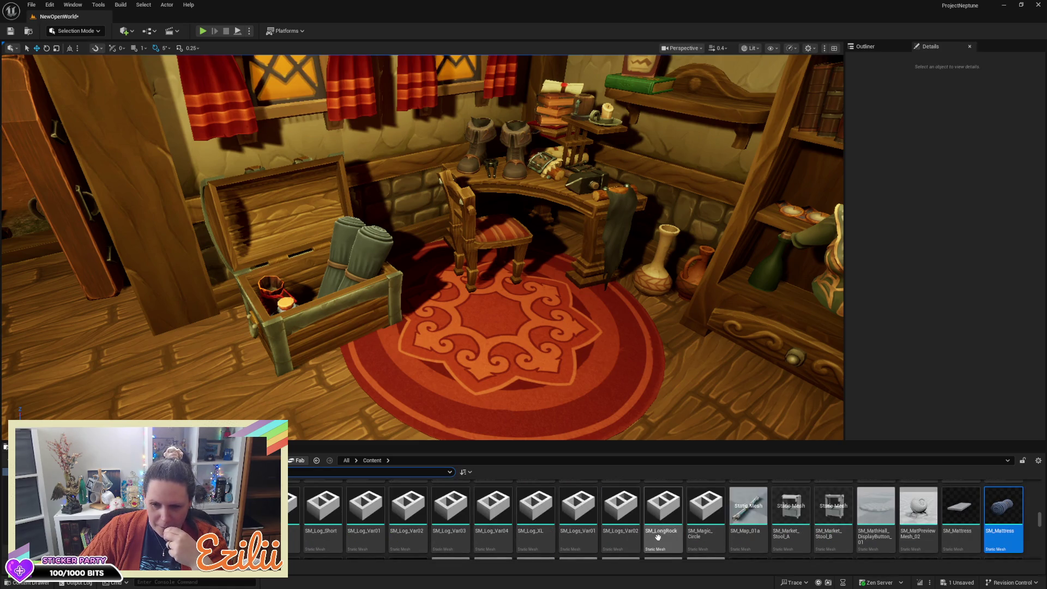
Enlarge the Content Browser and scroll the static meshes past the food props to the SM_PROP_sack assets
{"action": "scroll", "coordinate": [545, 507], "scroll_direction": "down", "scroll_amount": 2}
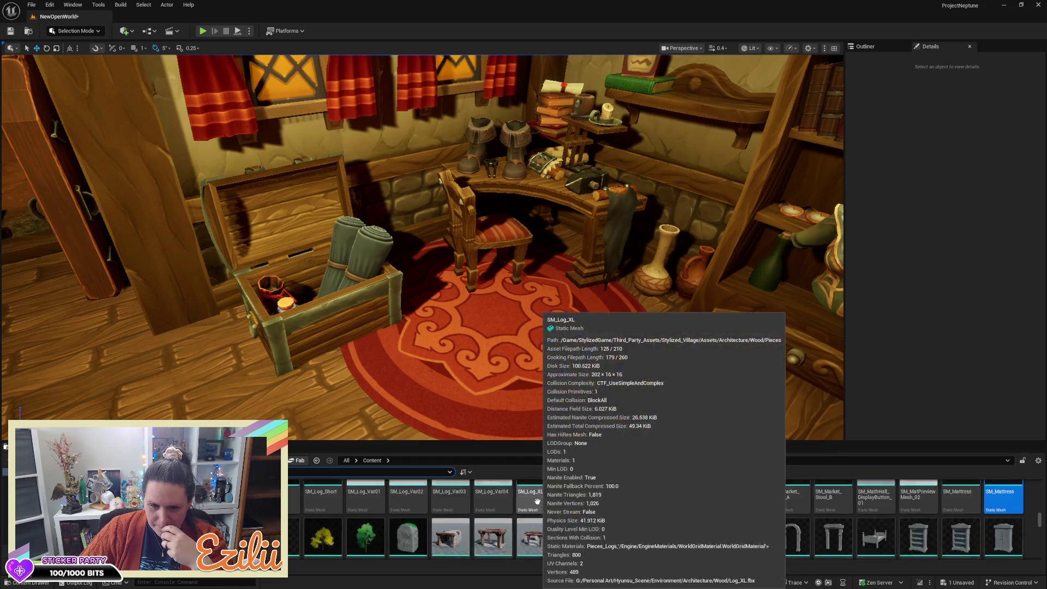
{"action": "scroll", "coordinate": [545, 507], "scroll_direction": "down", "scroll_amount": 3}
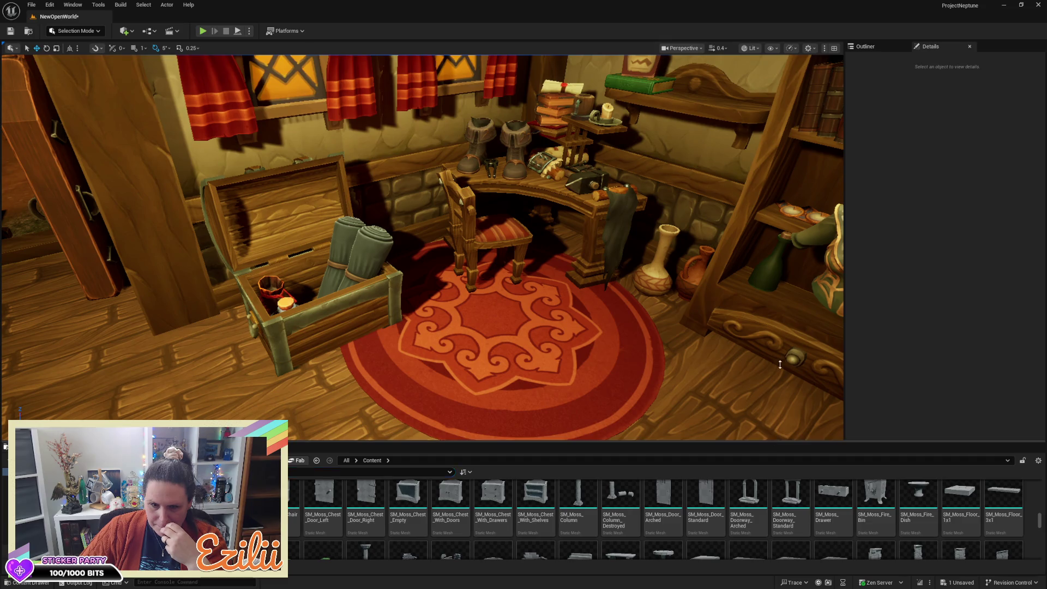
{"action": "left_click_drag", "start_coordinate": [774, 439], "coordinate": [763, 218]}
{"action": "scroll", "coordinate": [744, 365], "scroll_direction": "down", "scroll_amount": 5}
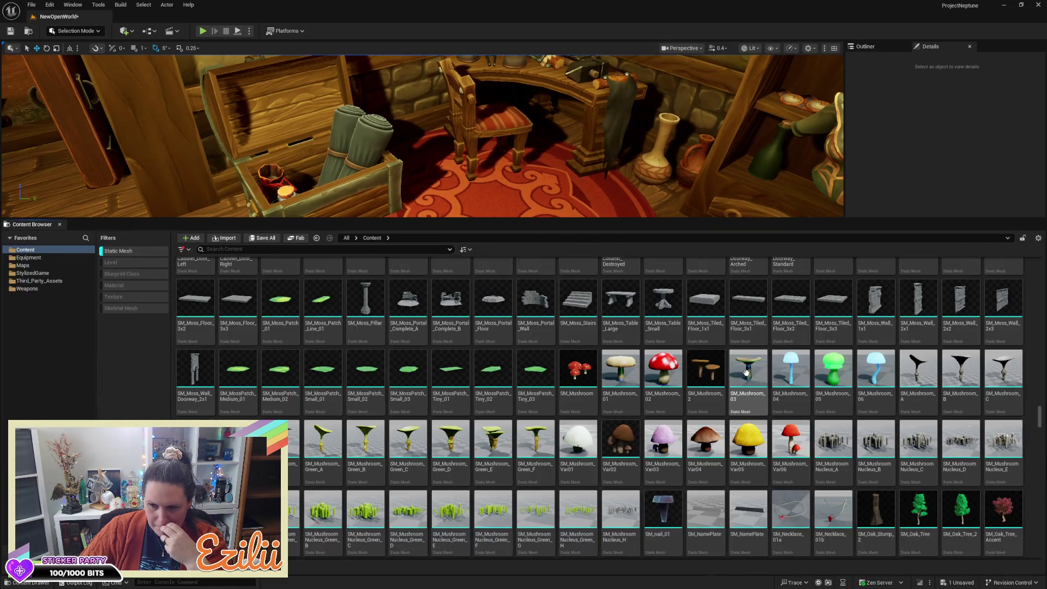
{"action": "scroll", "coordinate": [746, 373], "scroll_direction": "down", "scroll_amount": 5}
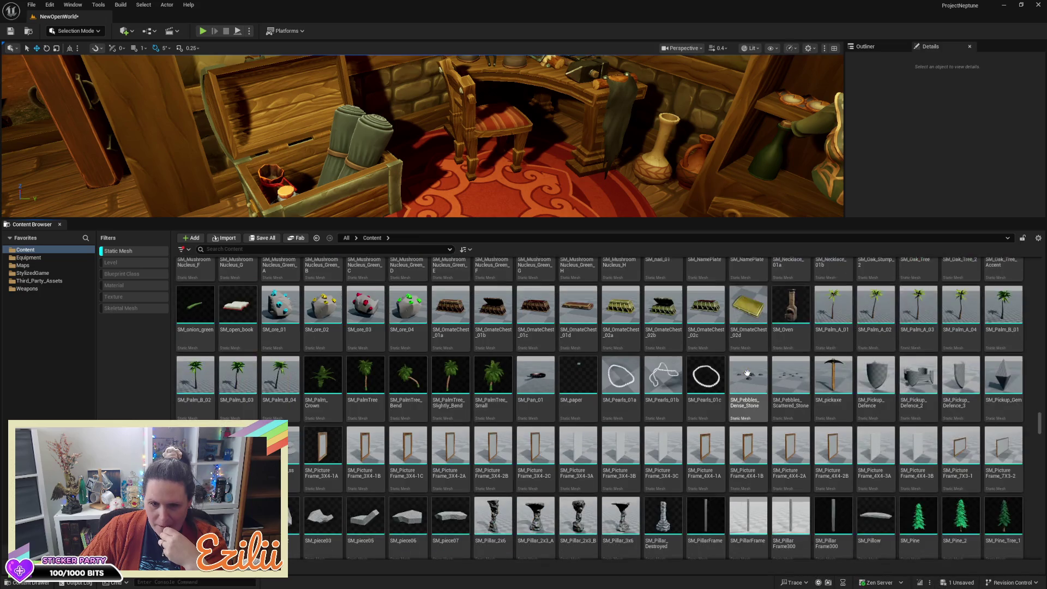
{"action": "scroll", "coordinate": [744, 375], "scroll_direction": "down", "scroll_amount": 5}
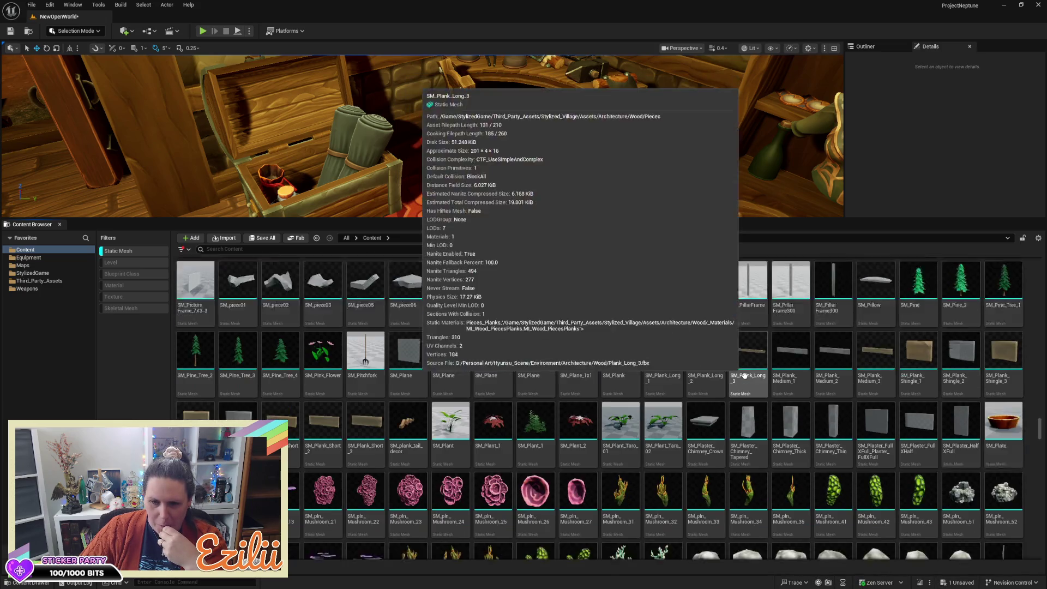
{"action": "scroll", "coordinate": [744, 375], "scroll_direction": "down", "scroll_amount": 4}
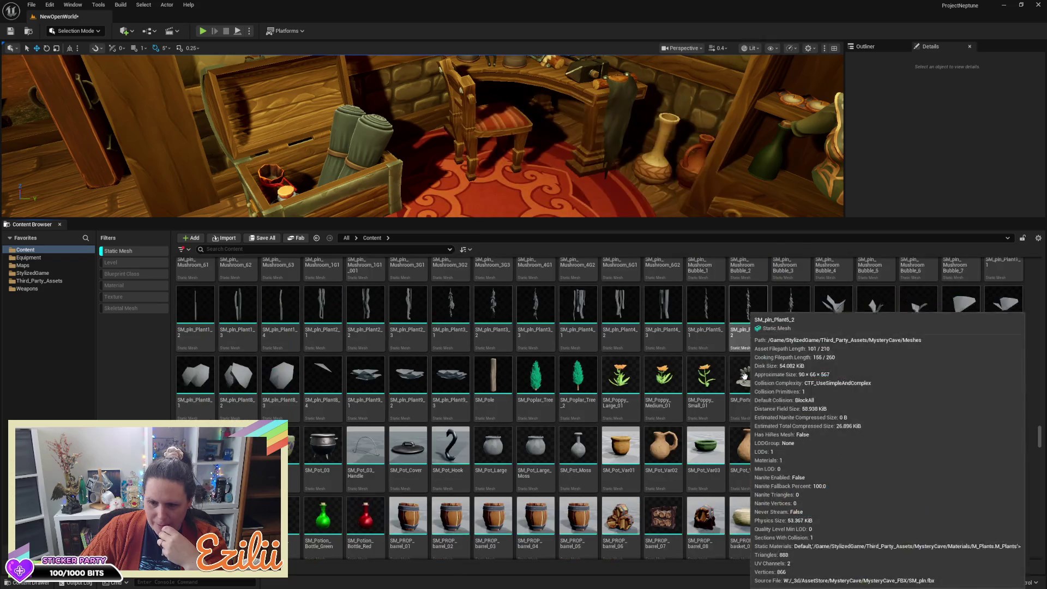
{"action": "scroll", "coordinate": [720, 397], "scroll_direction": "down", "scroll_amount": 1}
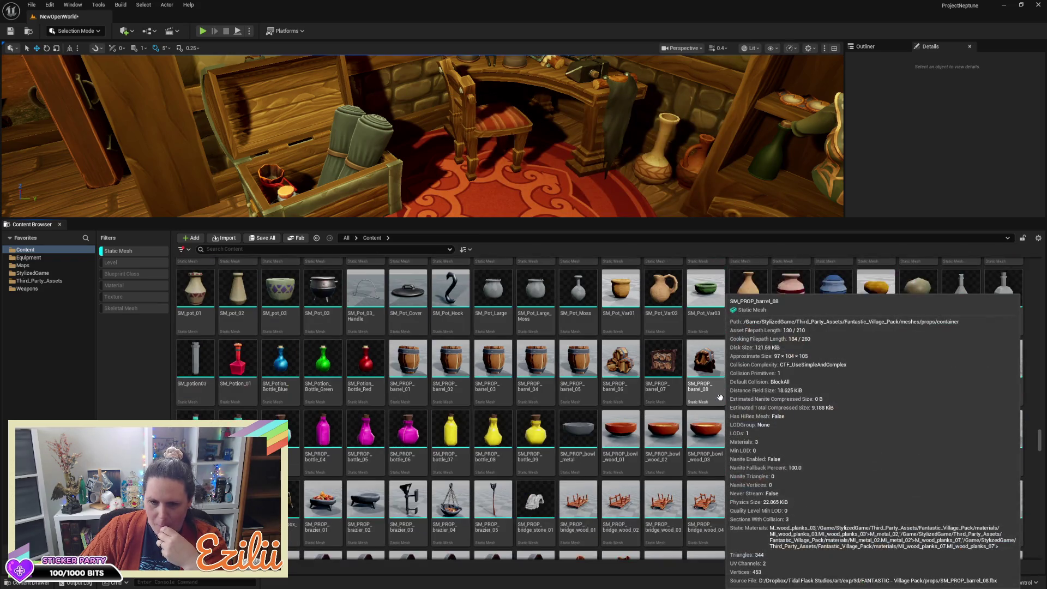
{"action": "scroll", "coordinate": [720, 397], "scroll_direction": "down", "scroll_amount": 2}
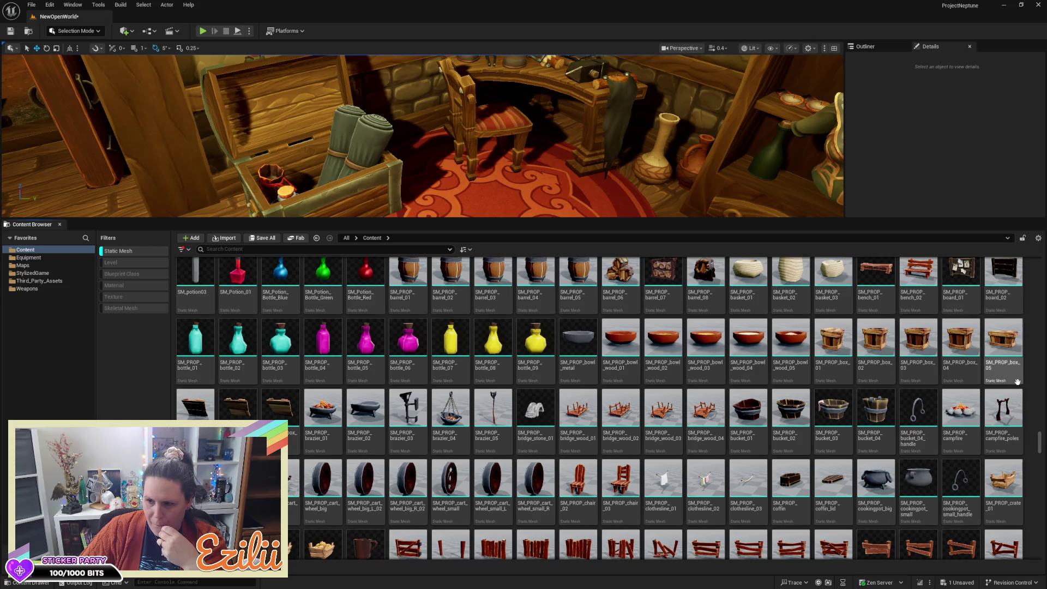
{"action": "scroll", "coordinate": [1040, 452], "scroll_direction": "down", "scroll_amount": 3}
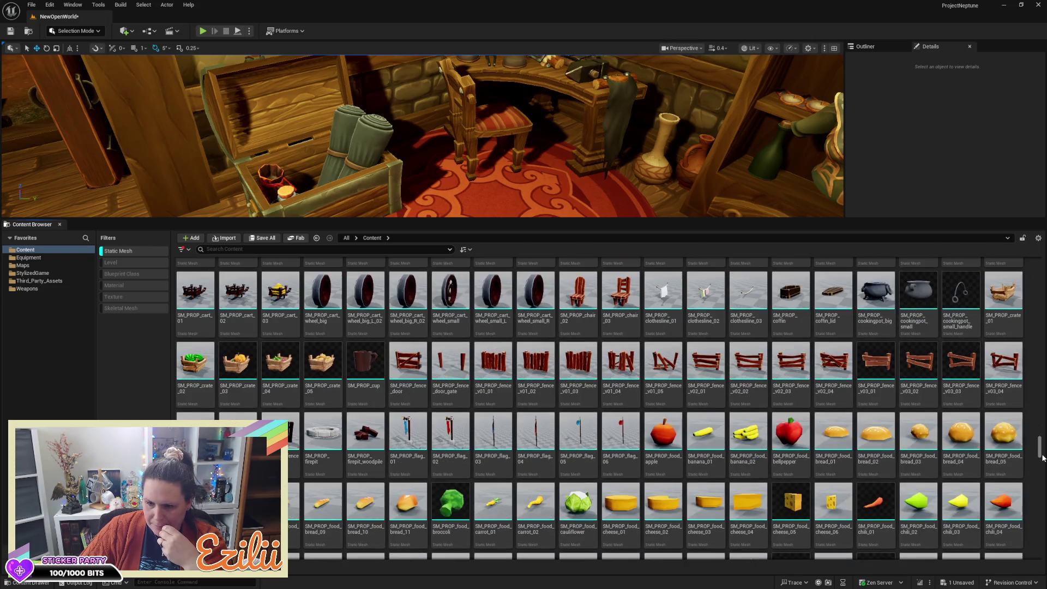
{"action": "scroll", "coordinate": [1040, 459], "scroll_direction": "down", "scroll_amount": 2}
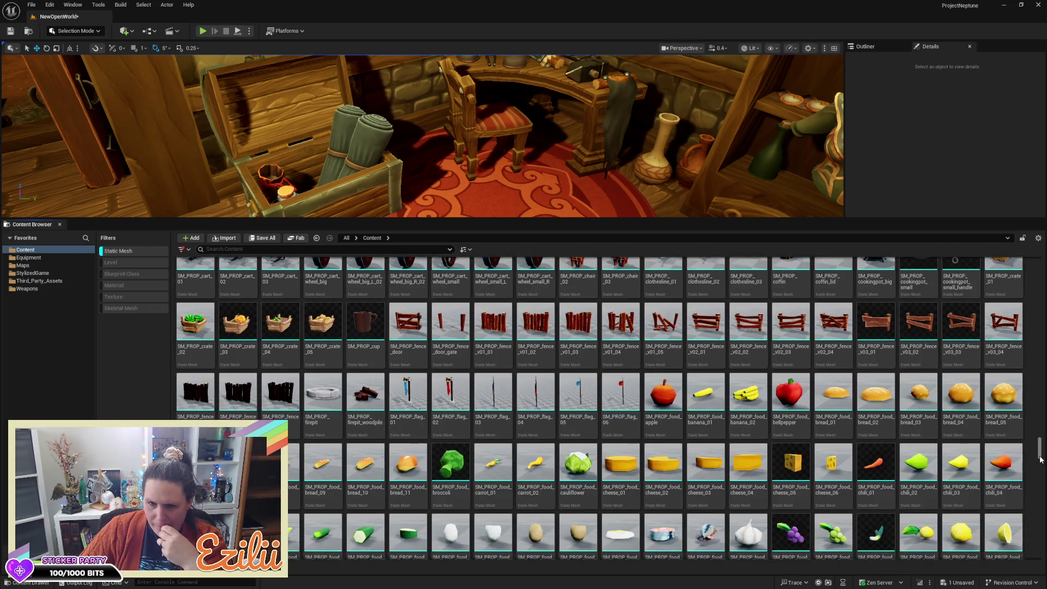
{"action": "scroll", "coordinate": [1040, 459], "scroll_direction": "down", "scroll_amount": 2}
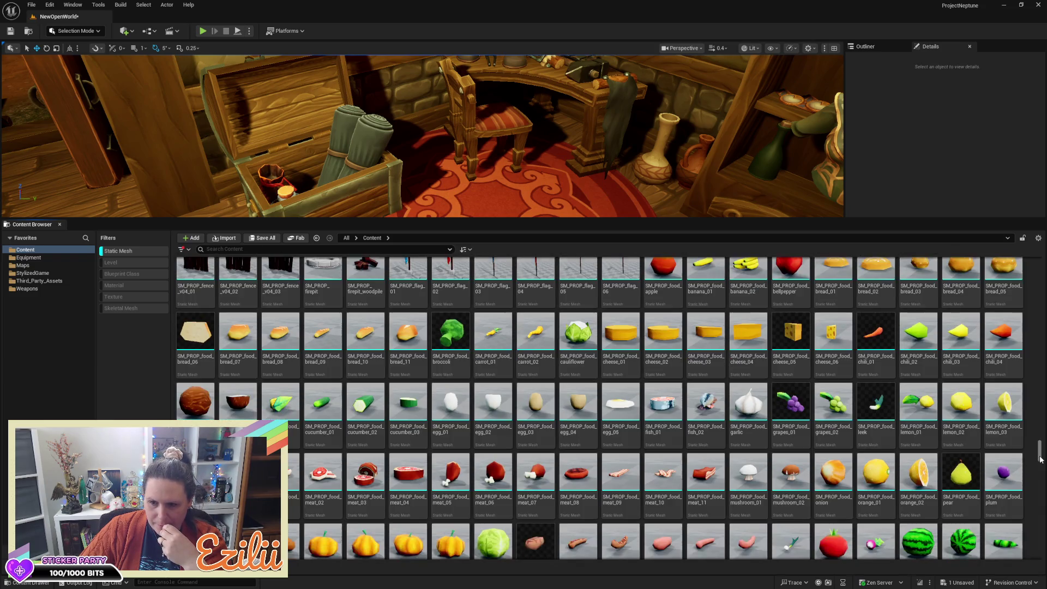
{"action": "scroll", "coordinate": [1040, 460], "scroll_direction": "down", "scroll_amount": 3}
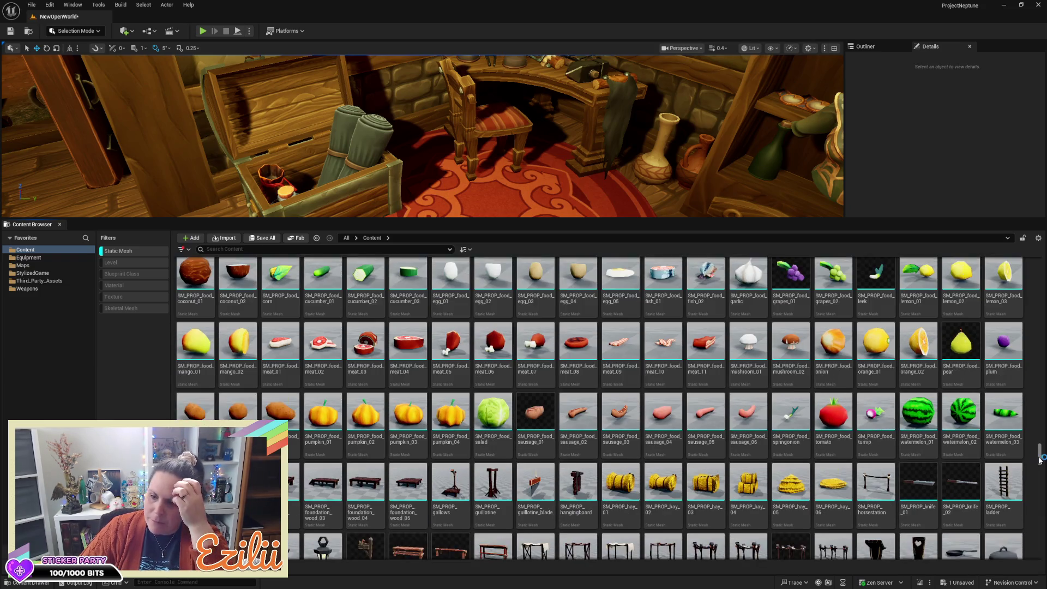
{"action": "scroll", "coordinate": [1039, 460], "scroll_direction": "down", "scroll_amount": 1}
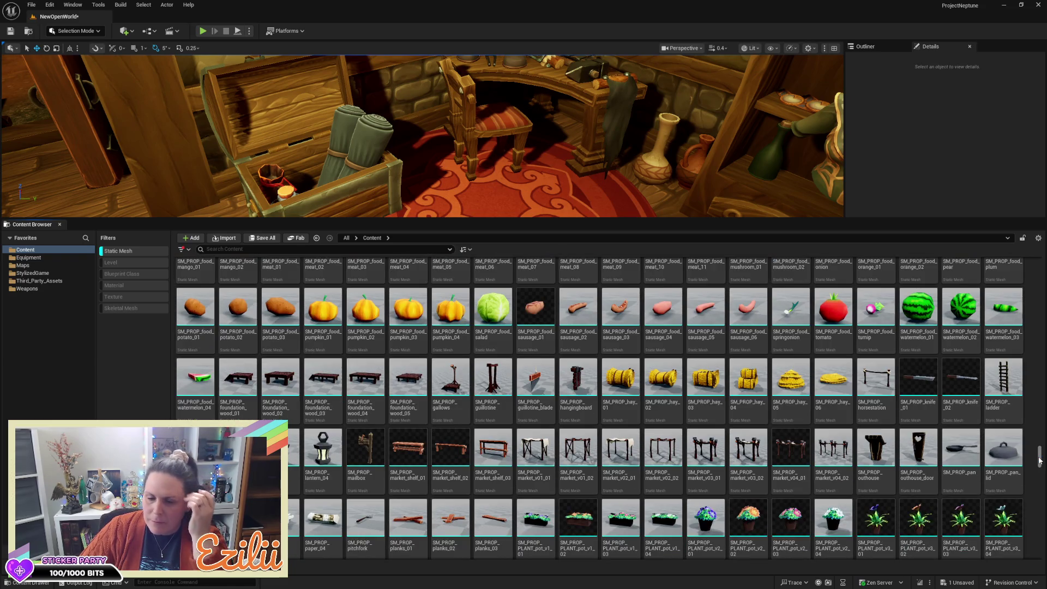
{"action": "scroll", "coordinate": [1039, 459], "scroll_direction": "down", "scroll_amount": 4}
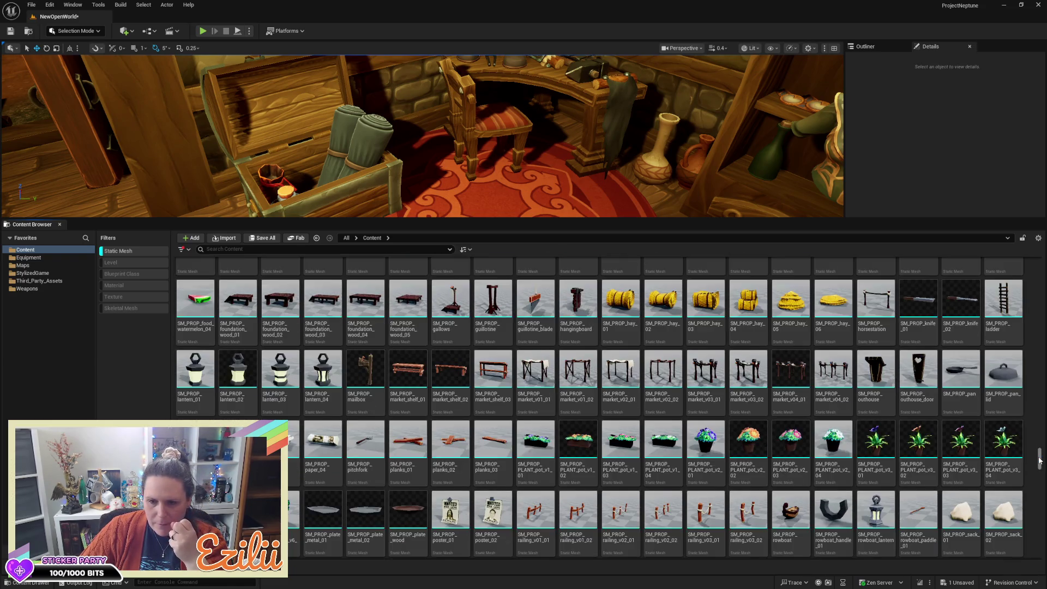
{"action": "scroll", "coordinate": [1038, 460], "scroll_direction": "down", "scroll_amount": 2}
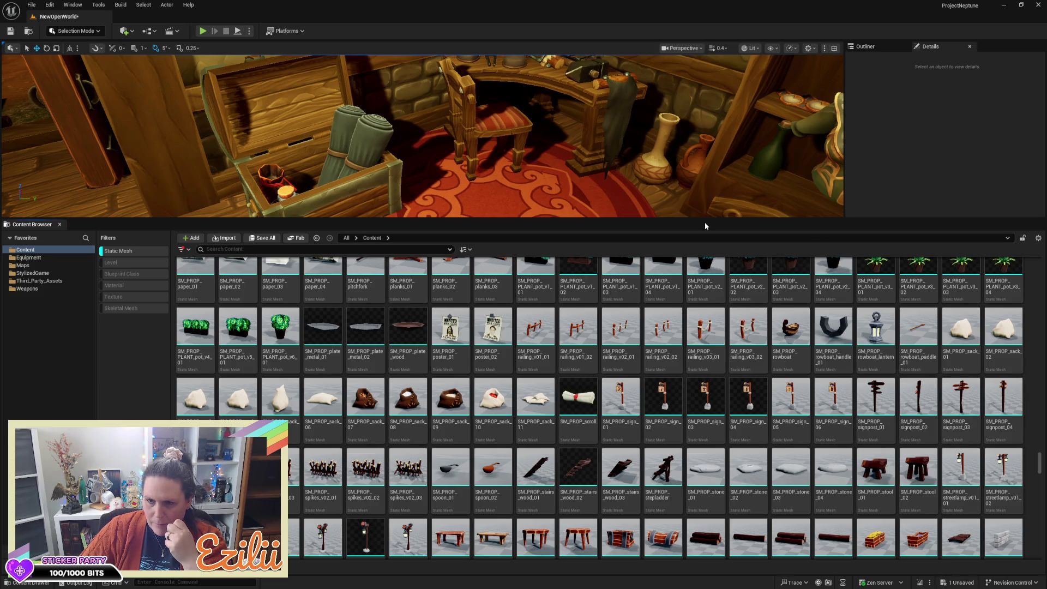
Drag five trial SM_PROP_sack variants, including sack_10, onto the rug and beside the chest
{"action": "left_click_drag", "start_coordinate": [706, 219], "coordinate": [703, 441]}
{"action": "mouse_move", "coordinate": [968, 556]}
{"action": "left_mouse_down"}
{"action": "mouse_move", "coordinate": [676, 360]}
{"action": "mouse_move", "coordinate": [604, 352]}
{"action": "left_mouse_up"}
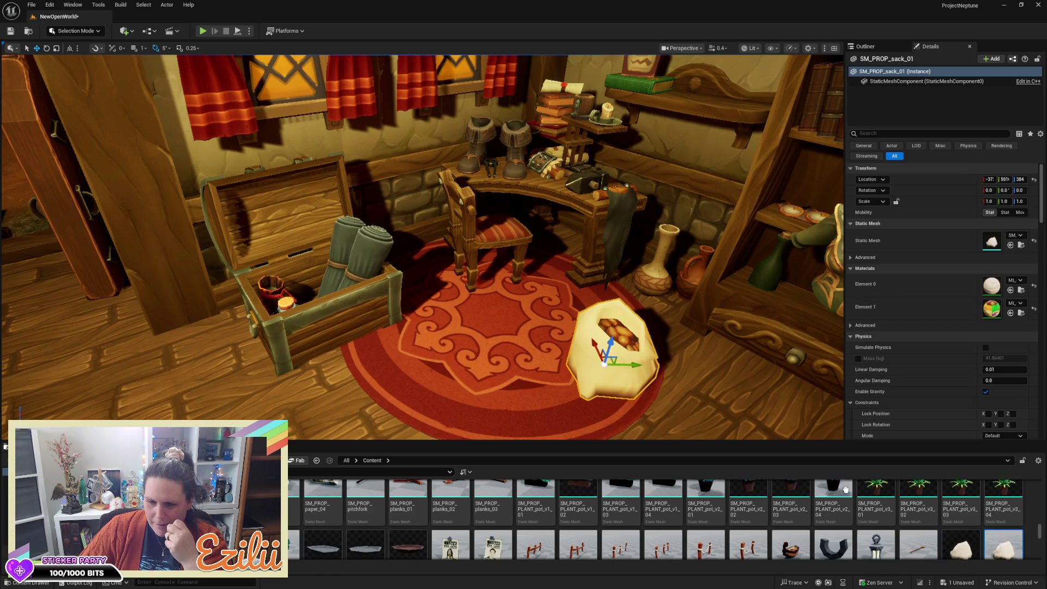
{"action": "left_click_drag", "start_coordinate": [1003, 545], "coordinate": [510, 352]}
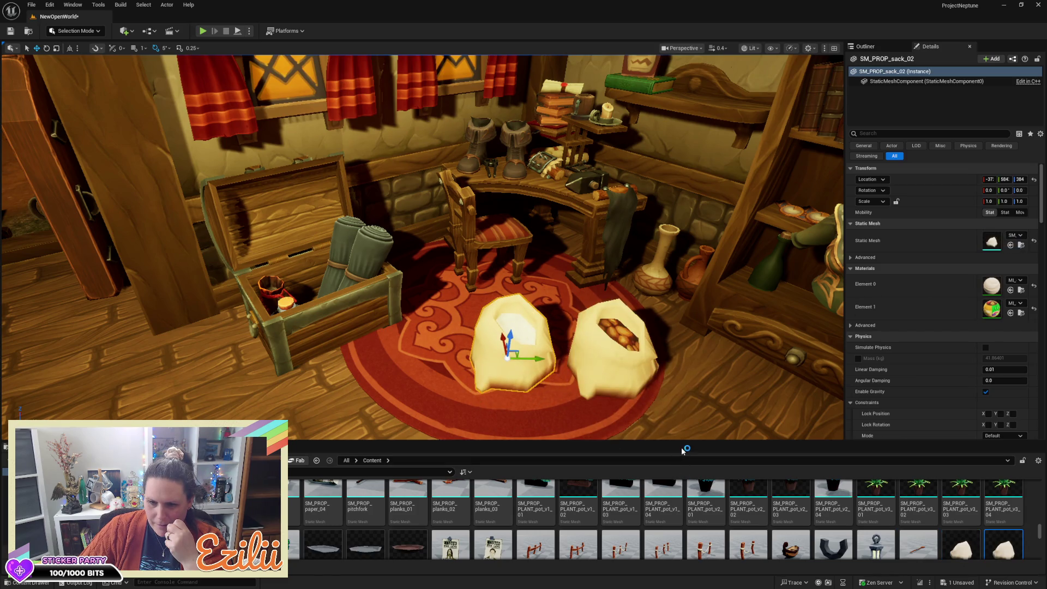
{"action": "left_click_drag", "start_coordinate": [685, 442], "coordinate": [676, 301]}
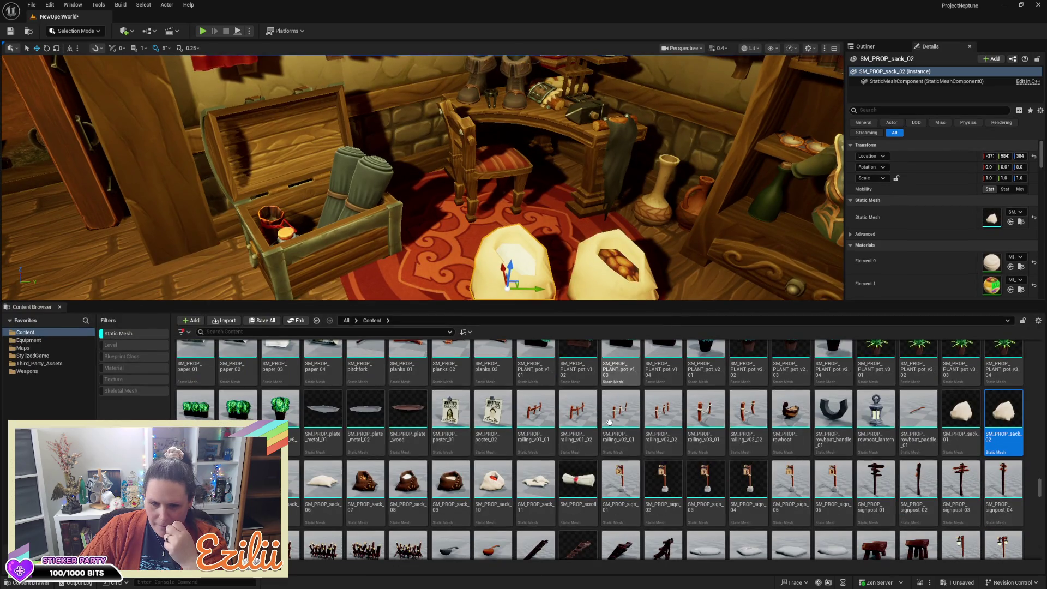
{"action": "mouse_move", "coordinate": [542, 477]}
{"action": "left_mouse_down"}
{"action": "mouse_move", "coordinate": [681, 316]}
{"action": "mouse_move", "coordinate": [688, 282]}
{"action": "mouse_move", "coordinate": [676, 287]}
{"action": "left_mouse_up"}
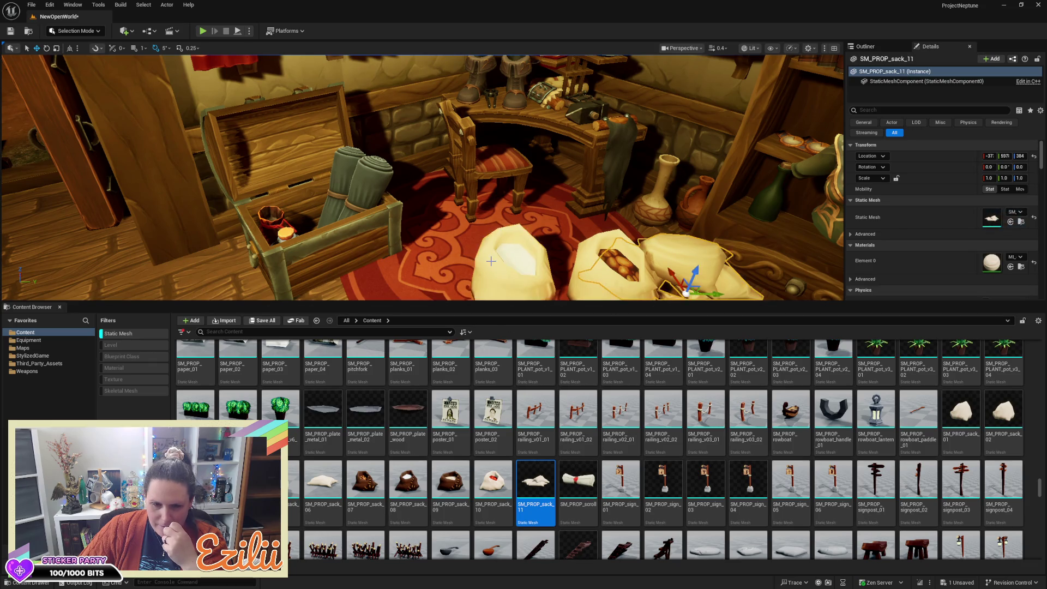
{"action": "mouse_move", "coordinate": [492, 480]}
{"action": "left_mouse_down"}
{"action": "mouse_move", "coordinate": [430, 327]}
{"action": "mouse_move", "coordinate": [421, 272]}
{"action": "left_mouse_up"}
{"action": "left_click_drag", "start_coordinate": [295, 483], "coordinate": [341, 289]}
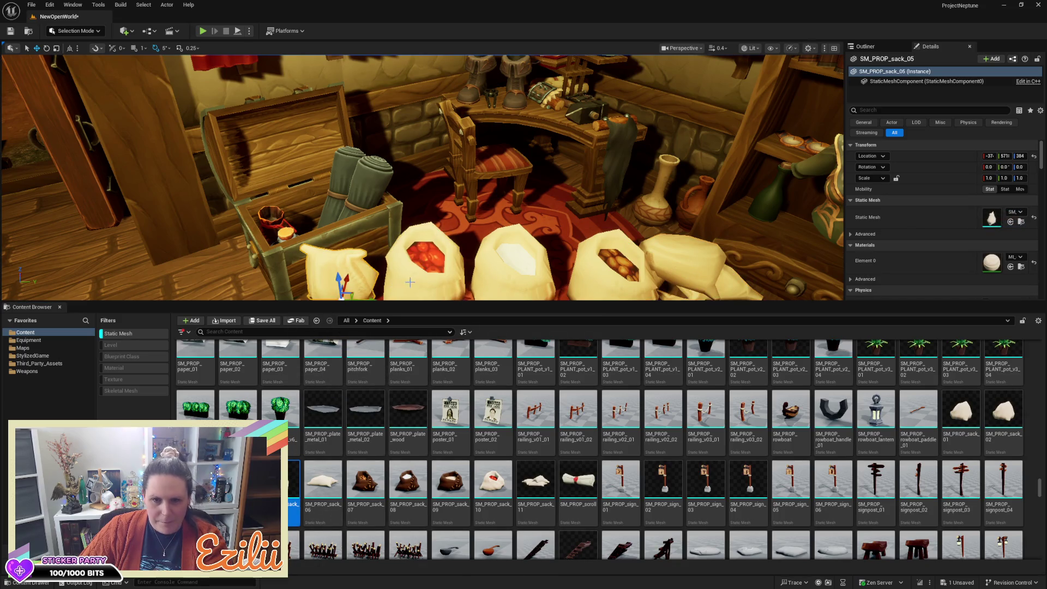
Delete the trial sacks, keeping only SM_PROP_sack_05 by the chest selected
{"action": "left_click", "coordinate": [422, 261]}
{"action": "key", "text": "Delete"}
{"action": "left_click", "coordinate": [490, 270]}
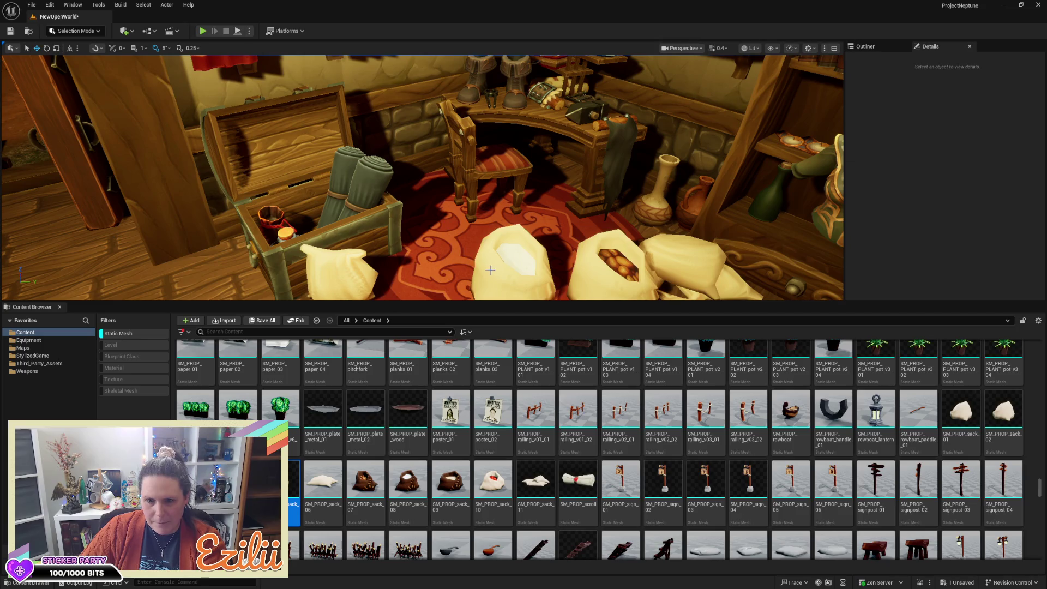
{"action": "key", "text": "Delete"}
{"action": "left_click", "coordinate": [600, 277]}
{"action": "key", "text": "Delete"}
{"action": "left_click", "coordinate": [578, 277]}
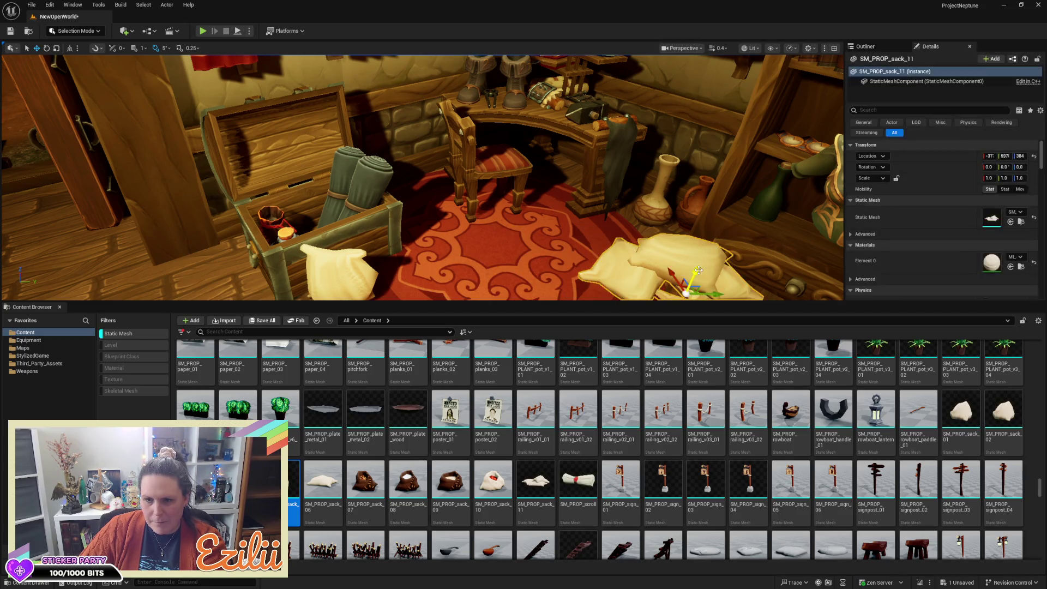
{"action": "key", "text": "Delete"}
{"action": "left_click", "coordinate": [331, 267]}
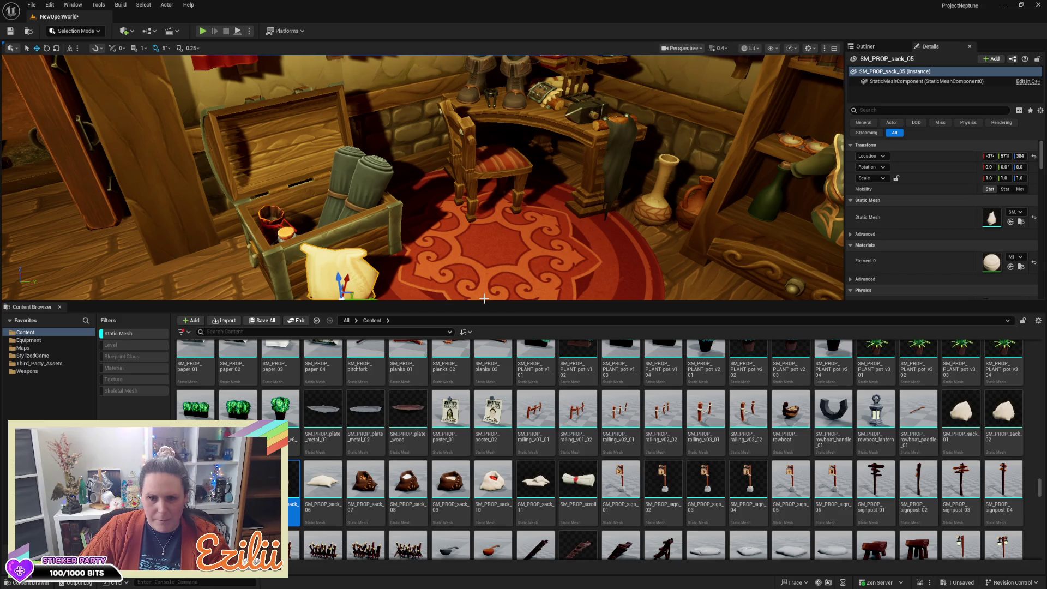
Rotate sack_05 60 degrees, then move it into the chest and lower it between the bottle and mattresses
{"action": "left_click_drag", "start_coordinate": [480, 301], "coordinate": [481, 326]}
{"action": "key", "text": "ctrl+space"}
{"action": "key", "text": "e"}
{"action": "left_click_drag", "start_coordinate": [361, 461], "coordinate": [373, 446]}
{"action": "key", "text": "f"}
{"action": "mouse_move", "coordinate": [436, 425]}
{"action": "left_mouse_down"}
{"action": "mouse_move", "coordinate": [414, 447]}
{"action": "mouse_move", "coordinate": [436, 414]}
{"action": "mouse_move", "coordinate": [454, 436]}
{"action": "left_mouse_up"}
{"action": "key", "text": "w"}
{"action": "mouse_move", "coordinate": [410, 340]}
{"action": "left_mouse_down"}
{"action": "mouse_move", "coordinate": [468, 289]}
{"action": "mouse_move", "coordinate": [501, 316]}
{"action": "mouse_move", "coordinate": [538, 299]}
{"action": "mouse_move", "coordinate": [512, 315]}
{"action": "mouse_move", "coordinate": [555, 341]}
{"action": "mouse_move", "coordinate": [548, 351]}
{"action": "left_mouse_up"}
{"action": "mouse_move", "coordinate": [567, 316]}
{"action": "left_mouse_down"}
{"action": "mouse_move", "coordinate": [534, 349]}
{"action": "mouse_move", "coordinate": [573, 344]}
{"action": "mouse_move", "coordinate": [525, 352]}
{"action": "mouse_move", "coordinate": [552, 251]}
{"action": "mouse_move", "coordinate": [464, 252]}
{"action": "mouse_move", "coordinate": [437, 275]}
{"action": "mouse_move", "coordinate": [447, 280]}
{"action": "mouse_move", "coordinate": [406, 248]}
{"action": "mouse_move", "coordinate": [382, 245]}
{"action": "left_mouse_up"}
{"action": "scroll", "coordinate": [461, 290], "scroll_direction": "down", "scroll_amount": 6}
Select SM_Mattress2 in the chest and browse to its SM_Mattress mesh and MI_Props material
{"action": "key", "text": "Escape"}
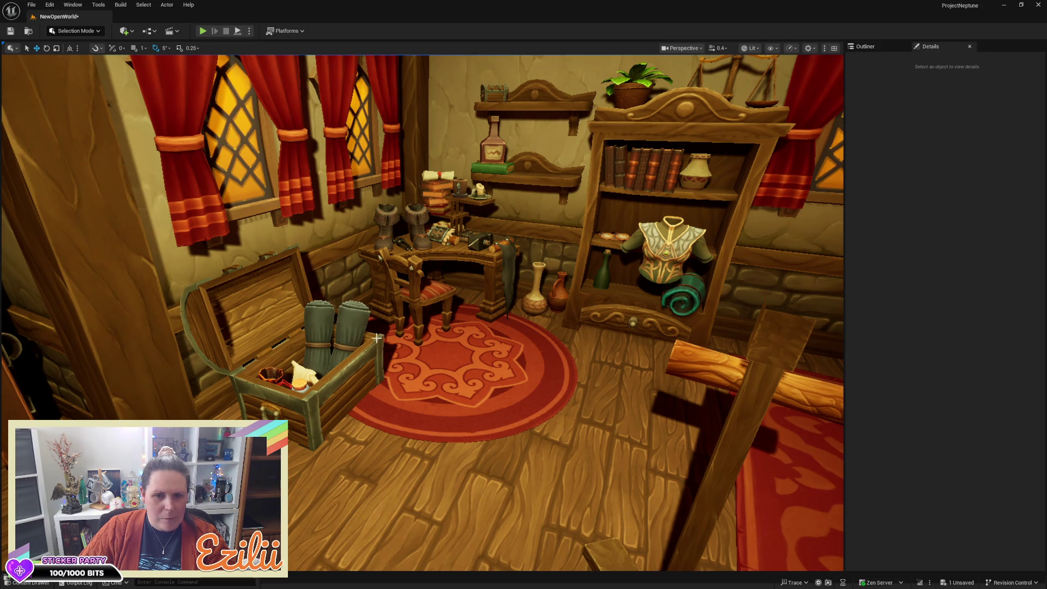
{"action": "left_click", "coordinate": [362, 324]}
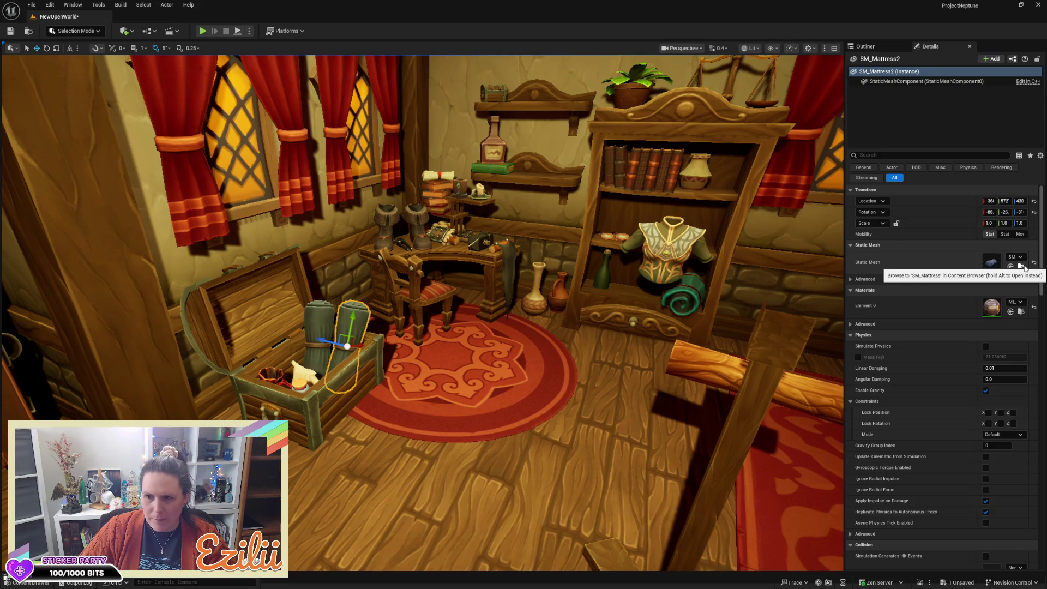
{"action": "left_click", "coordinate": [28, 582]}
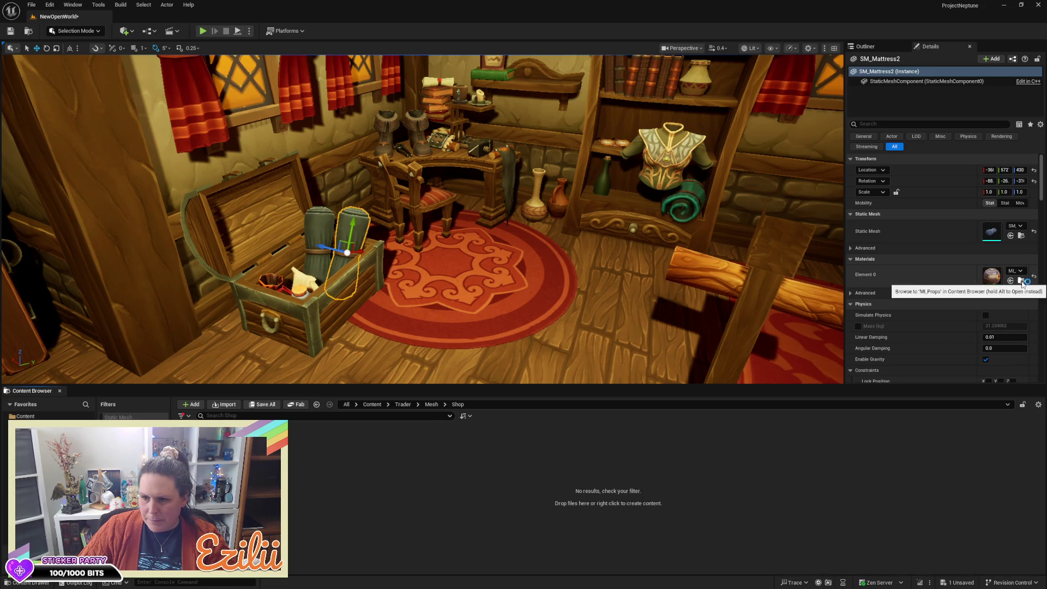
{"action": "left_click", "coordinate": [1021, 281]}
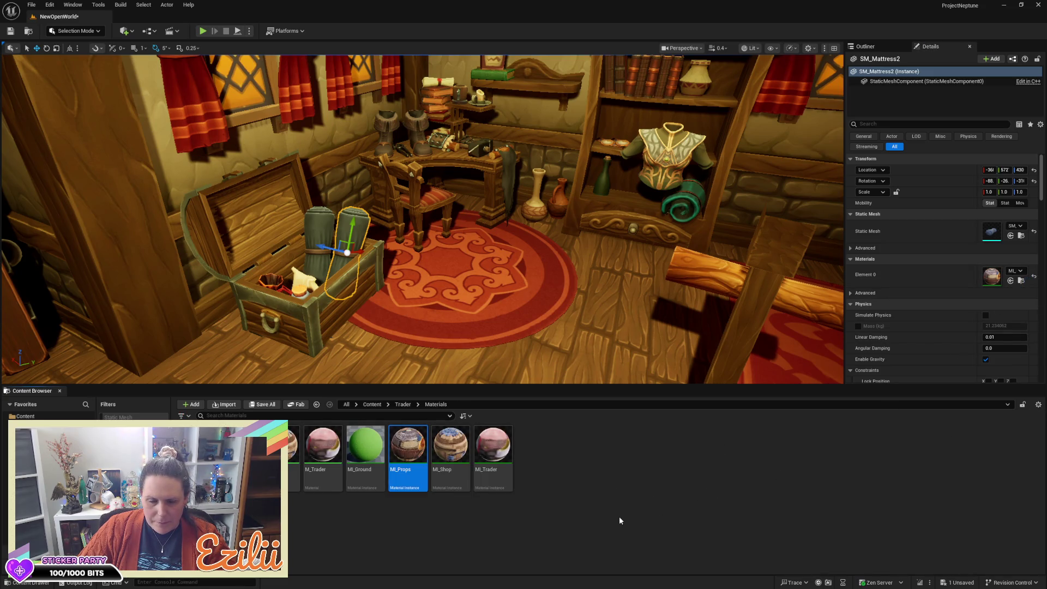
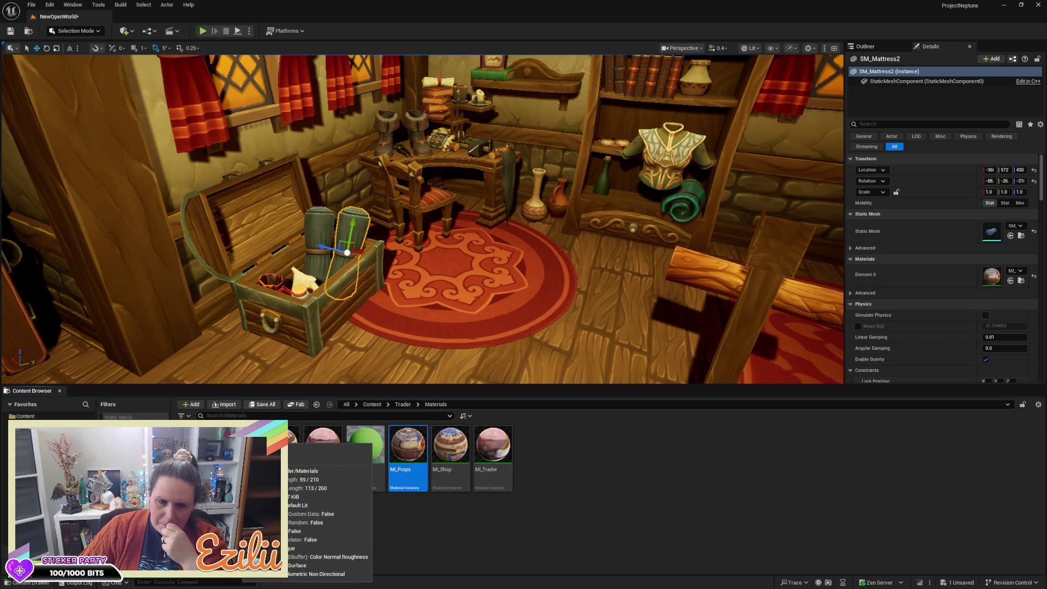
Test another material on the mattress's Element 0, restore MI_Props, and open MI_Props for editing
{"action": "left_click", "coordinate": [600, 463]}
{"action": "left_click", "coordinate": [1010, 280]}
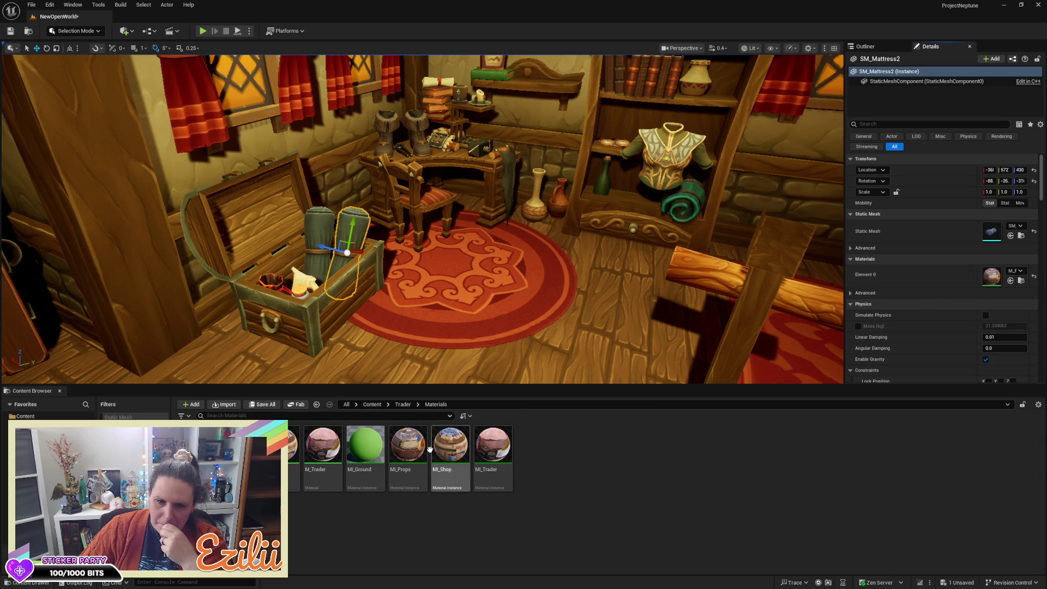
{"action": "left_click", "coordinate": [406, 446]}
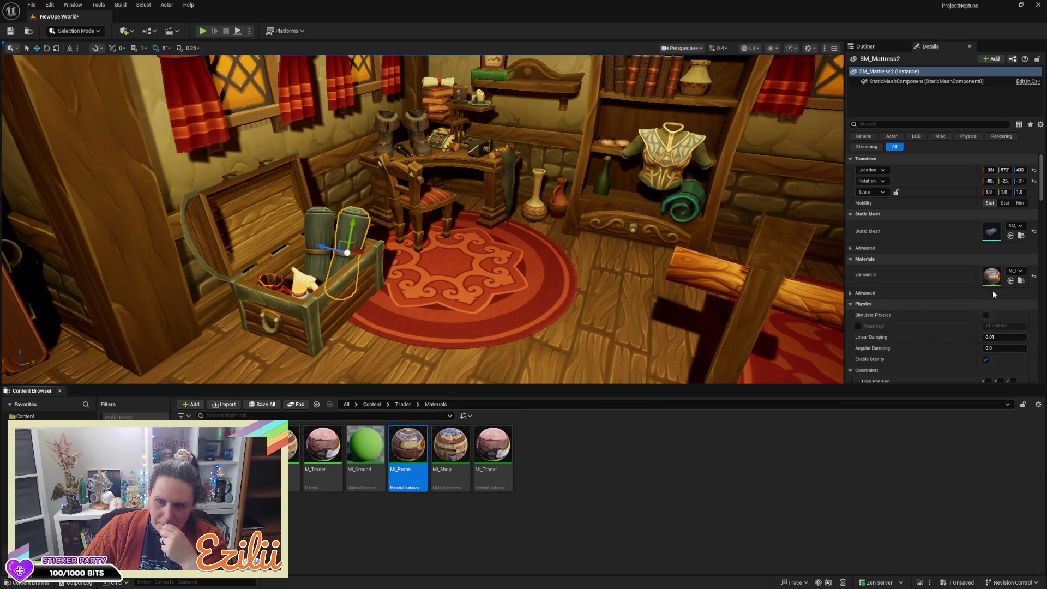
{"action": "left_click", "coordinate": [1010, 280]}
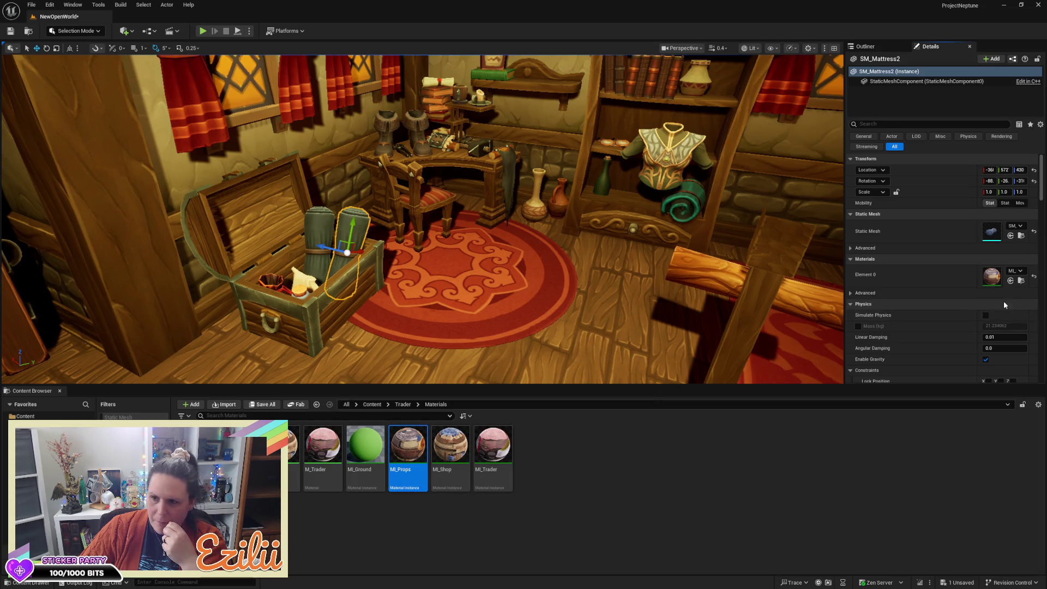
{"action": "left_click", "coordinate": [1021, 281], "text": "alt"}
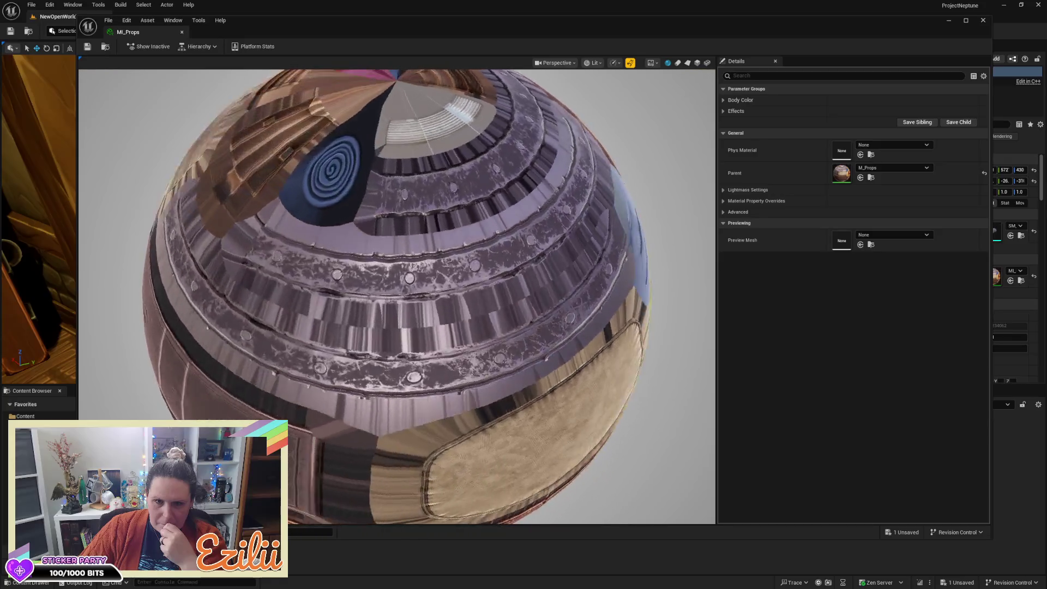
{"action": "mouse_move", "coordinate": [355, 270]}
{"action": "left_mouse_down"}
{"action": "mouse_move", "coordinate": [382, 256]}
{"action": "mouse_move", "coordinate": [355, 270]}
{"action": "mouse_move", "coordinate": [355, 237]}
{"action": "mouse_move", "coordinate": [338, 234]}
{"action": "left_mouse_up"}
{"action": "scroll", "coordinate": [354, 270], "scroll_direction": "down", "scroll_amount": 5}
{"action": "scroll", "coordinate": [356, 273], "scroll_direction": "up", "scroll_amount": 3}
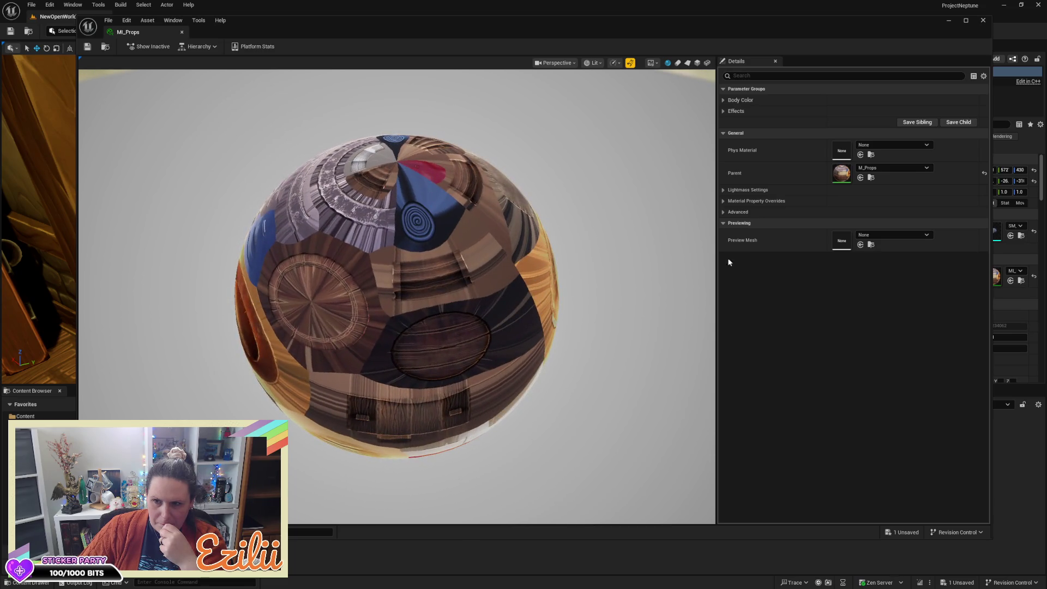
{"action": "left_click", "coordinate": [903, 236]}
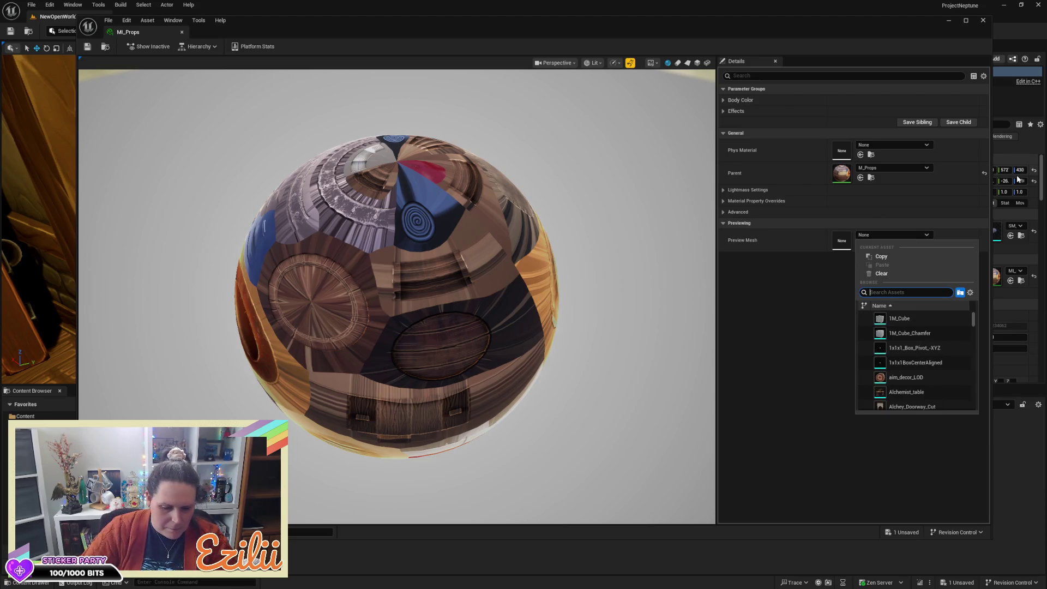
{"action": "type", "text": "mat"}
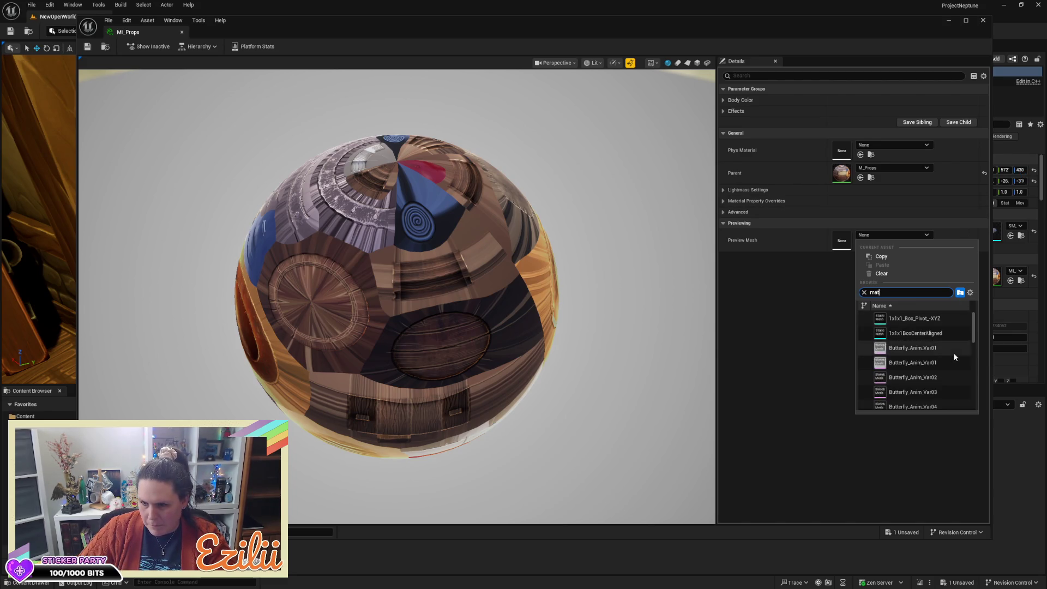
{"action": "scroll", "coordinate": [953, 357], "scroll_direction": "down", "scroll_amount": 3}
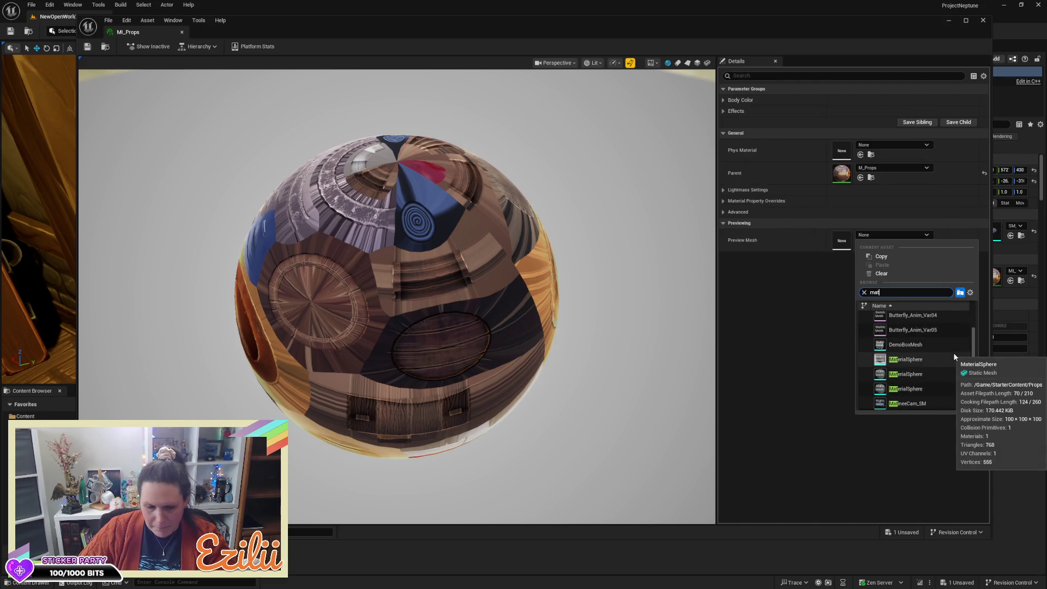
{"action": "type", "text": "tr"}
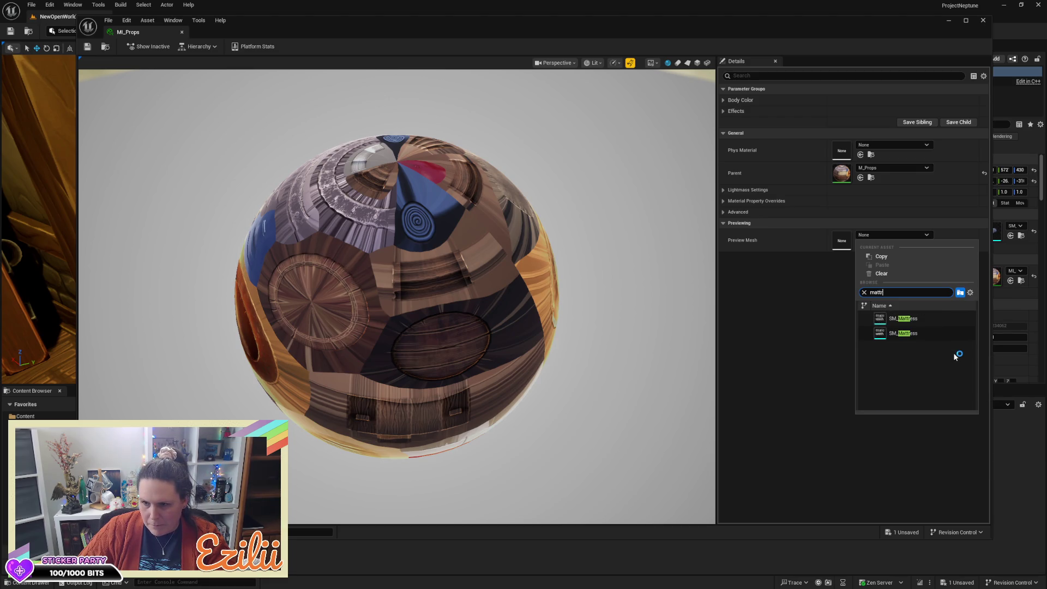
{"action": "left_click", "coordinate": [940, 332]}
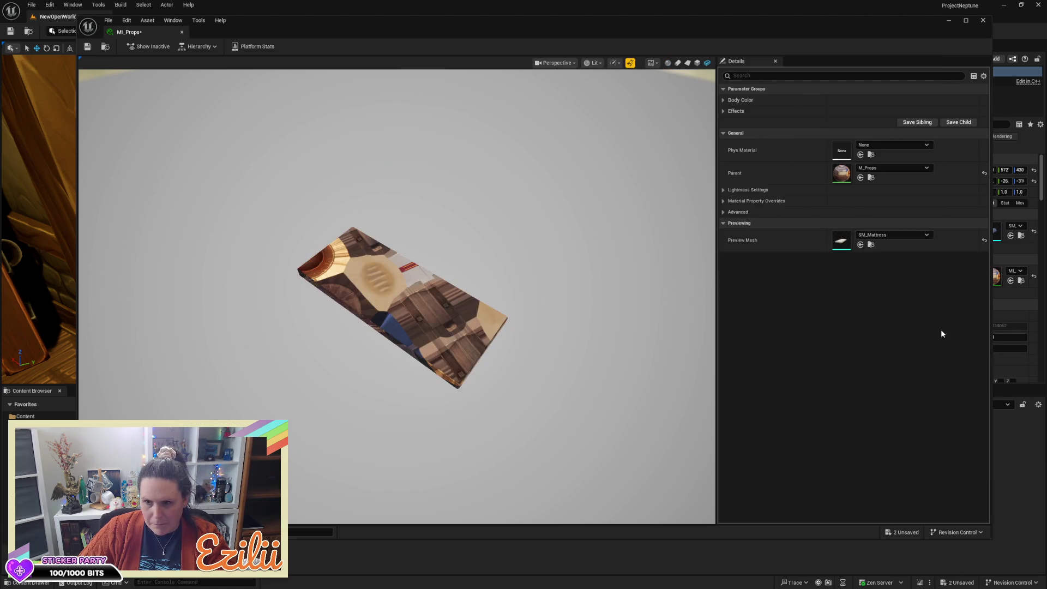
{"action": "left_click", "coordinate": [875, 235]}
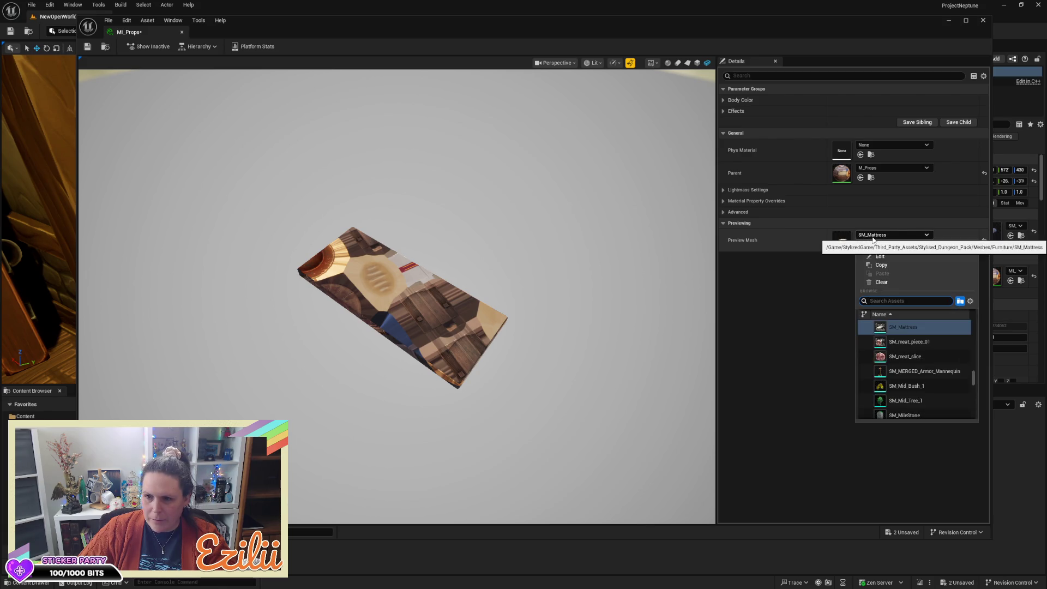
{"action": "left_click", "coordinate": [823, 285]}
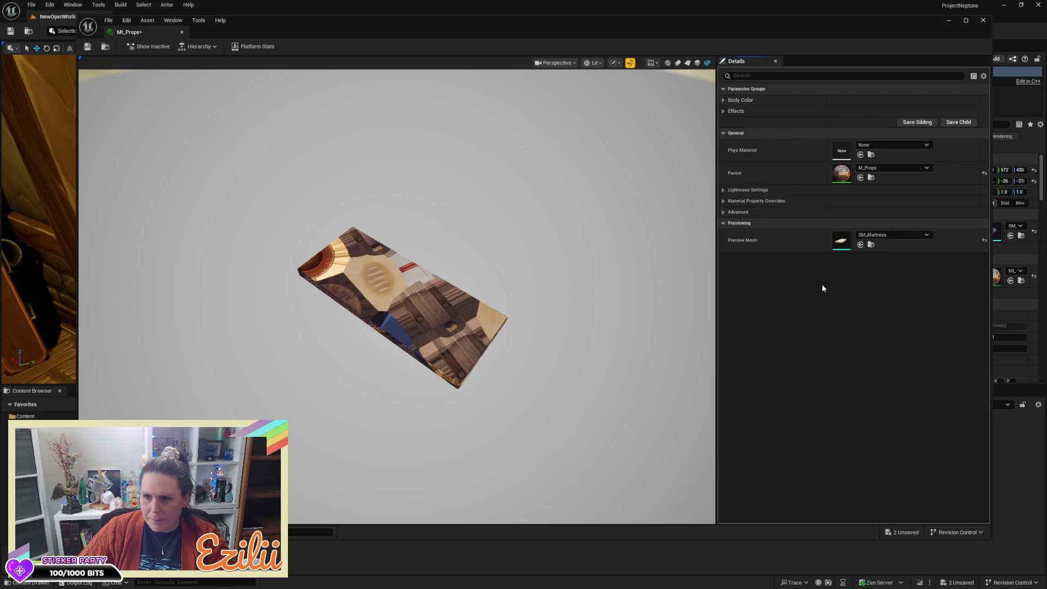
{"action": "key", "text": "ctrl+z"}
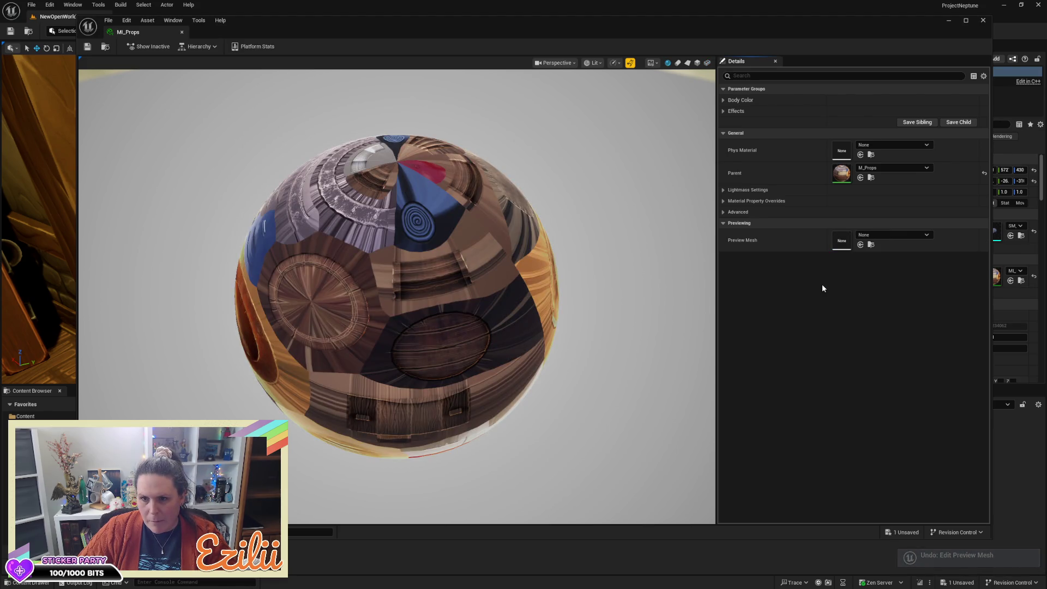
Enable MI_Props' Body Color texture override with T_Props_D, then close the MI_Props editor
{"action": "left_click", "coordinate": [723, 101]}
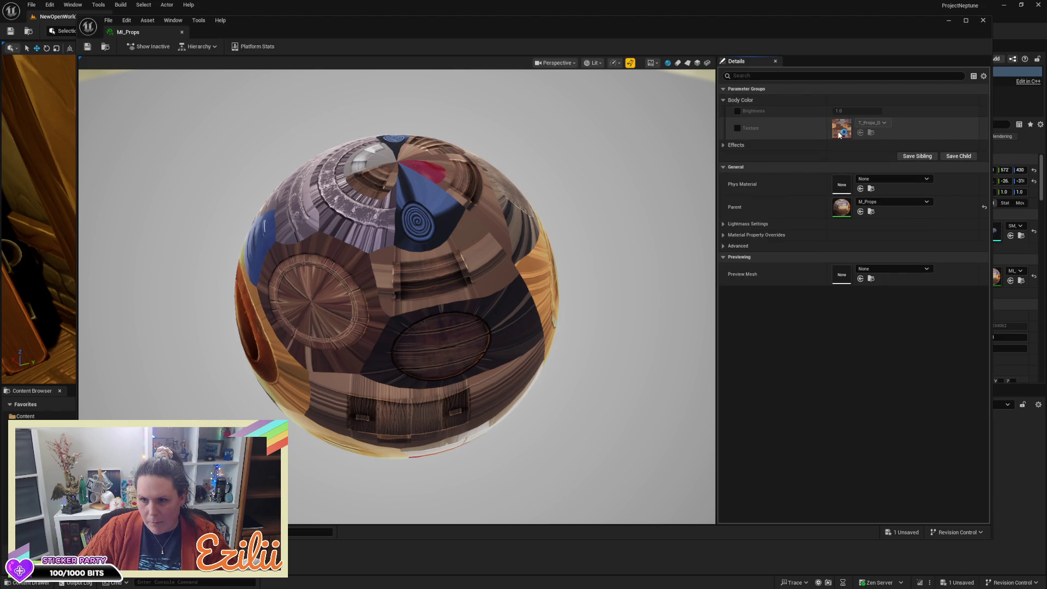
{"action": "left_click", "coordinate": [737, 128]}
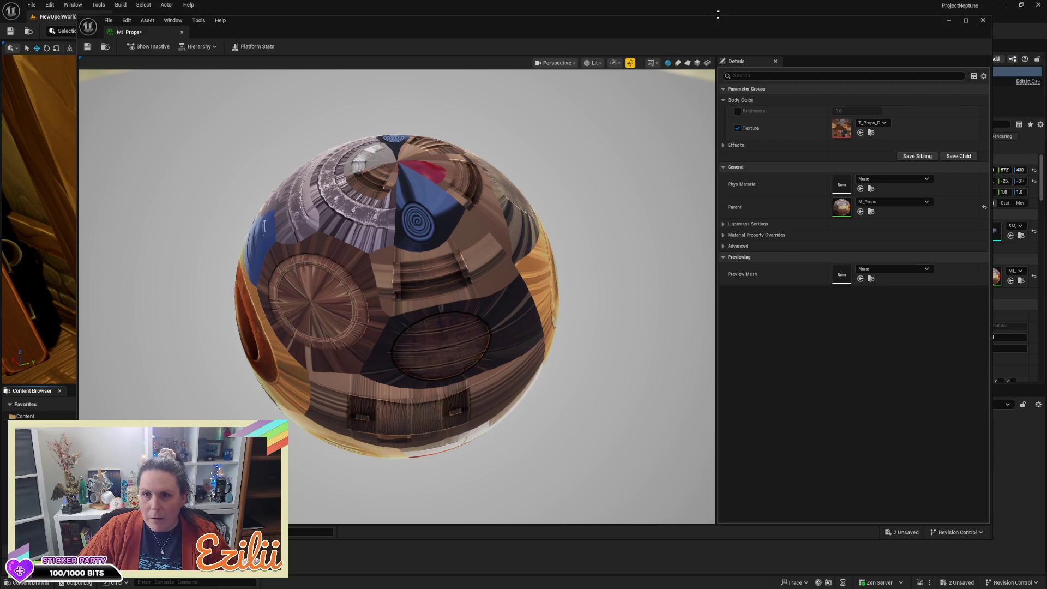
{"action": "mouse_move", "coordinate": [721, 16]}
{"action": "left_mouse_down"}
{"action": "mouse_move", "coordinate": [699, 135]}
{"action": "mouse_move", "coordinate": [743, 12]}
{"action": "mouse_move", "coordinate": [718, 18]}
{"action": "left_mouse_up"}
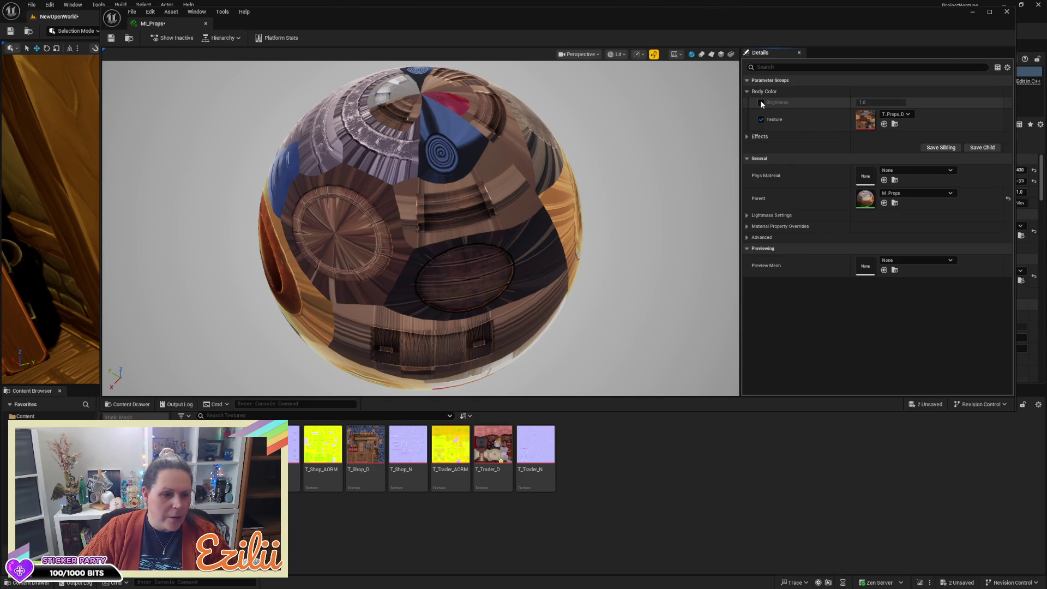
{"action": "left_click", "coordinate": [1011, 16]}
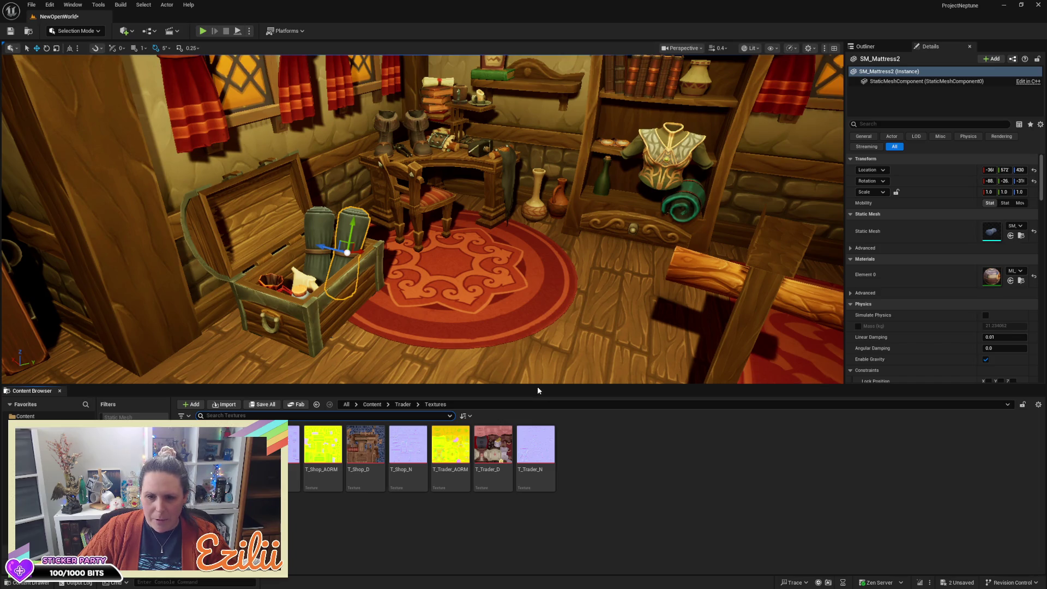
Enlarge the level viewport and frame the floor in view
{"action": "left_click_drag", "start_coordinate": [541, 388], "coordinate": [547, 481]}
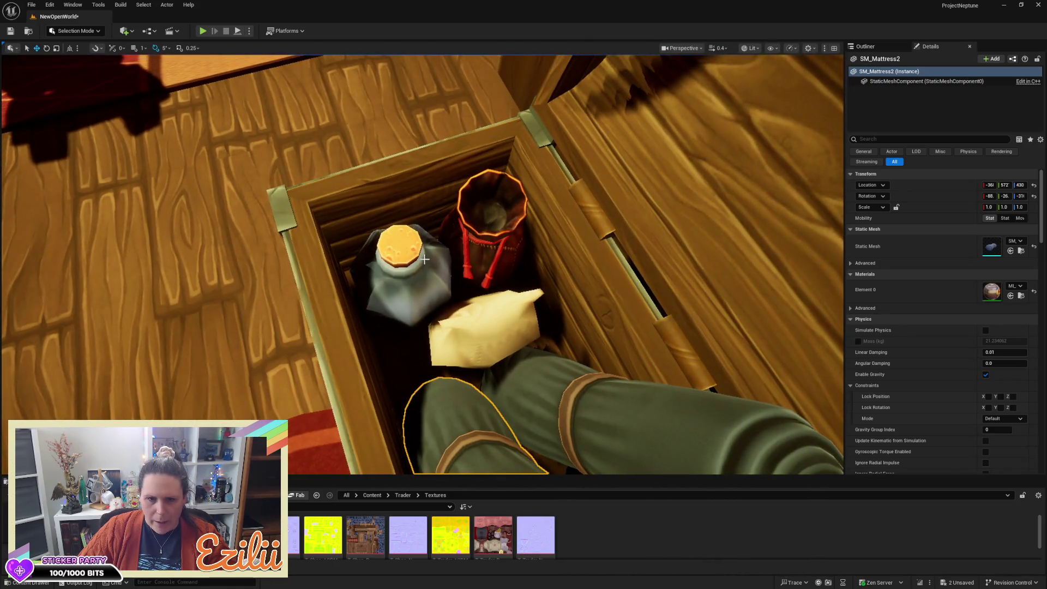
{"action": "left_click", "coordinate": [423, 260]}
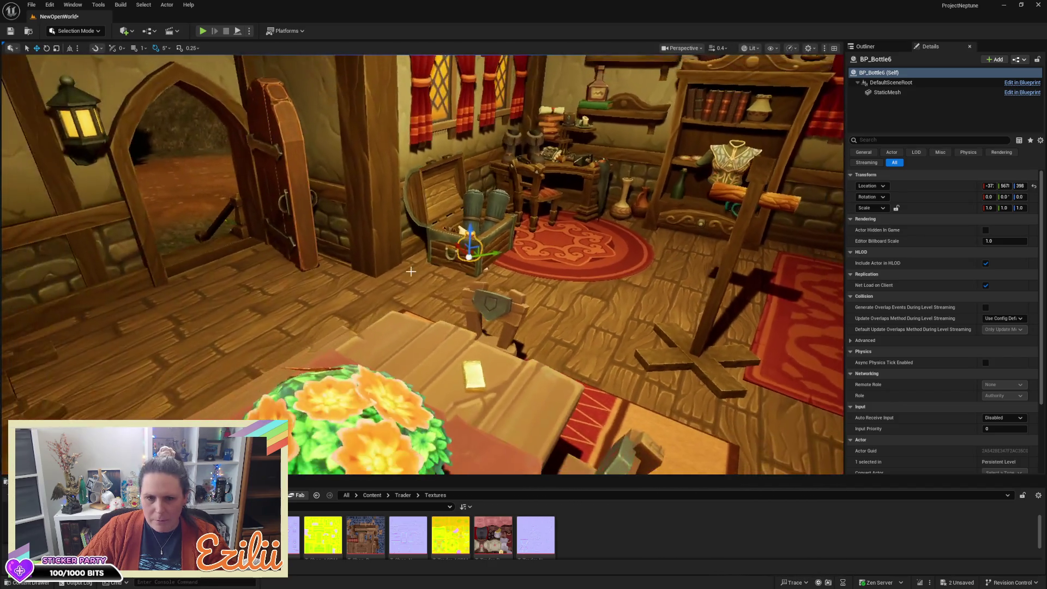
{"action": "key", "text": "Escape"}
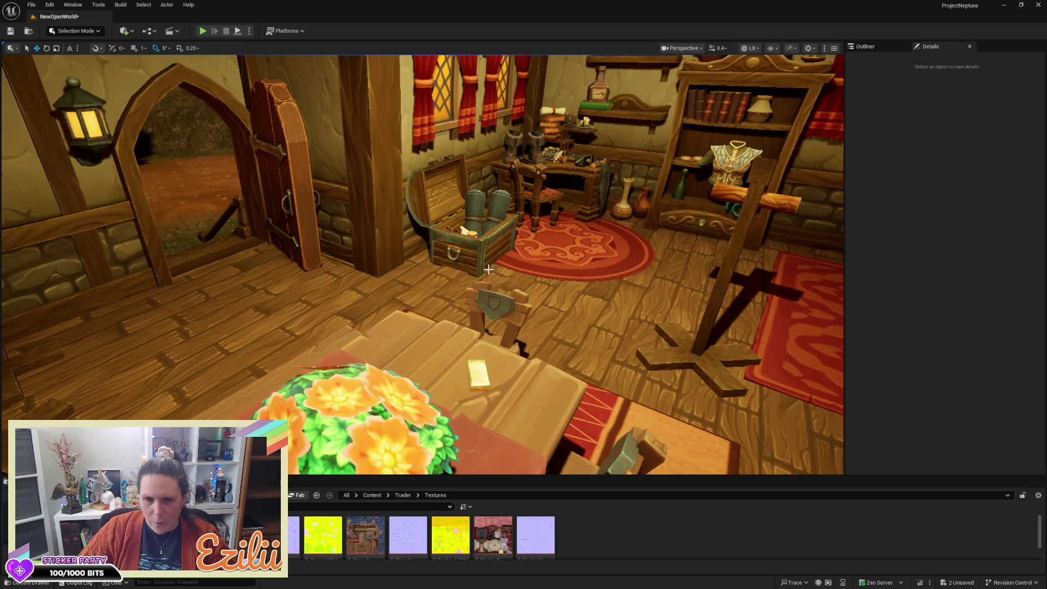
{"action": "left_click", "coordinate": [489, 270]}
{"action": "key", "text": "f"}
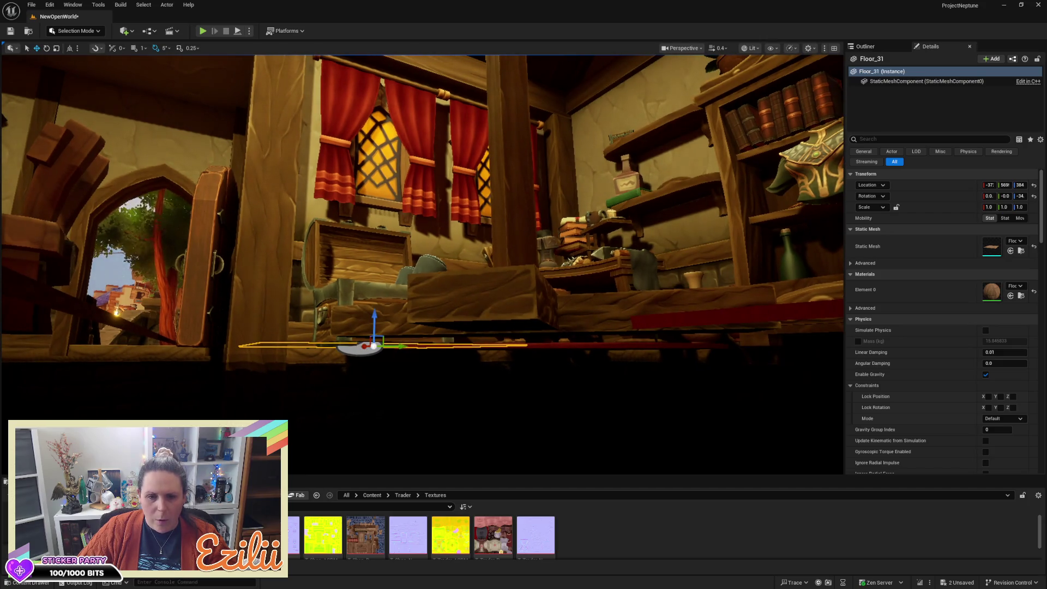
Check the bottle in the crate, then browse to the top-level Content folder
{"action": "left_click", "coordinate": [354, 351]}
{"action": "key", "text": "Escape"}
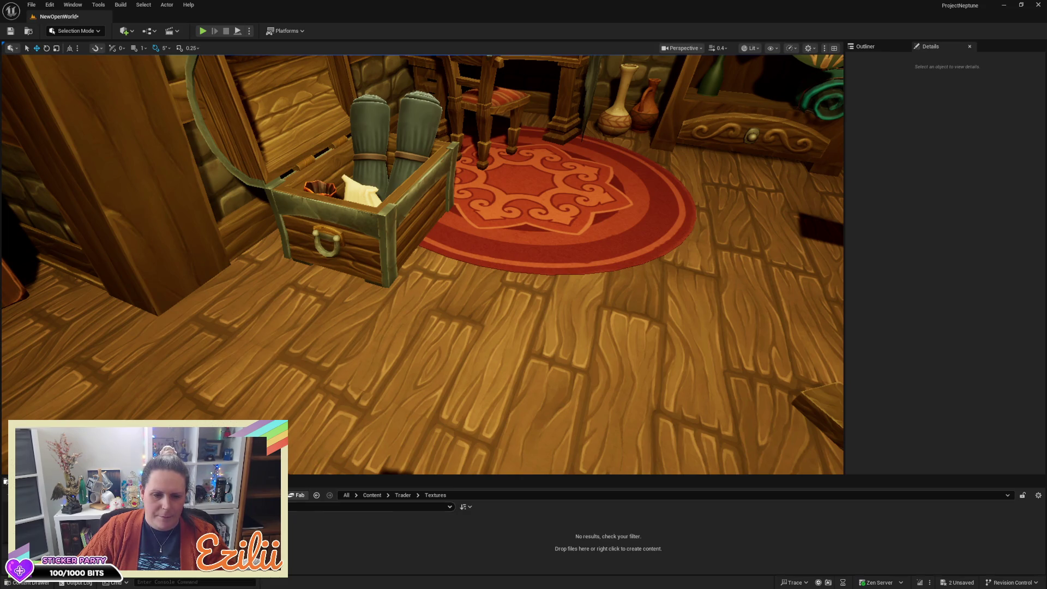
{"action": "left_click", "coordinate": [364, 494]}
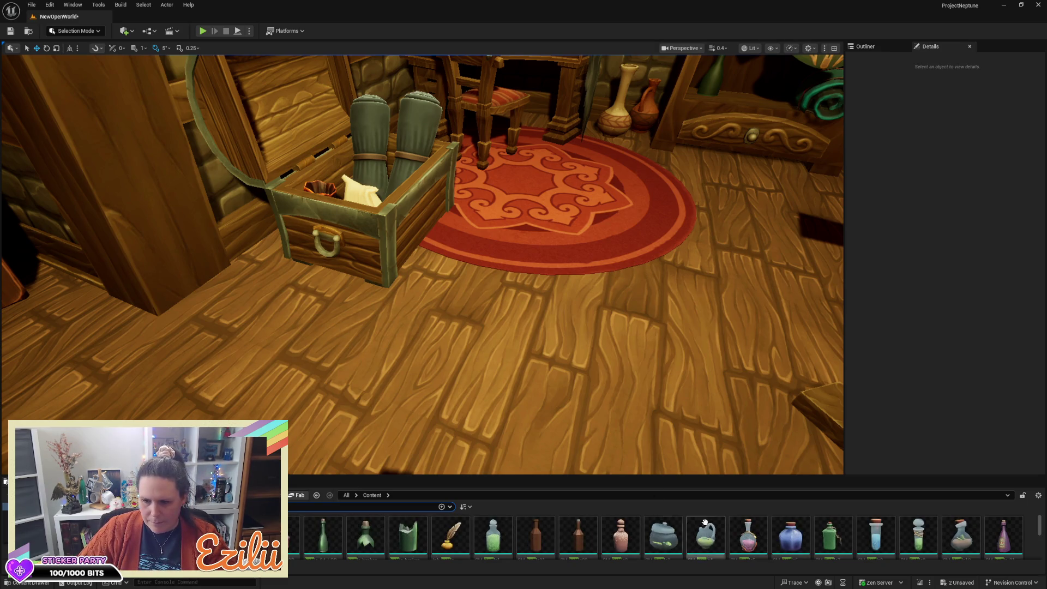
Set the corked bottle in the chest to 0.9 scale and nudge it beside the red pouch
{"action": "mouse_move", "coordinate": [791, 536]}
{"action": "left_mouse_down"}
{"action": "mouse_move", "coordinate": [381, 371]}
{"action": "mouse_move", "coordinate": [383, 244]}
{"action": "mouse_move", "coordinate": [459, 239]}
{"action": "mouse_move", "coordinate": [435, 262]}
{"action": "mouse_move", "coordinate": [415, 158]}
{"action": "mouse_move", "coordinate": [437, 159]}
{"action": "mouse_move", "coordinate": [430, 167]}
{"action": "mouse_move", "coordinate": [442, 139]}
{"action": "mouse_move", "coordinate": [460, 164]}
{"action": "mouse_move", "coordinate": [456, 195]}
{"action": "mouse_move", "coordinate": [477, 174]}
{"action": "left_mouse_up"}
{"action": "key", "text": "r"}
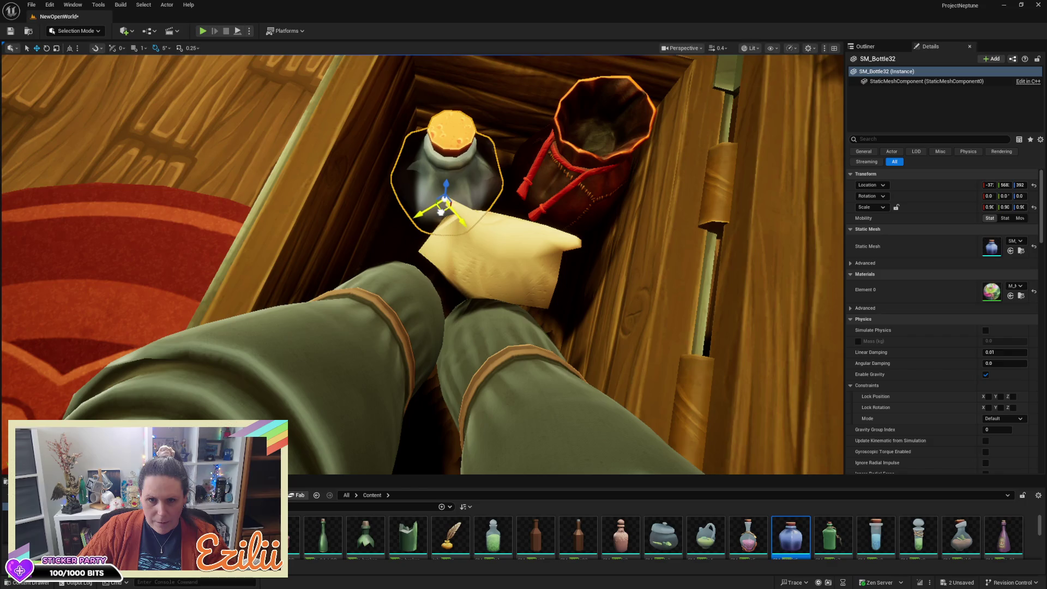
{"action": "left_click_drag", "start_coordinate": [445, 206], "coordinate": [449, 201]}
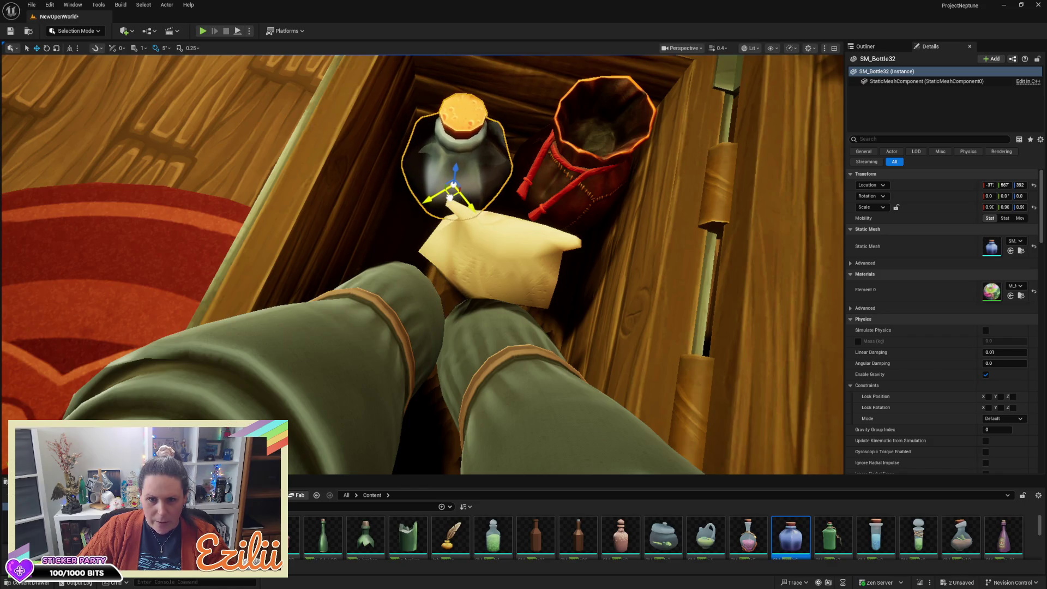
{"action": "key", "text": "Escape"}
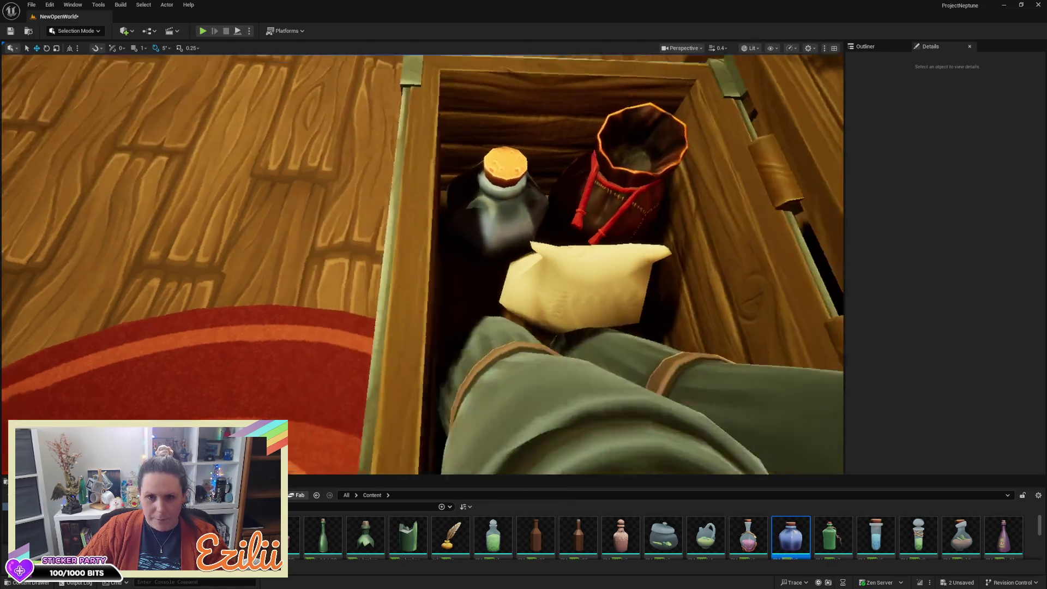
{"action": "key", "text": "s"}
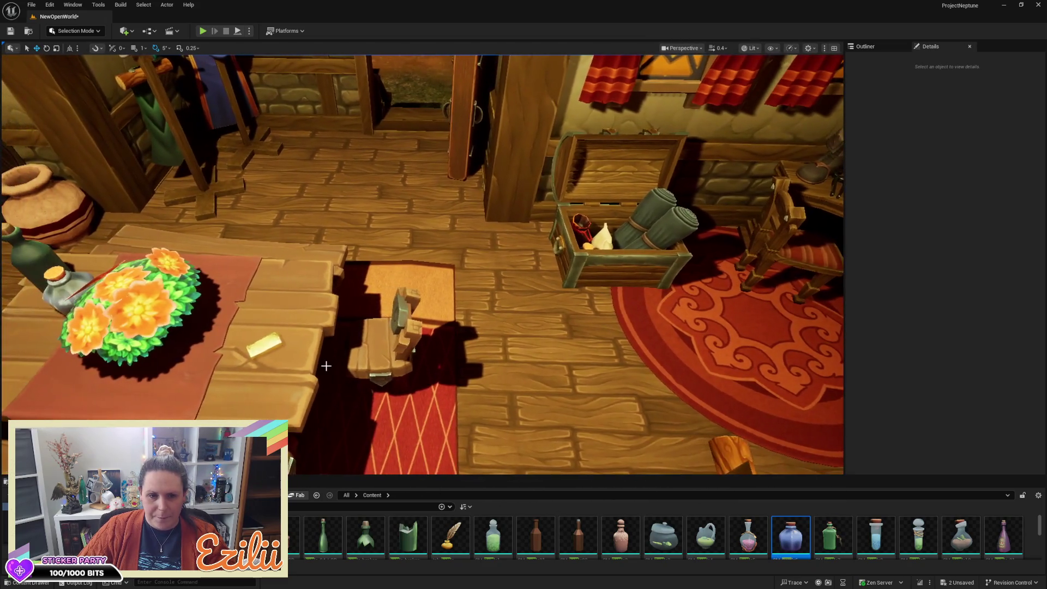
{"action": "left_click", "coordinate": [273, 347]}
Move the gold bar from the table onto the chest's edge and turn it slightly
{"action": "mouse_move", "coordinate": [237, 358]}
{"action": "left_mouse_down"}
{"action": "mouse_move", "coordinate": [357, 308]}
{"action": "mouse_move", "coordinate": [582, 275]}
{"action": "left_mouse_up"}
{"action": "key", "text": "e"}
{"action": "mouse_move", "coordinate": [577, 223]}
{"action": "left_mouse_down"}
{"action": "mouse_move", "coordinate": [583, 193]}
{"action": "mouse_move", "coordinate": [635, 196]}
{"action": "mouse_move", "coordinate": [634, 207]}
{"action": "left_mouse_up"}
{"action": "key", "text": "w"}
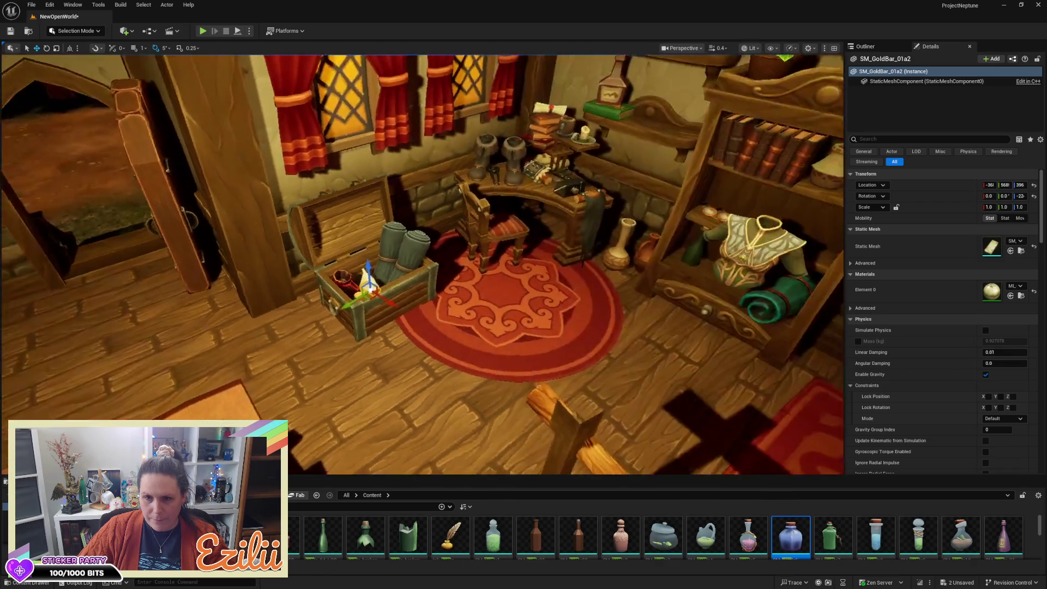
{"action": "scroll", "coordinate": [369, 228], "scroll_direction": "up", "scroll_amount": 5}
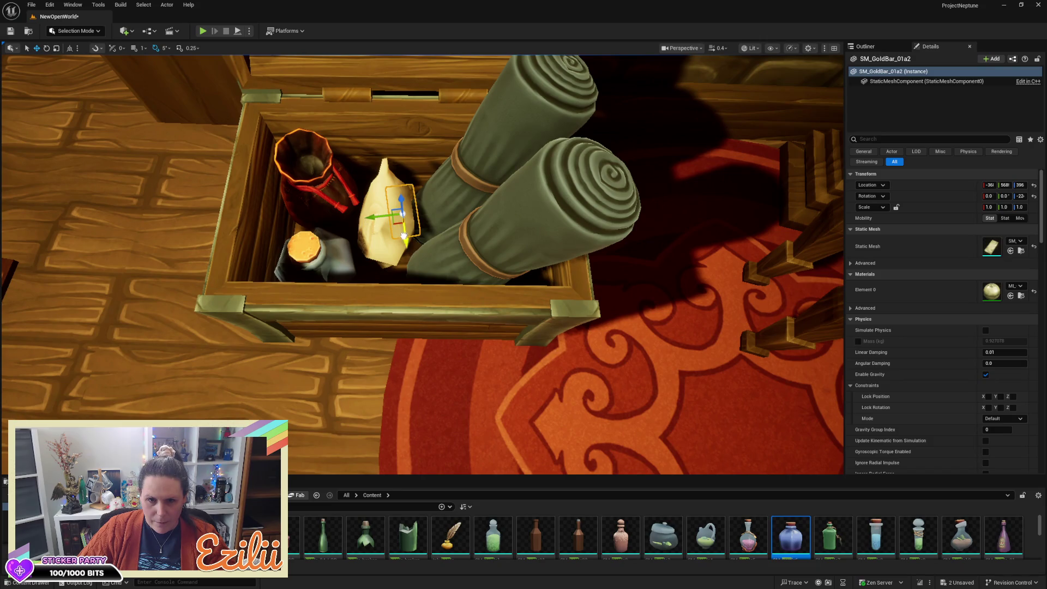
Slide the gold bar into the chest beside the cup and rolled cloth, then view the room
{"action": "mouse_move", "coordinate": [403, 235]}
{"action": "left_mouse_down"}
{"action": "mouse_move", "coordinate": [392, 289]}
{"action": "mouse_move", "coordinate": [371, 269]}
{"action": "mouse_move", "coordinate": [350, 272]}
{"action": "mouse_move", "coordinate": [360, 298]}
{"action": "mouse_move", "coordinate": [334, 282]}
{"action": "left_mouse_up"}
{"action": "key", "text": "e"}
{"action": "key", "text": "w"}
{"action": "key", "text": "f"}
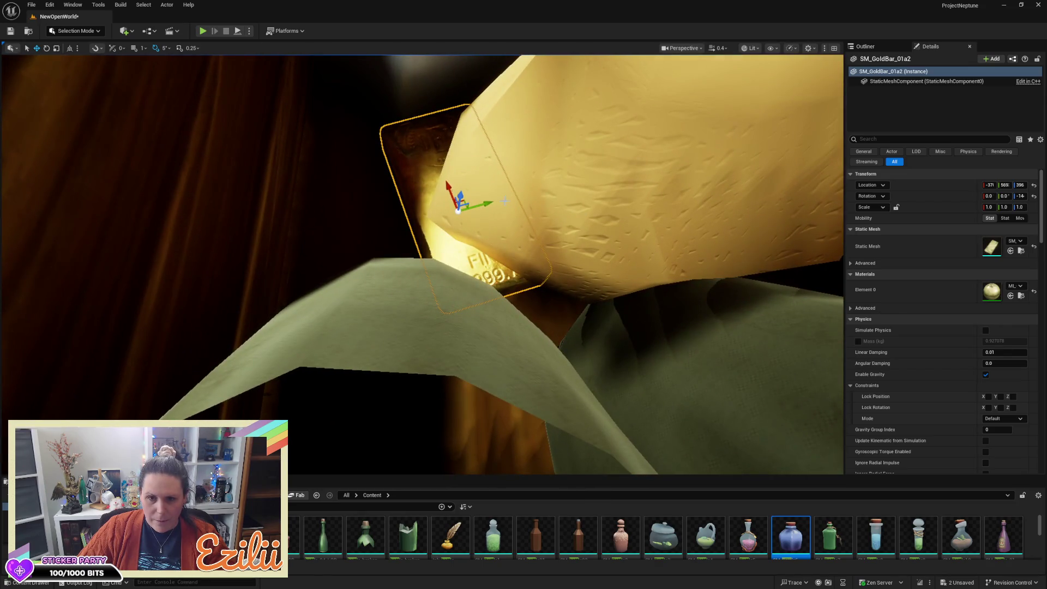
{"action": "mouse_move", "coordinate": [492, 202]}
{"action": "left_mouse_down"}
{"action": "mouse_move", "coordinate": [396, 210]}
{"action": "mouse_move", "coordinate": [358, 174]}
{"action": "mouse_move", "coordinate": [376, 207]}
{"action": "mouse_move", "coordinate": [382, 180]}
{"action": "mouse_move", "coordinate": [433, 205]}
{"action": "mouse_move", "coordinate": [430, 229]}
{"action": "left_mouse_up"}
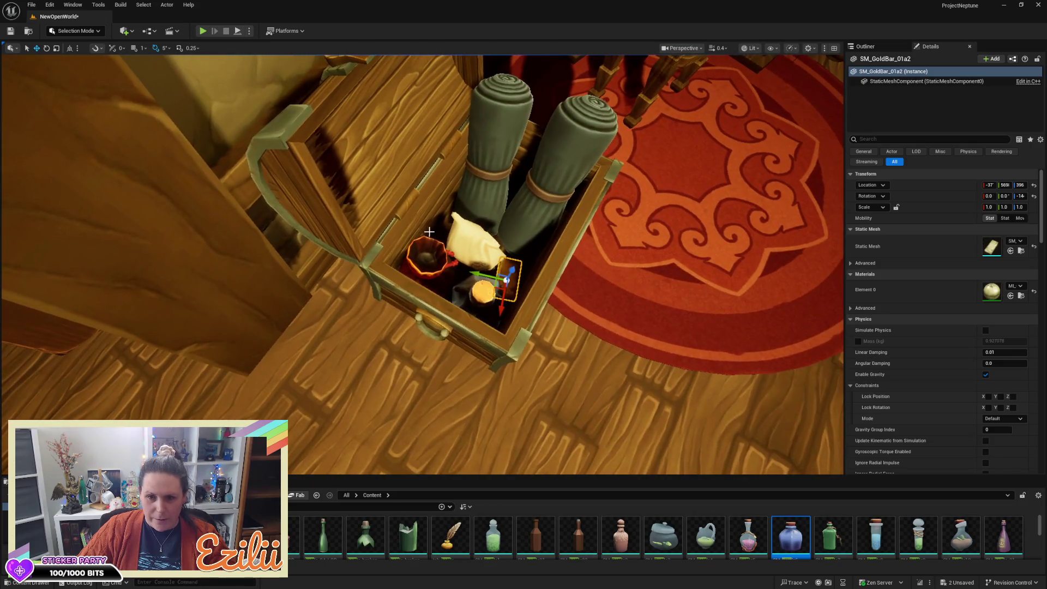
{"action": "left_click_drag", "start_coordinate": [470, 275], "coordinate": [473, 273]}
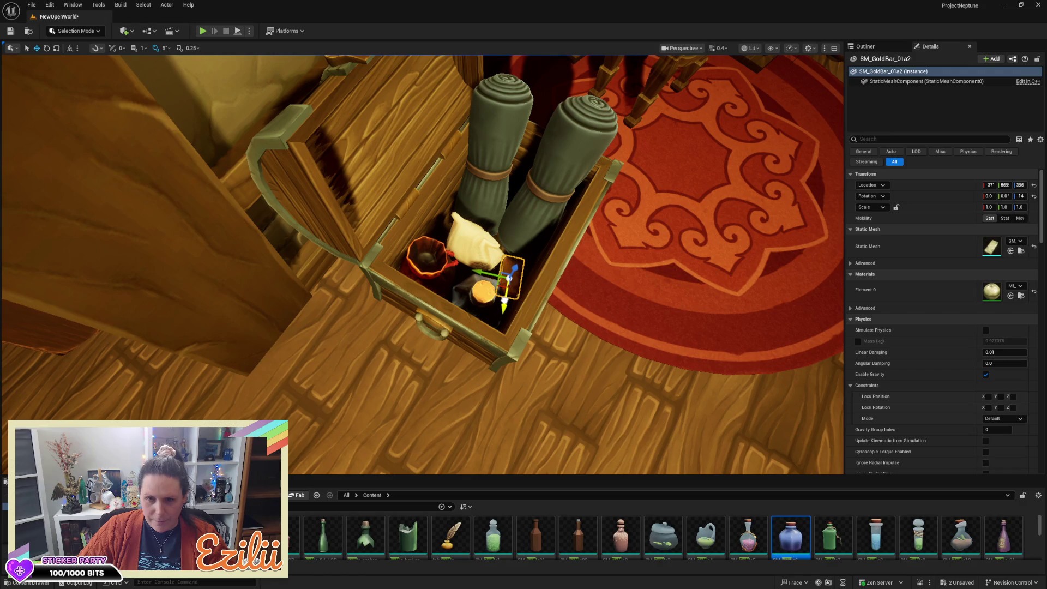
{"action": "key", "text": "Escape"}
{"action": "mouse_move", "coordinate": [490, 276]}
{"action": "left_mouse_down"}
{"action": "mouse_move", "coordinate": [458, 294]}
{"action": "mouse_move", "coordinate": [656, 234]}
{"action": "left_mouse_up"}
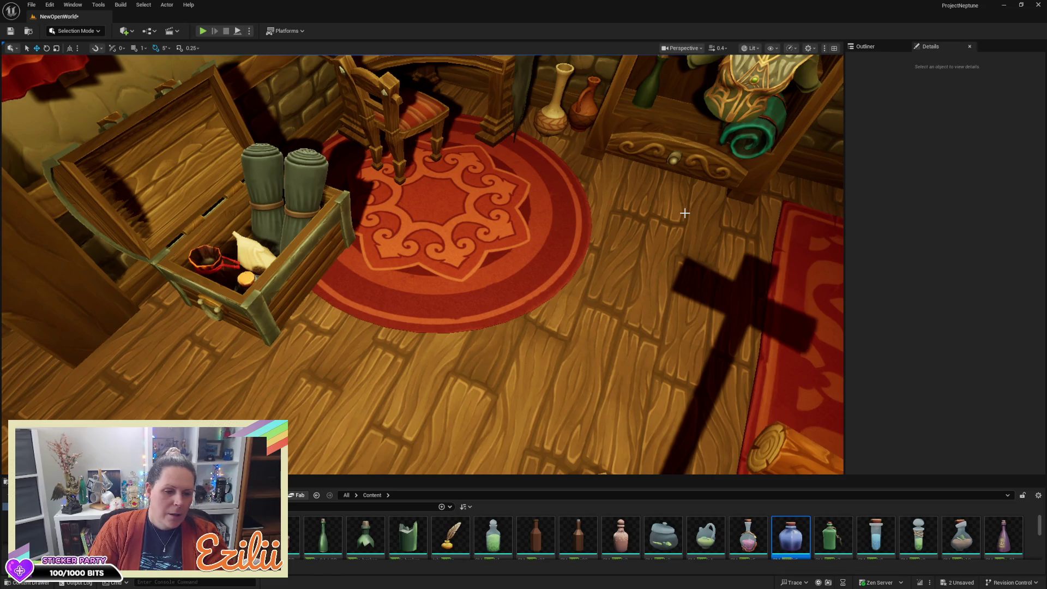
{"action": "mouse_move", "coordinate": [573, 185]}
{"action": "left_mouse_down"}
{"action": "mouse_move", "coordinate": [436, 289]}
{"action": "mouse_move", "coordinate": [463, 261]}
{"action": "left_mouse_up"}
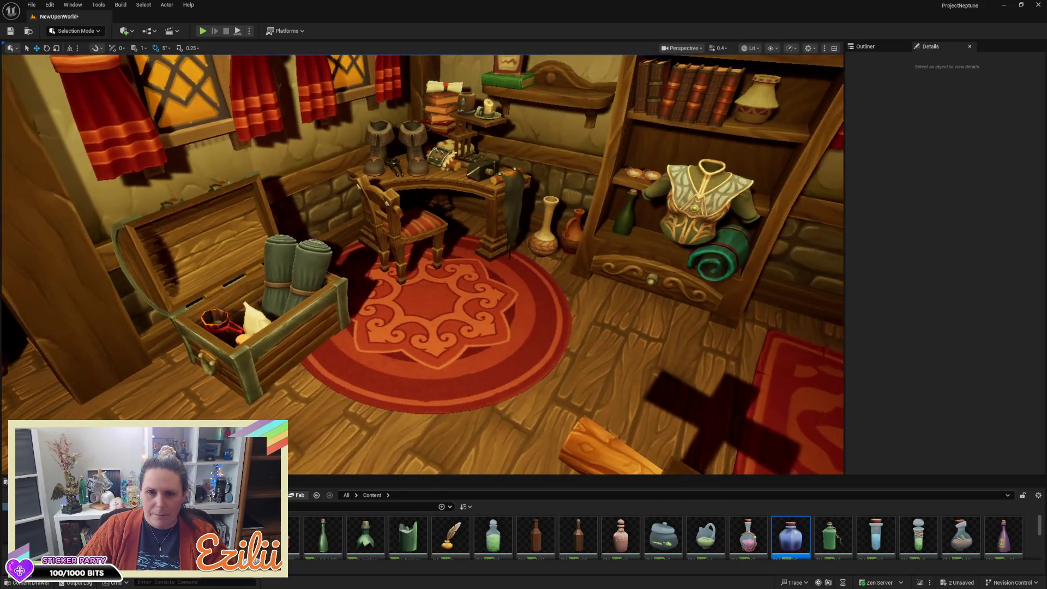
Move the chest armor from the shelf onto the stand and rotate it to 159° on Z
{"action": "left_click", "coordinate": [699, 199]}
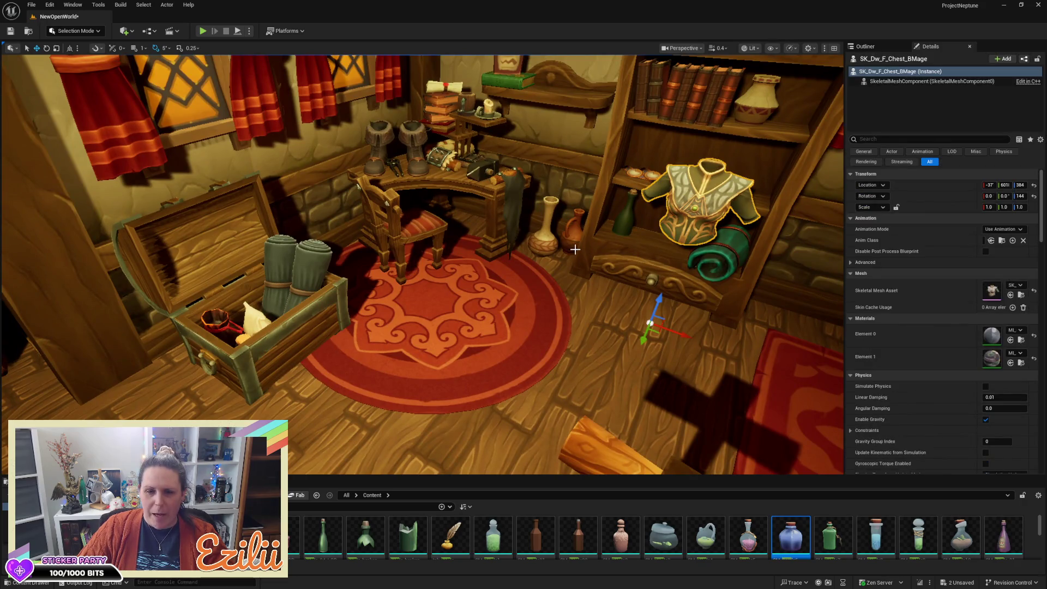
{"action": "left_click_drag", "start_coordinate": [574, 249], "coordinate": [687, 284]}
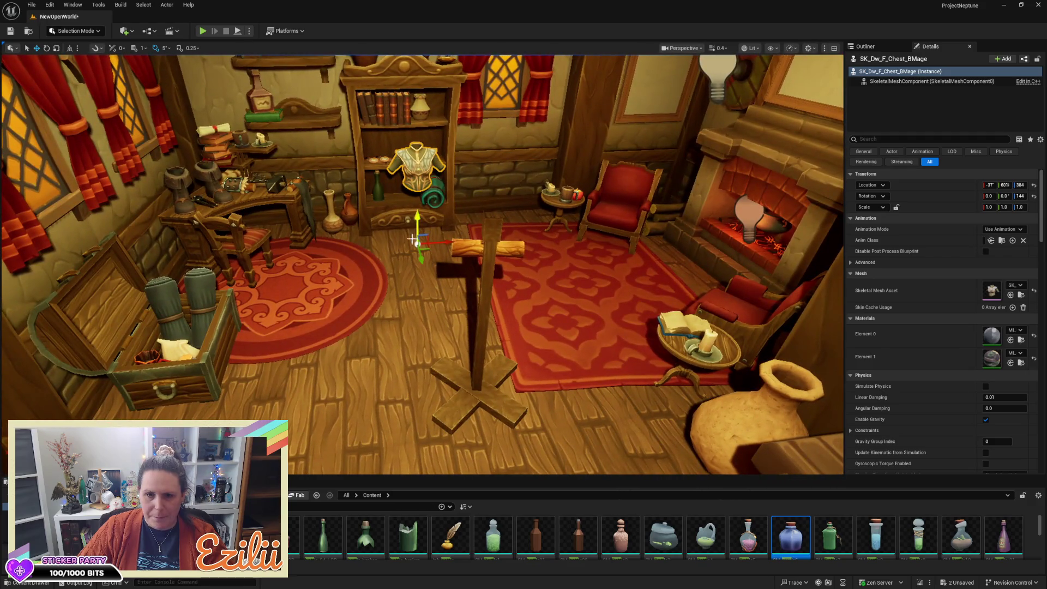
{"action": "mouse_move", "coordinate": [421, 258]}
{"action": "left_mouse_down"}
{"action": "mouse_move", "coordinate": [466, 453]}
{"action": "mouse_move", "coordinate": [504, 409]}
{"action": "mouse_move", "coordinate": [499, 422]}
{"action": "mouse_move", "coordinate": [460, 421]}
{"action": "mouse_move", "coordinate": [465, 413]}
{"action": "left_mouse_up"}
{"action": "key", "text": "e"}
{"action": "key", "text": "w"}
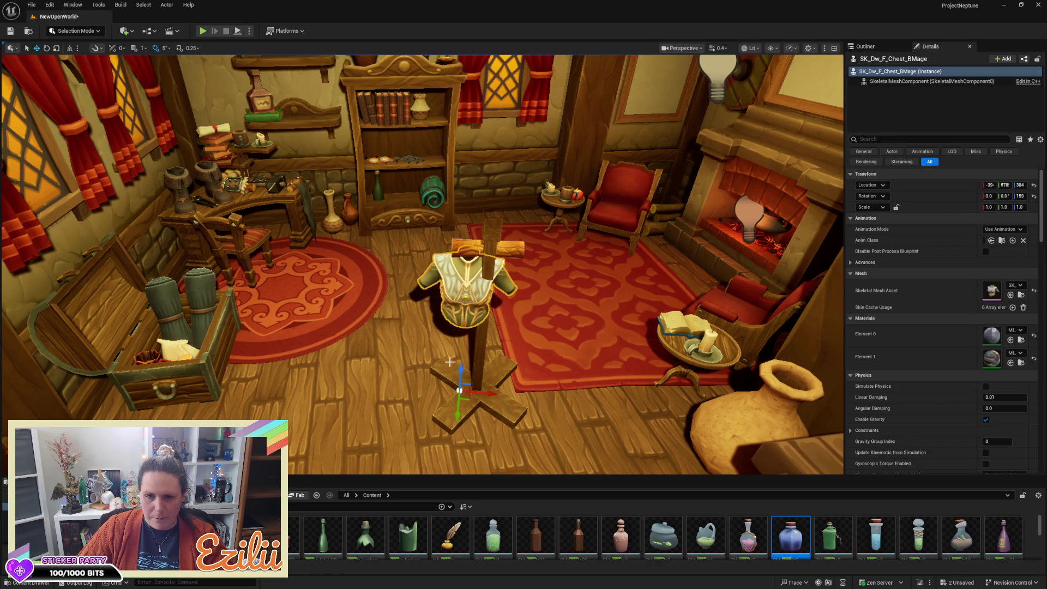
{"action": "mouse_move", "coordinate": [465, 374]}
{"action": "left_mouse_down"}
{"action": "mouse_move", "coordinate": [455, 376]}
{"action": "mouse_move", "coordinate": [466, 353]}
{"action": "mouse_move", "coordinate": [508, 385]}
{"action": "left_mouse_up"}
Scale the chest armor up, wider and taller, and lower it onto the stand
{"action": "key", "text": "r"}
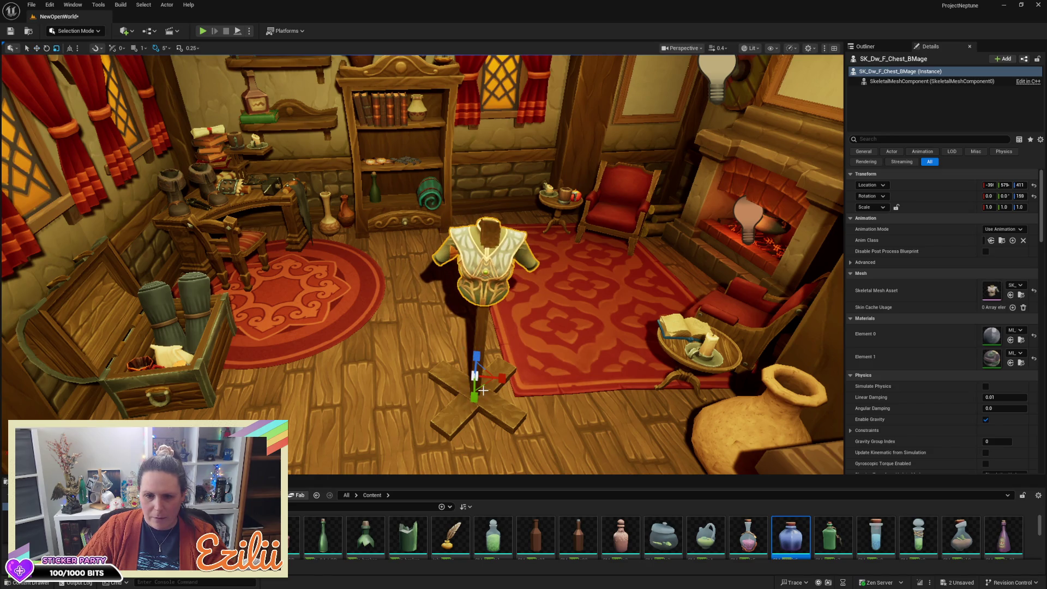
{"action": "mouse_move", "coordinate": [484, 388]}
{"action": "left_mouse_down"}
{"action": "mouse_move", "coordinate": [499, 380]}
{"action": "mouse_move", "coordinate": [481, 364]}
{"action": "mouse_move", "coordinate": [496, 382]}
{"action": "left_mouse_up"}
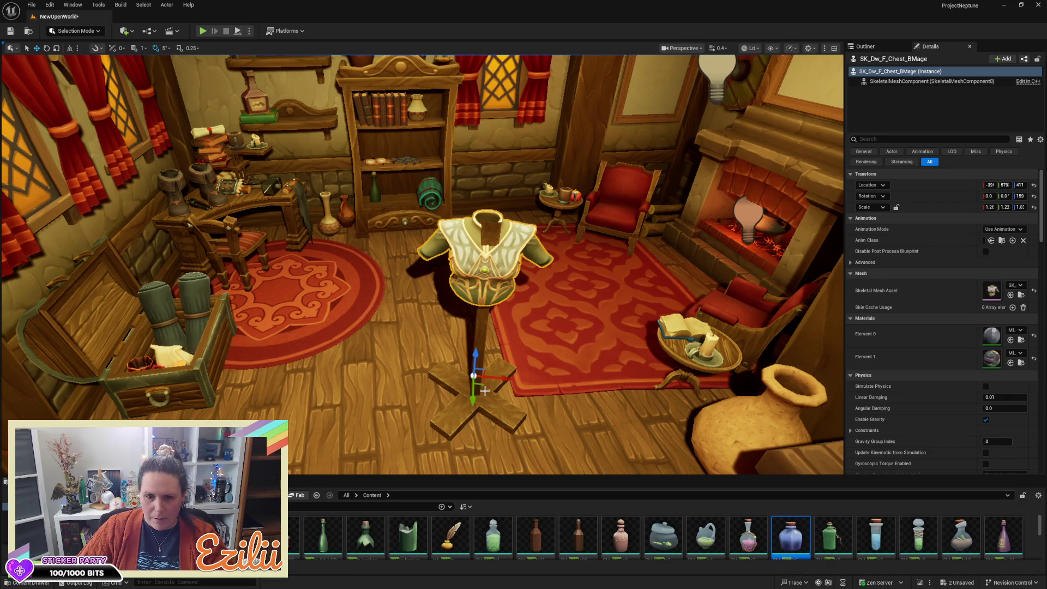
{"action": "mouse_move", "coordinate": [473, 355]}
{"action": "left_mouse_down"}
{"action": "mouse_move", "coordinate": [475, 375]}
{"action": "mouse_move", "coordinate": [436, 299]}
{"action": "mouse_move", "coordinate": [446, 309]}
{"action": "mouse_move", "coordinate": [438, 325]}
{"action": "mouse_move", "coordinate": [392, 316]}
{"action": "left_mouse_up"}
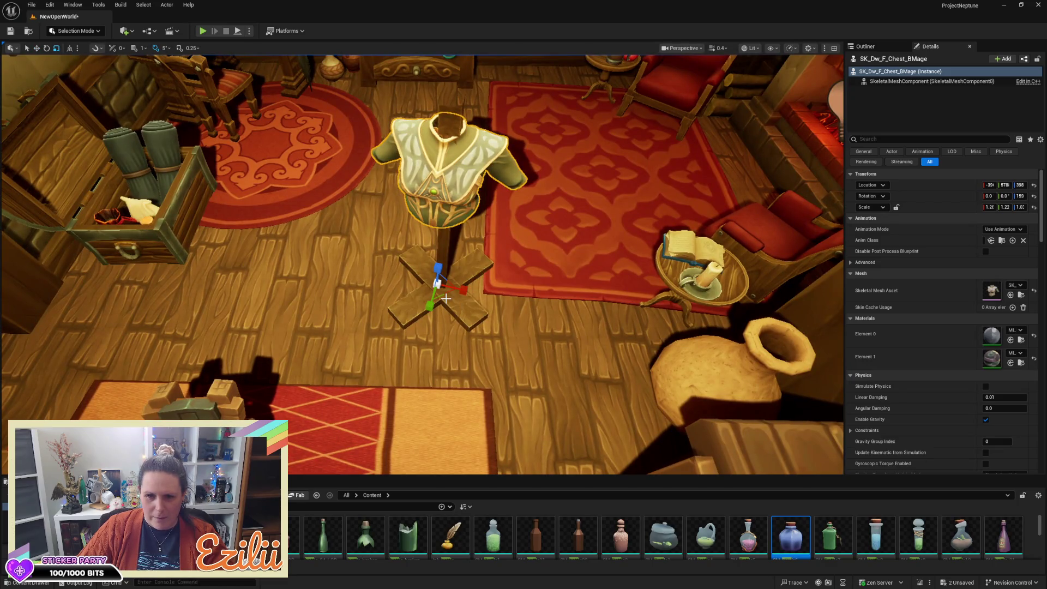
{"action": "mouse_move", "coordinate": [446, 296]}
{"action": "left_mouse_down"}
{"action": "mouse_move", "coordinate": [459, 290]}
{"action": "mouse_move", "coordinate": [422, 243]}
{"action": "mouse_move", "coordinate": [417, 193]}
{"action": "mouse_move", "coordinate": [487, 275]}
{"action": "left_mouse_up"}
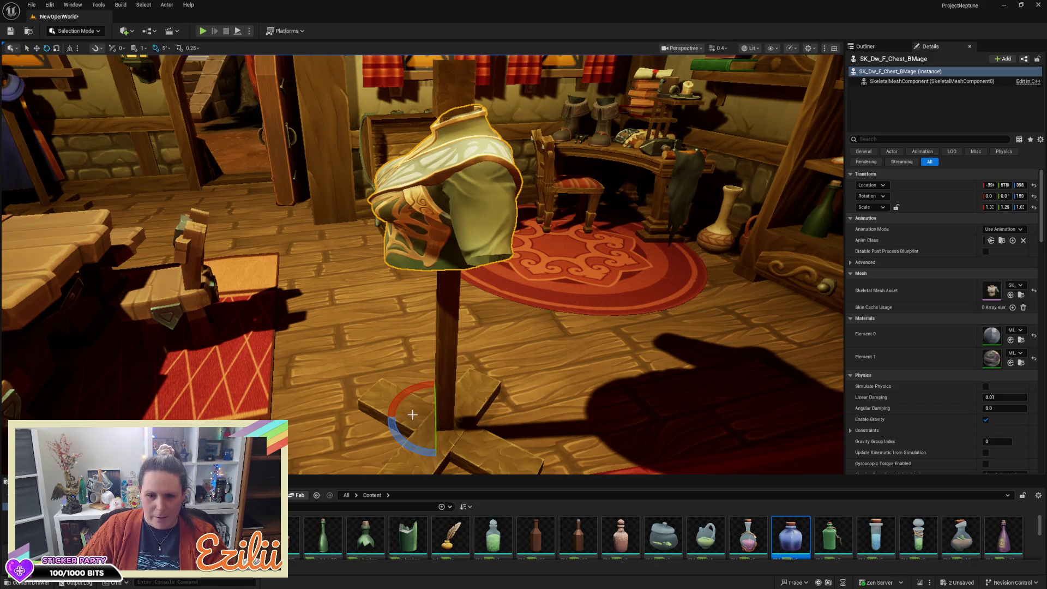
{"action": "key", "text": "r"}
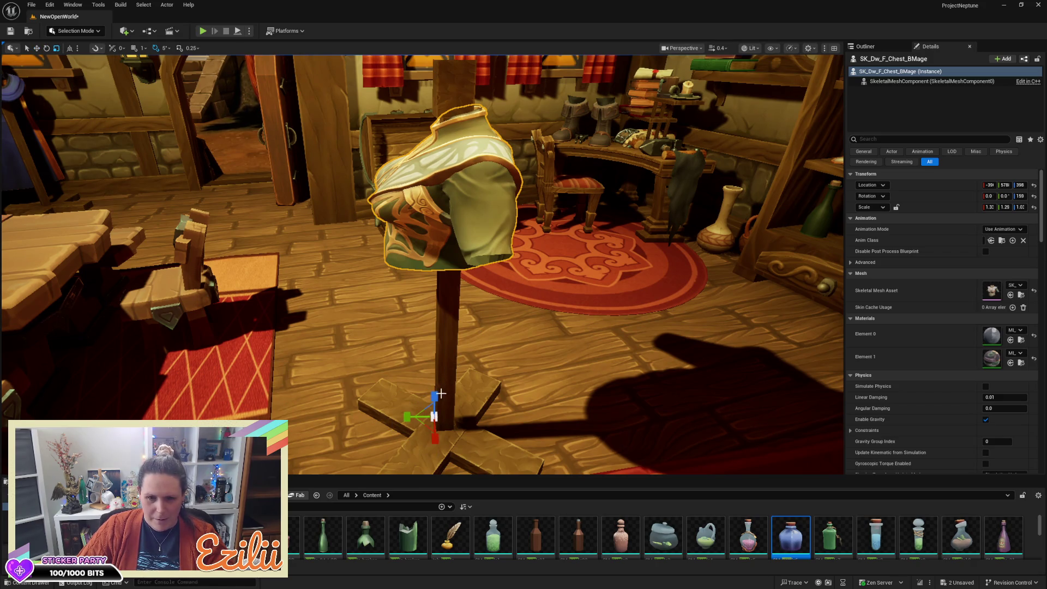
{"action": "mouse_move", "coordinate": [439, 397]}
{"action": "left_mouse_down"}
{"action": "mouse_move", "coordinate": [439, 365]}
{"action": "mouse_move", "coordinate": [428, 426]}
{"action": "mouse_move", "coordinate": [395, 449]}
{"action": "mouse_move", "coordinate": [262, 450]}
{"action": "left_mouse_up"}
{"action": "left_click", "coordinate": [450, 378]}
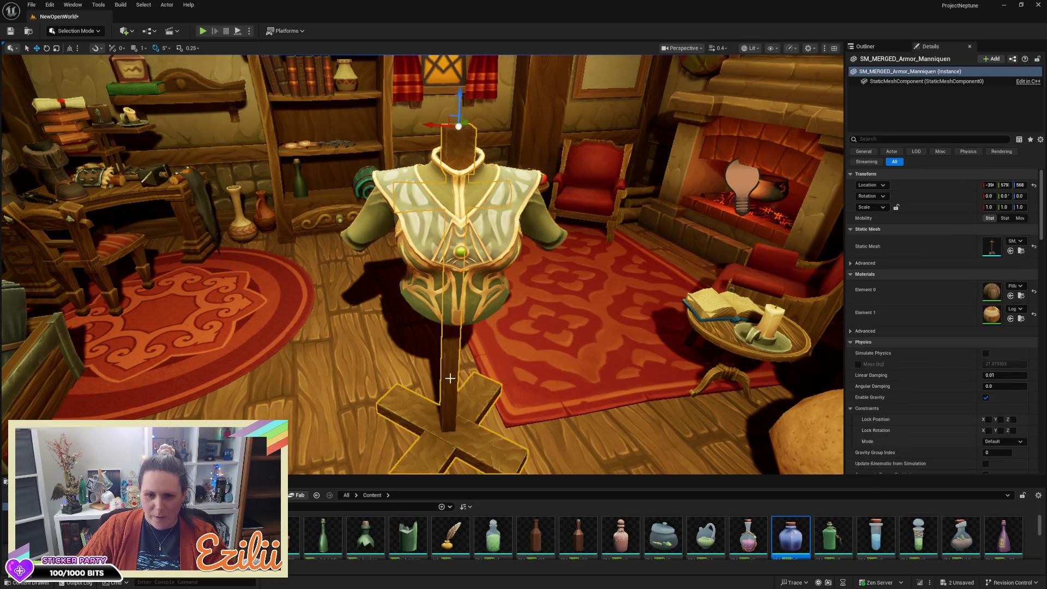
Narrow the mannequin stand's cross base to 0.78 X/Y scale, keeping its full height
{"action": "left_click_drag", "start_coordinate": [482, 370], "coordinate": [438, 176], "text": "alt"}
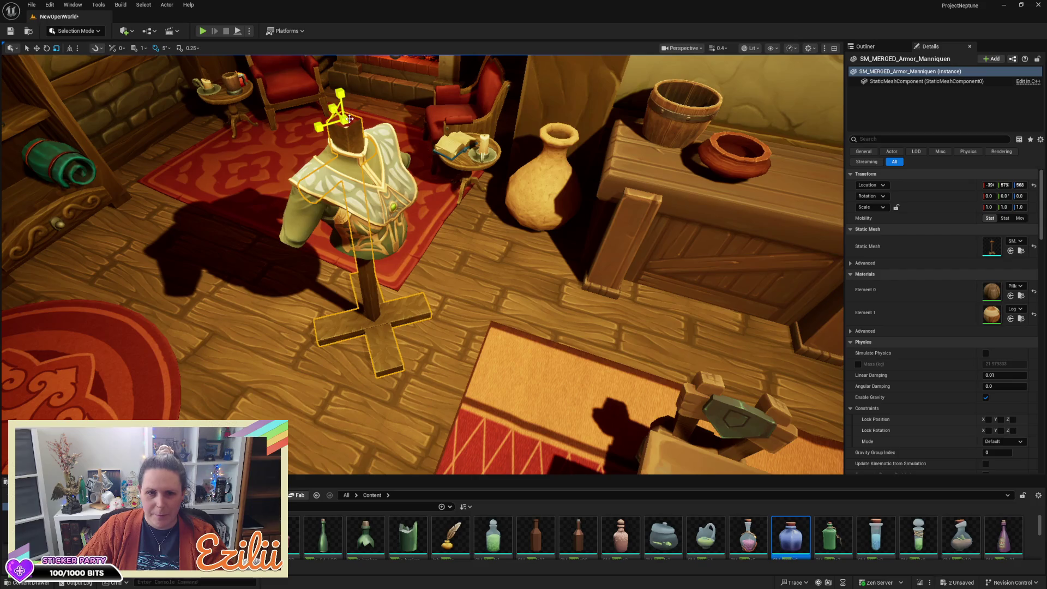
{"action": "left_click_drag", "start_coordinate": [381, 143], "coordinate": [294, 163], "text": "alt"}
{"action": "mouse_move", "coordinate": [379, 286]}
{"action": "left_mouse_down"}
{"action": "mouse_move", "coordinate": [355, 276]}
{"action": "mouse_move", "coordinate": [338, 210]}
{"action": "left_mouse_up"}
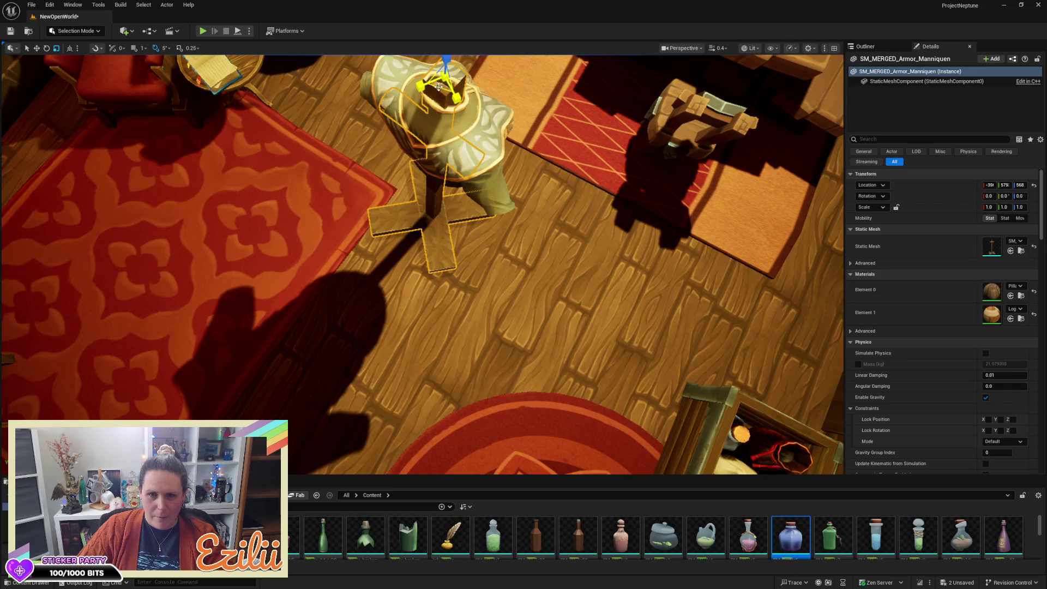
{"action": "left_click_drag", "start_coordinate": [439, 87], "coordinate": [432, 95]}
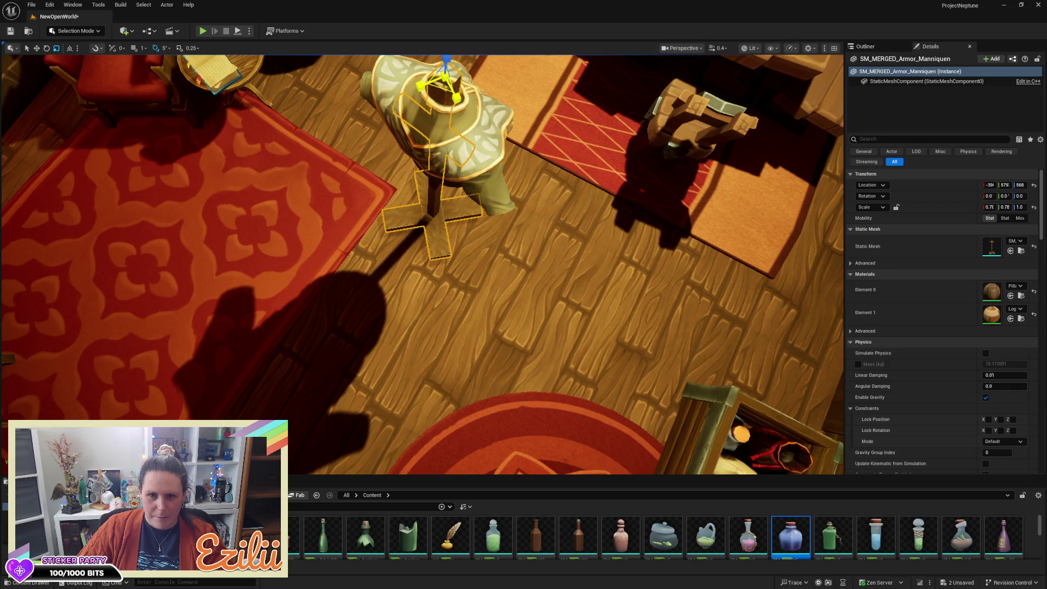
{"action": "key", "text": "d"}
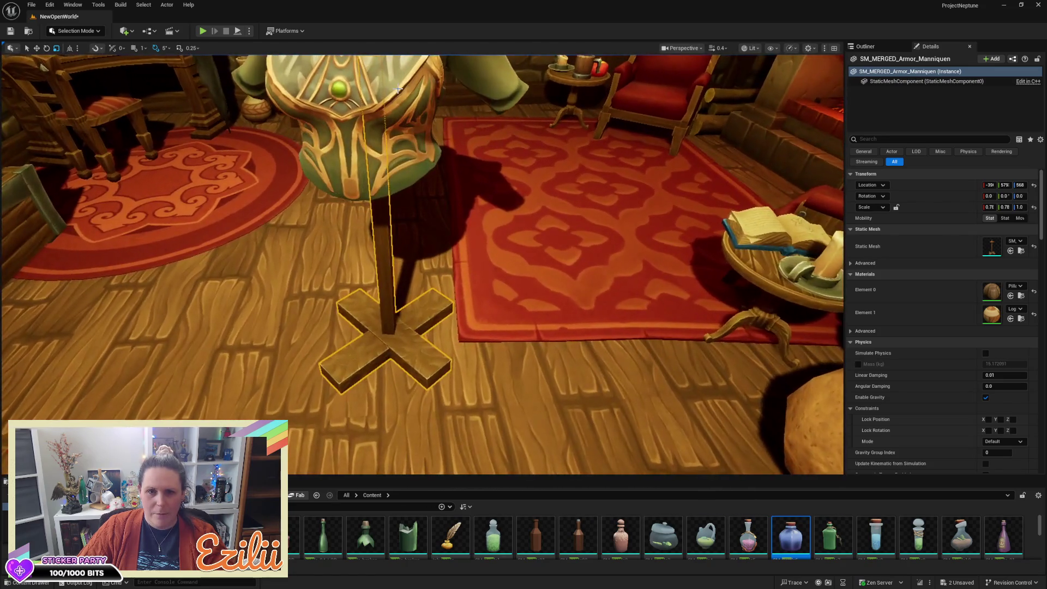
{"action": "left_click", "coordinate": [363, 87]}
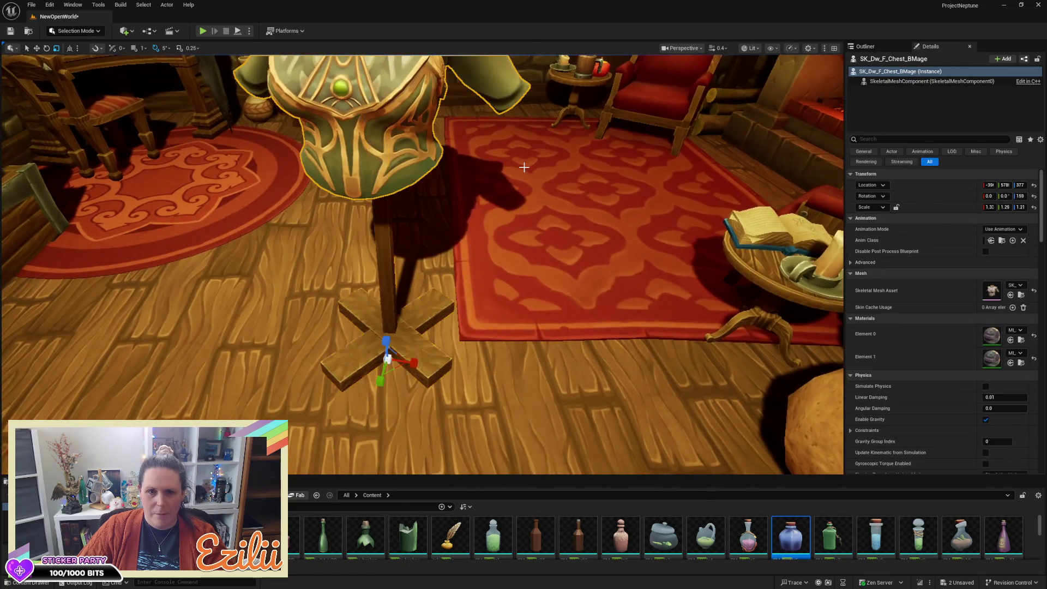
Reset the chest armor's Scale X, Y and Z to 1.0 in the Details panel
{"action": "key", "text": "f"}
{"action": "key", "text": "d"}
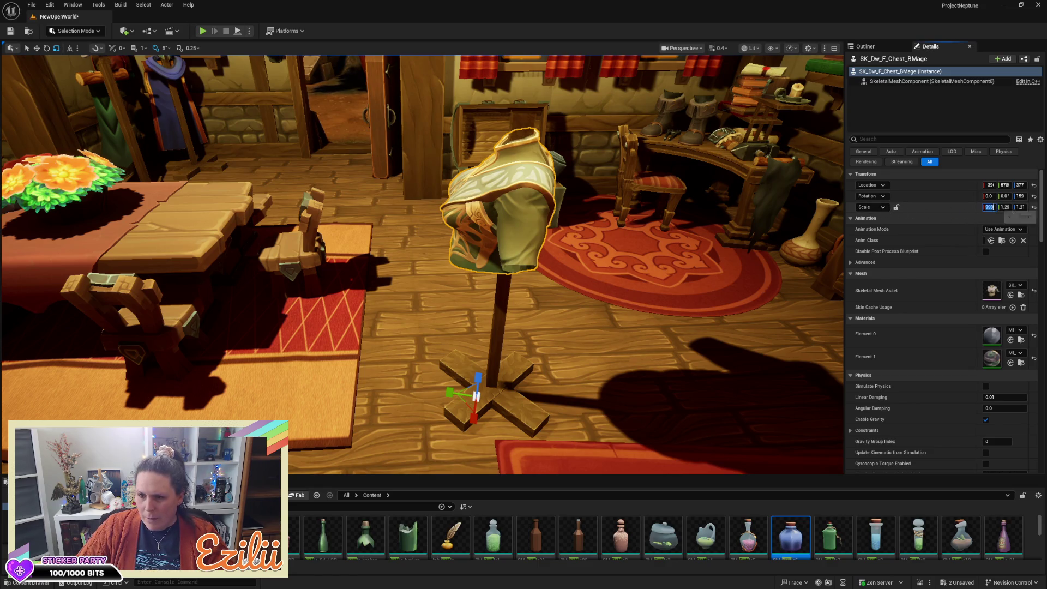
{"action": "type", "text": "1"}
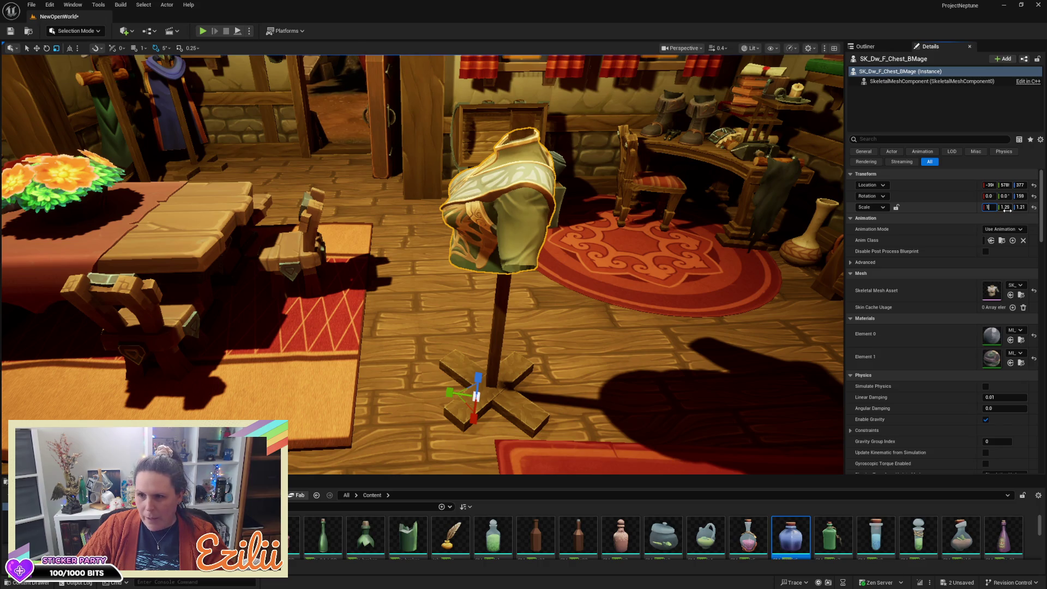
{"action": "left_click", "coordinate": [1005, 208]}
{"action": "type", "text": "1"}
{"action": "left_click", "coordinate": [1018, 208]}
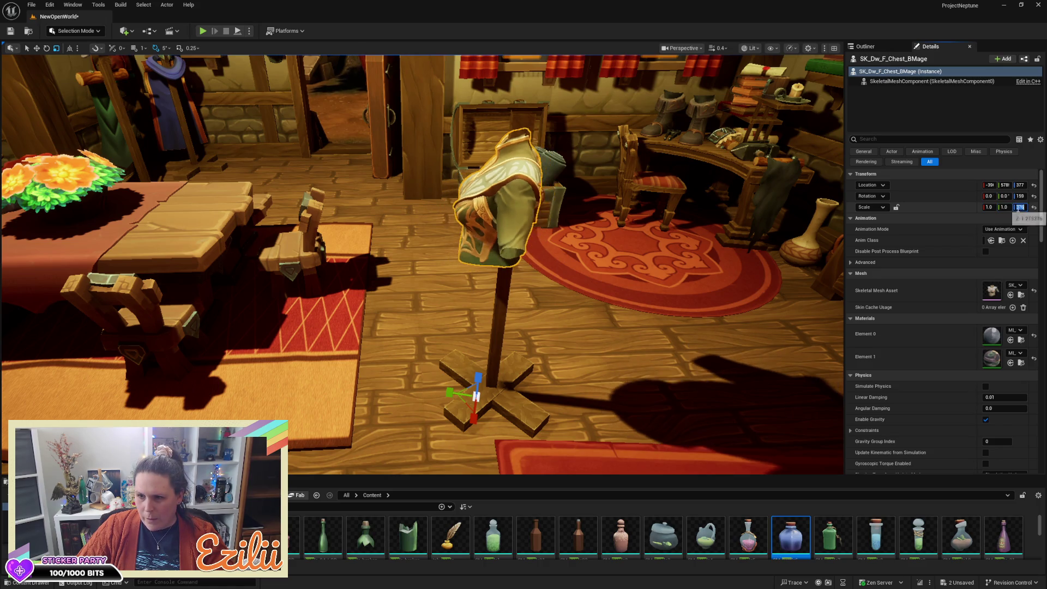
{"action": "type", "text": "1"}
{"action": "key", "text": "Return"}
{"action": "key", "text": "f"}
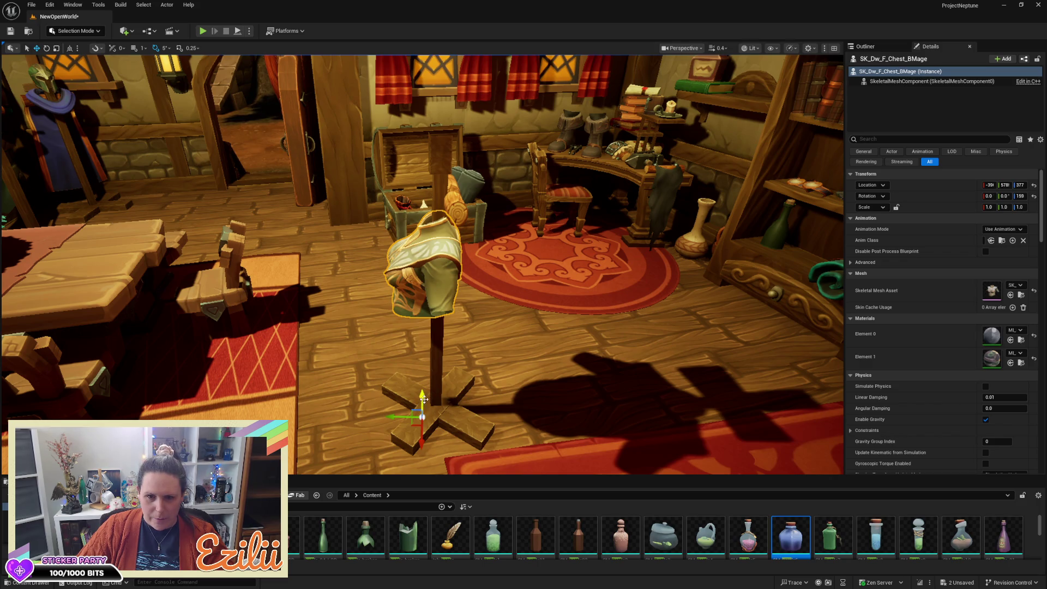
Raise the chest armor higher up the stand's post and review it from several angles
{"action": "left_click_drag", "start_coordinate": [426, 396], "coordinate": [445, 342]}
{"action": "left_click_drag", "start_coordinate": [400, 366], "coordinate": [403, 367]}
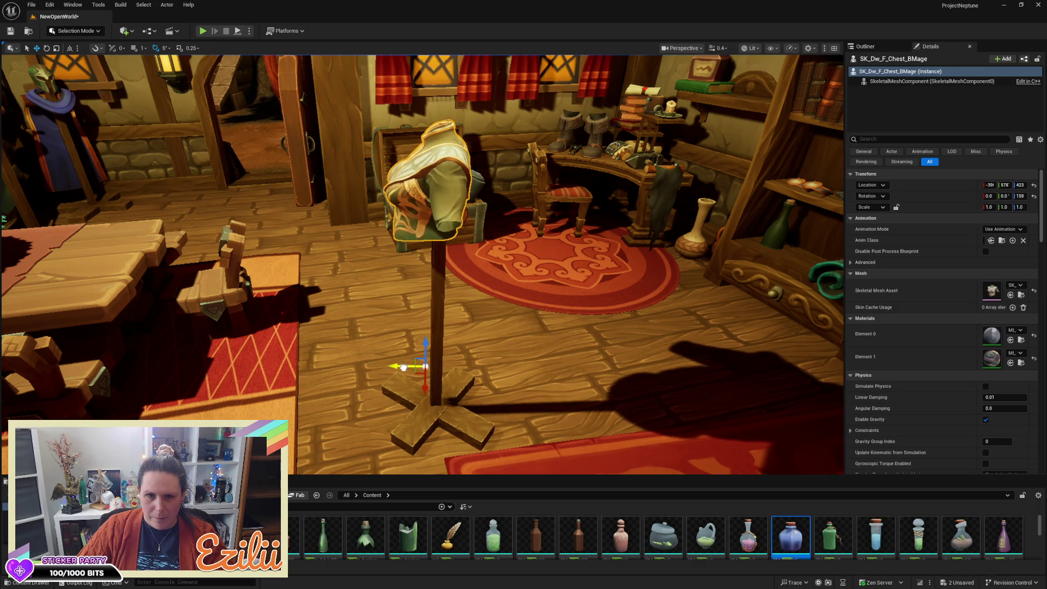
{"action": "mouse_move", "coordinate": [506, 315]}
{"action": "left_mouse_down"}
{"action": "mouse_move", "coordinate": [434, 318]}
{"action": "mouse_move", "coordinate": [731, 301]}
{"action": "left_mouse_up"}
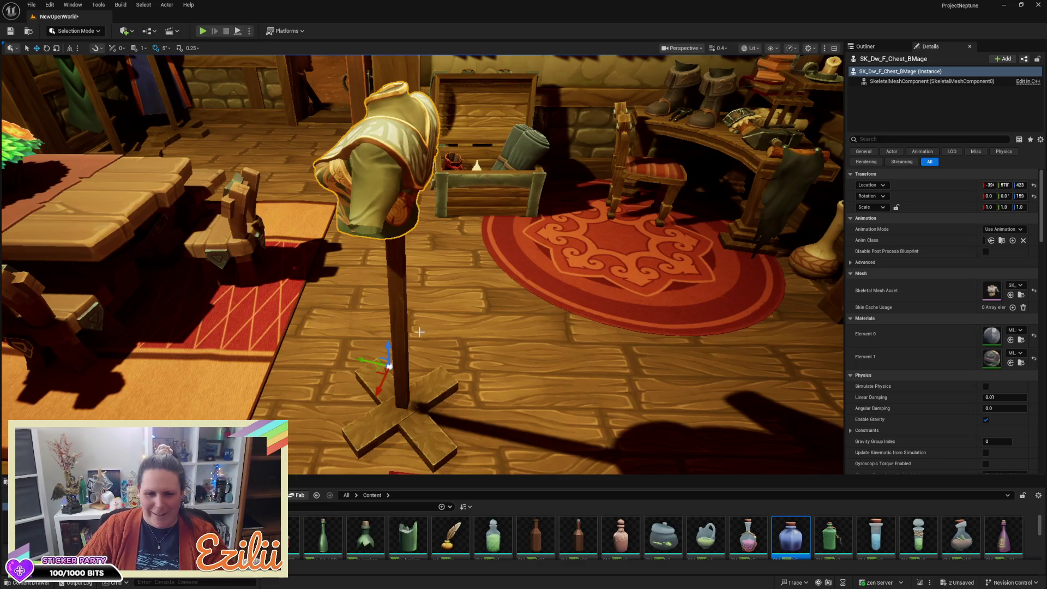
{"action": "mouse_move", "coordinate": [493, 299]}
{"action": "left_mouse_down"}
{"action": "mouse_move", "coordinate": [540, 376]}
{"action": "mouse_move", "coordinate": [360, 267]}
{"action": "mouse_move", "coordinate": [443, 313]}
{"action": "left_mouse_up"}
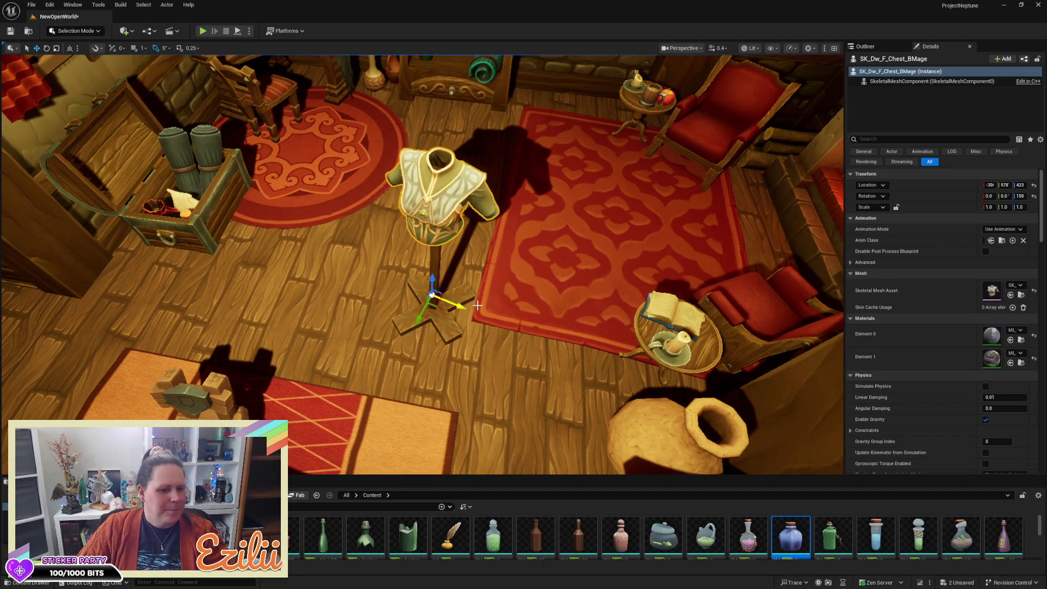
{"action": "scroll", "coordinate": [423, 264], "scroll_direction": "up", "scroll_amount": 8}
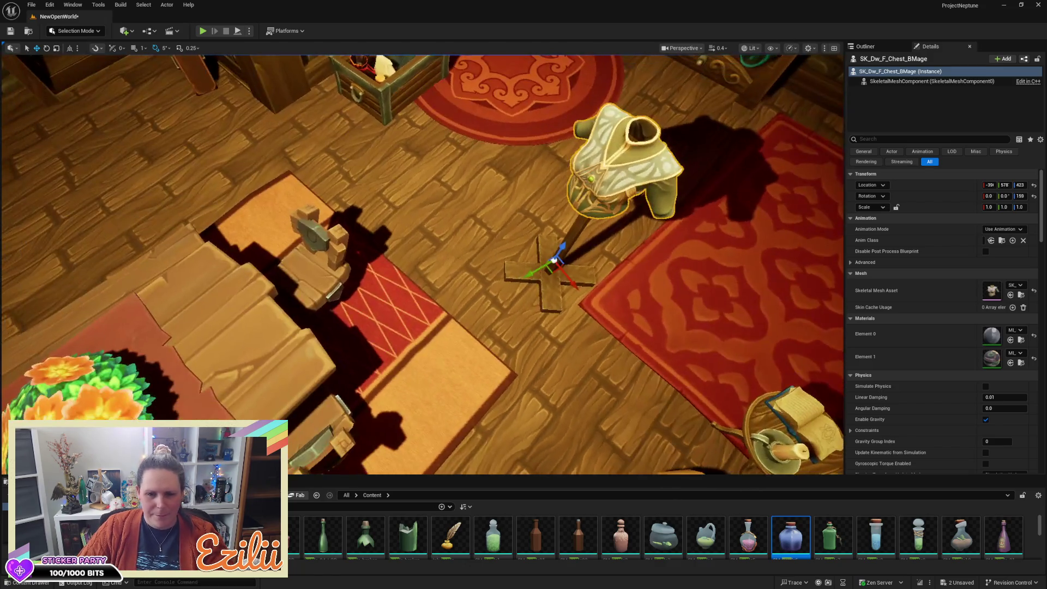
{"action": "scroll", "coordinate": [493, 325], "scroll_direction": "down", "scroll_amount": 4}
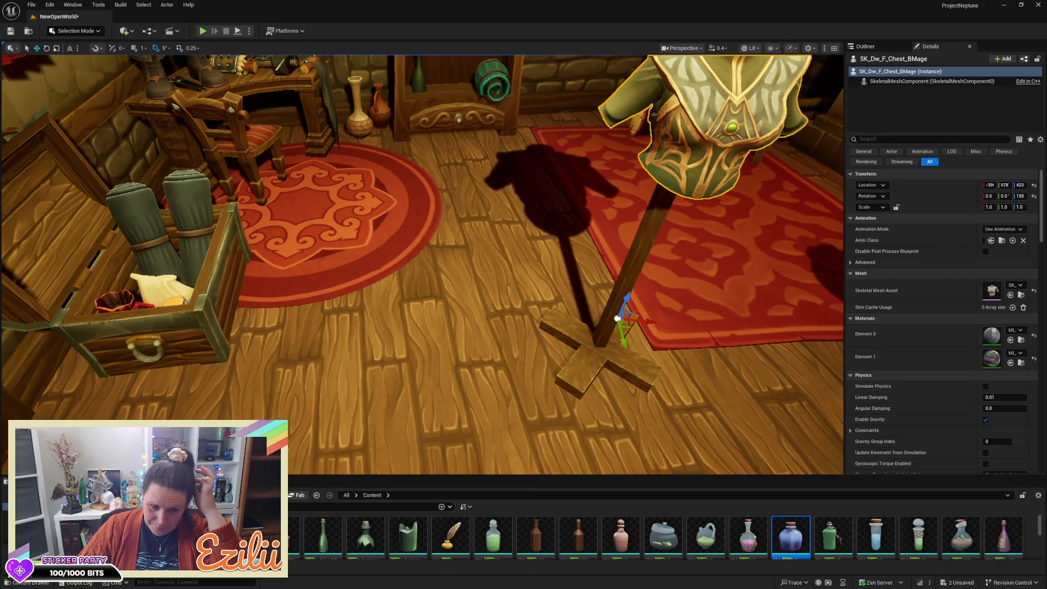
{"action": "key", "text": "1"}
{"action": "left_click_drag", "start_coordinate": [340, 271], "coordinate": [392, 327]}
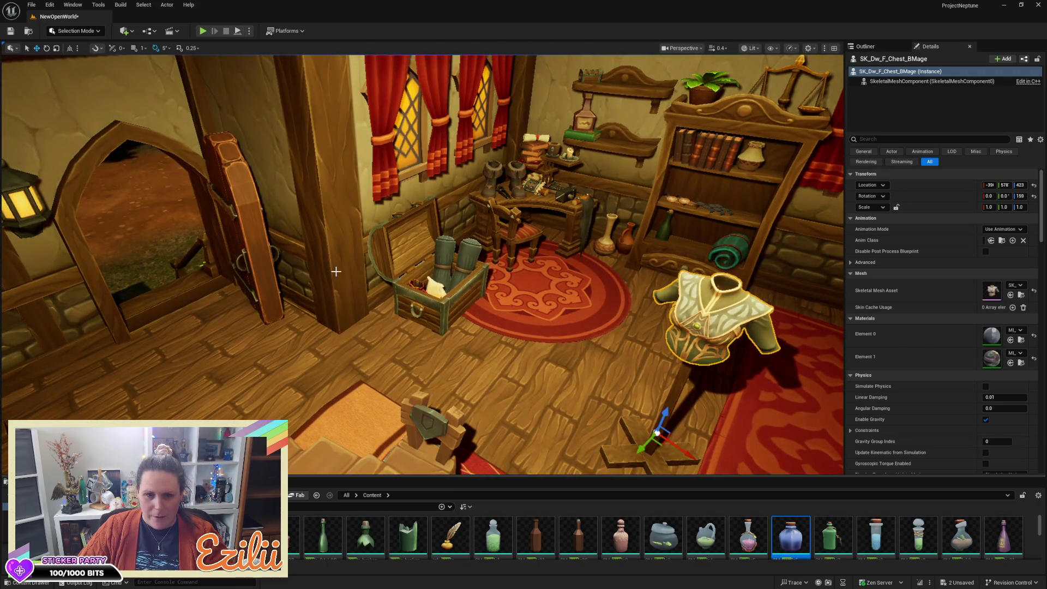
Duplicate the wooden pillar near the doorway and reset the copy's scale
{"action": "left_click", "coordinate": [340, 339]}
{"action": "mouse_move", "coordinate": [334, 377]}
{"action": "left_mouse_down"}
{"action": "mouse_move", "coordinate": [412, 420]}
{"action": "mouse_move", "coordinate": [483, 434]}
{"action": "mouse_move", "coordinate": [448, 430]}
{"action": "left_mouse_up"}
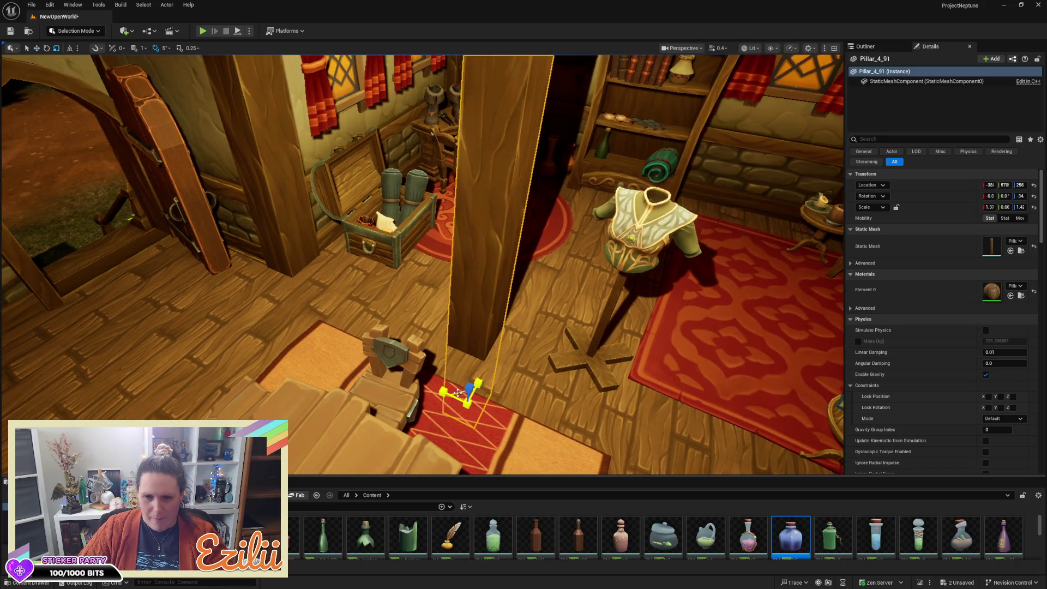
{"action": "mouse_move", "coordinate": [457, 392]}
{"action": "left_mouse_down"}
{"action": "mouse_move", "coordinate": [444, 405]}
{"action": "mouse_move", "coordinate": [468, 399]}
{"action": "mouse_move", "coordinate": [476, 316]}
{"action": "left_mouse_up"}
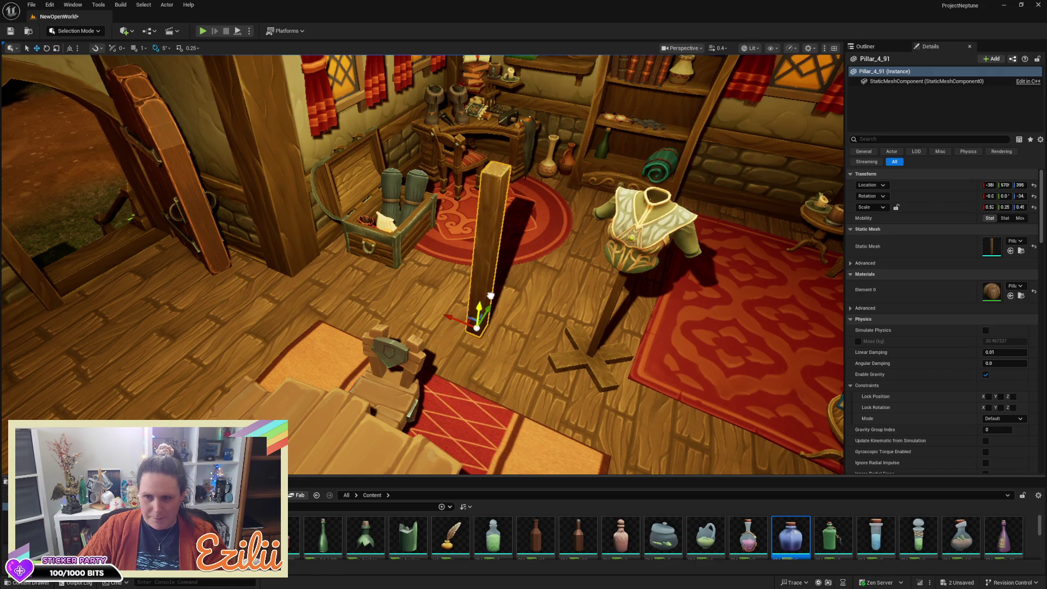
{"action": "left_click", "coordinate": [1034, 208]}
Narrow the copied pillar along X and Y with the scale gizmo
{"action": "left_click_drag", "start_coordinate": [587, 213], "coordinate": [587, 213]}
{"action": "key", "text": "r"}
{"action": "left_click_drag", "start_coordinate": [582, 322], "coordinate": [572, 321]}
{"action": "left_click_drag", "start_coordinate": [611, 354], "coordinate": [611, 355]}
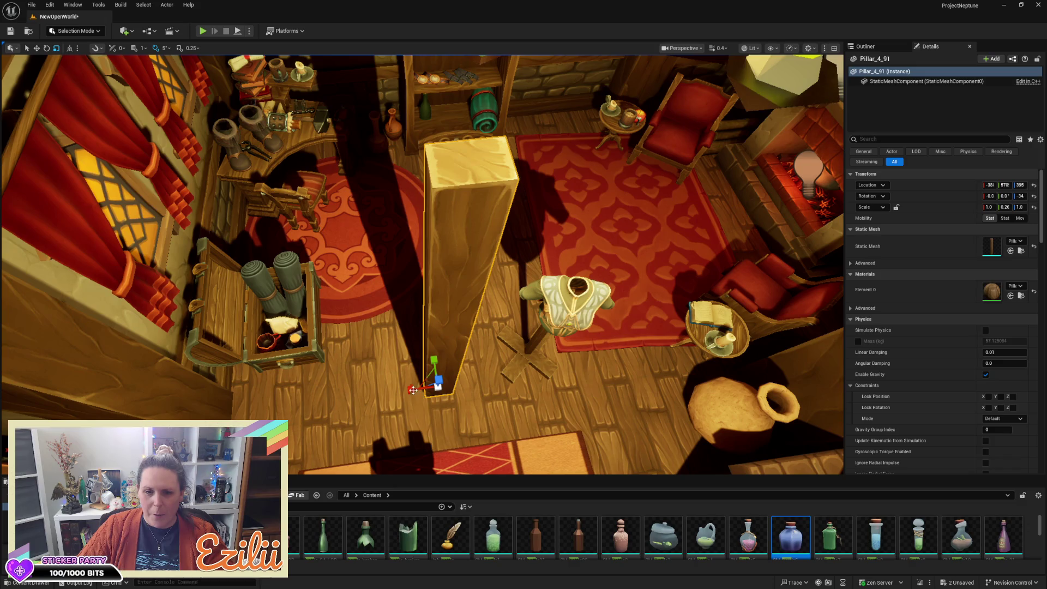
{"action": "left_click_drag", "start_coordinate": [413, 387], "coordinate": [390, 388]}
{"action": "left_click_drag", "start_coordinate": [433, 360], "coordinate": [433, 360]}
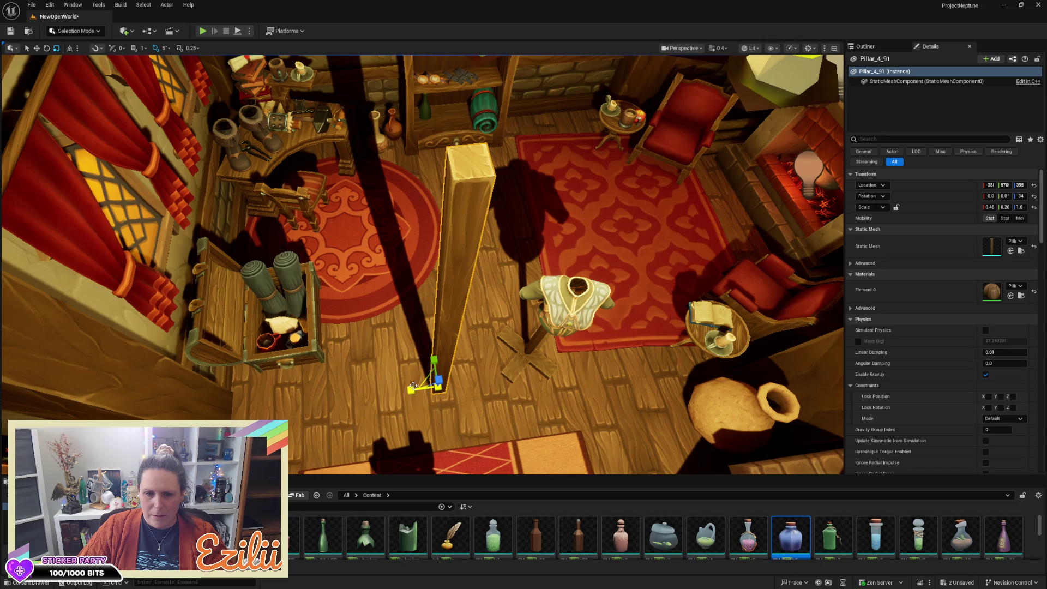
{"action": "left_click_drag", "start_coordinate": [413, 387], "coordinate": [412, 387]}
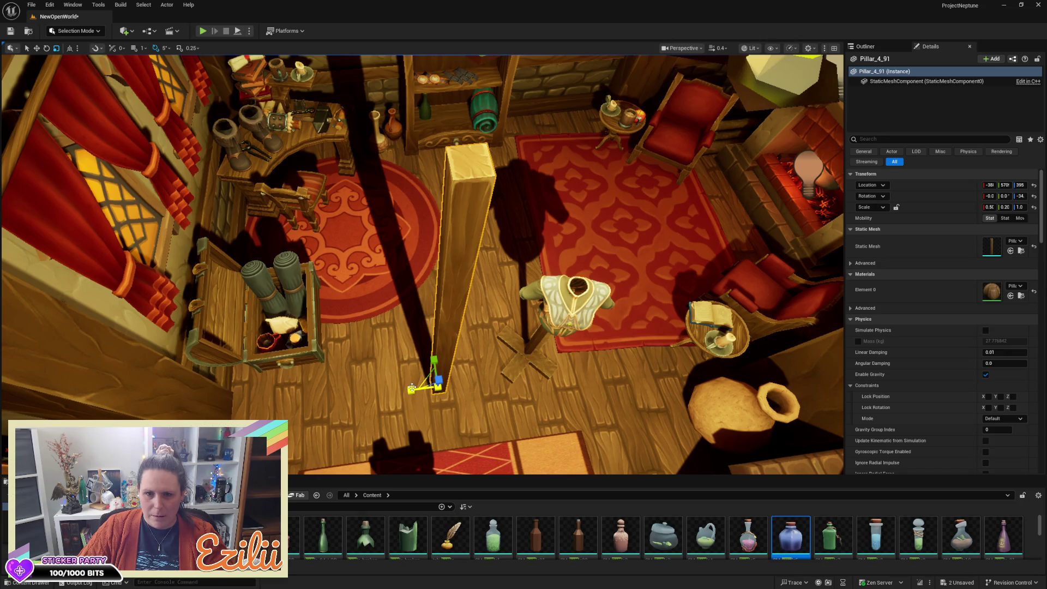
Slim the pillar into a thin floor-standing post at 0.48 Z scale
{"action": "left_click", "coordinate": [429, 384]}
{"action": "left_click", "coordinate": [437, 329]}
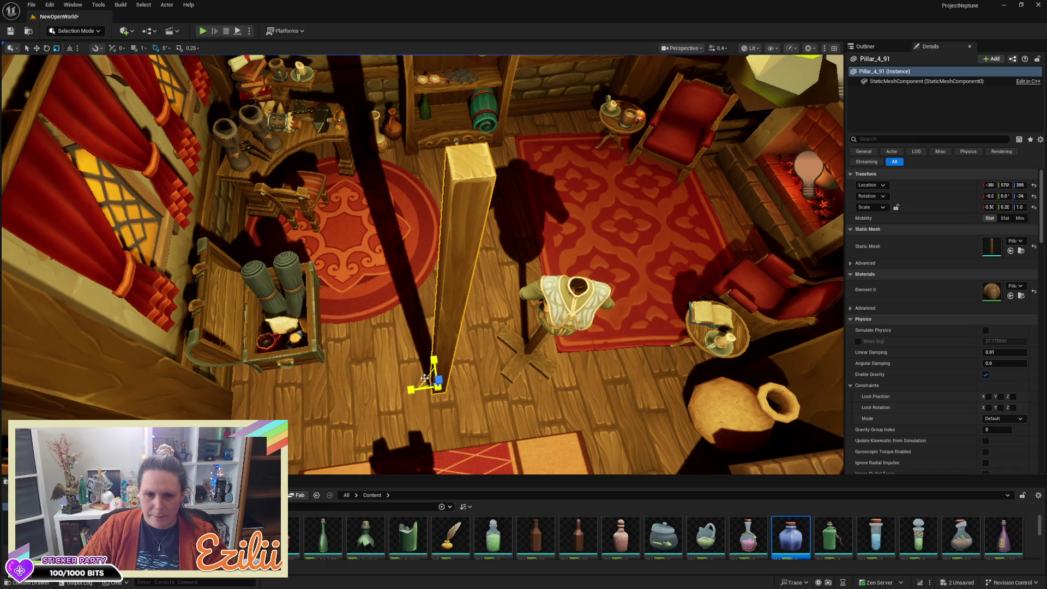
{"action": "left_click_drag", "start_coordinate": [425, 376], "coordinate": [442, 362]}
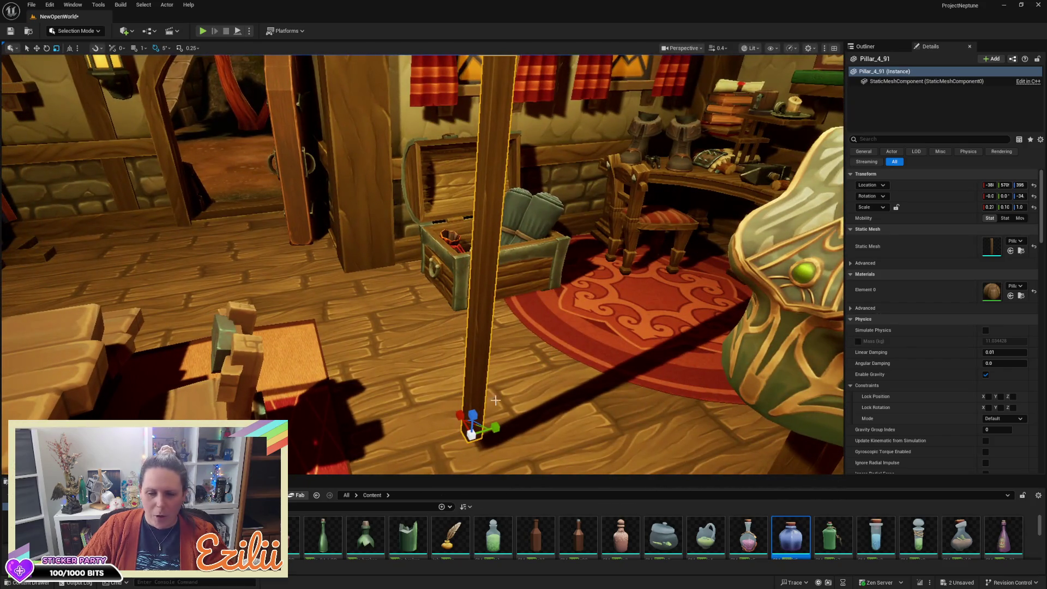
{"action": "left_click_drag", "start_coordinate": [473, 414], "coordinate": [470, 428]}
{"action": "left_click_drag", "start_coordinate": [376, 265], "coordinate": [376, 266]}
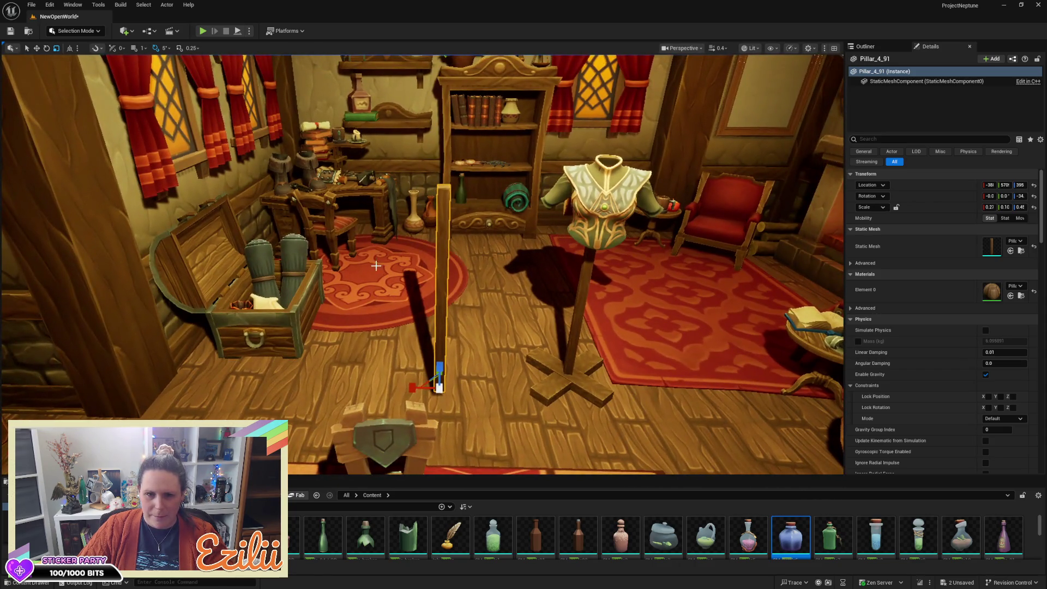
{"action": "left_click", "coordinate": [376, 186]}
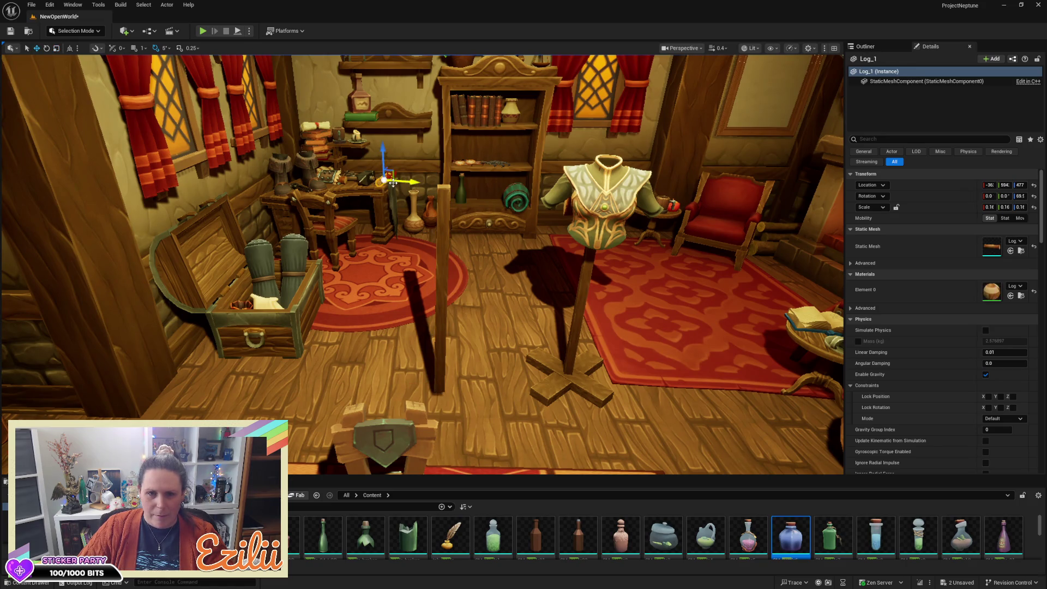
Place a copy of Log_1 atop the post, thicken and lengthen it, and roll it to -35°
{"action": "left_click_drag", "start_coordinate": [394, 174], "coordinate": [300, 272]}
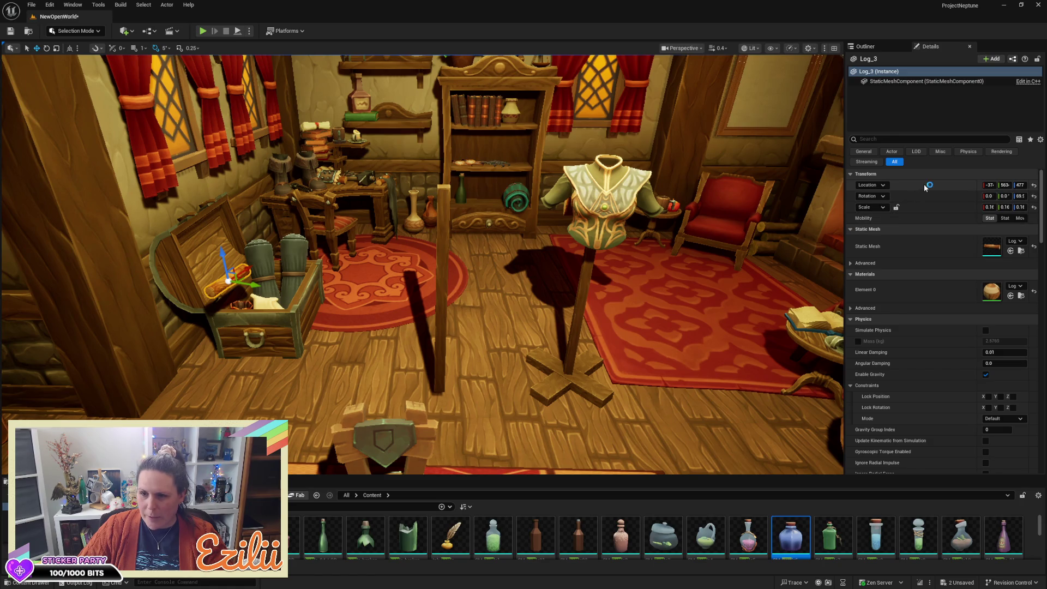
{"action": "left_click", "coordinate": [438, 254]}
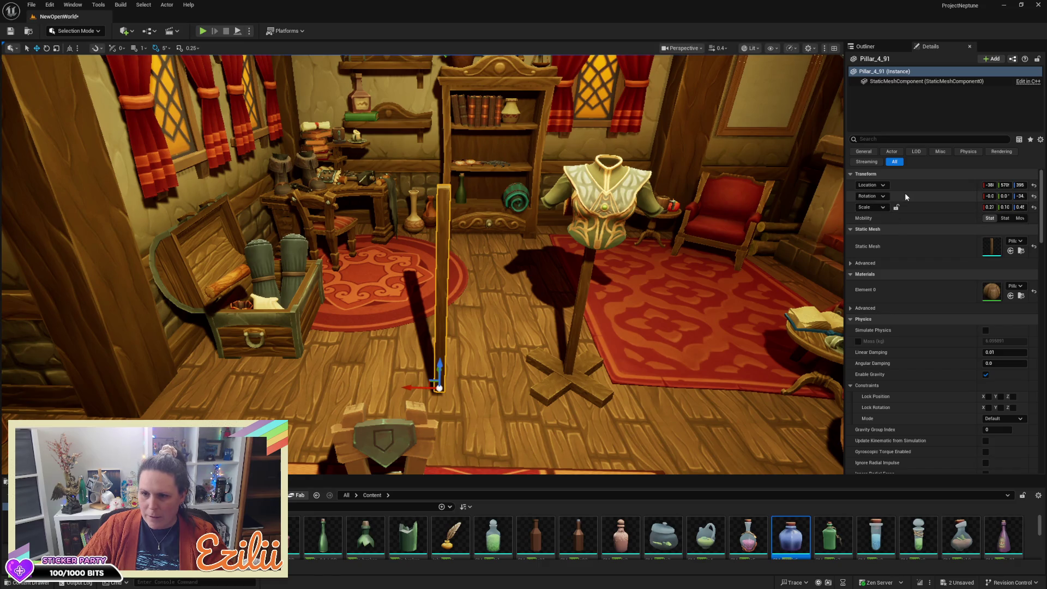
{"action": "left_click", "coordinate": [229, 278]}
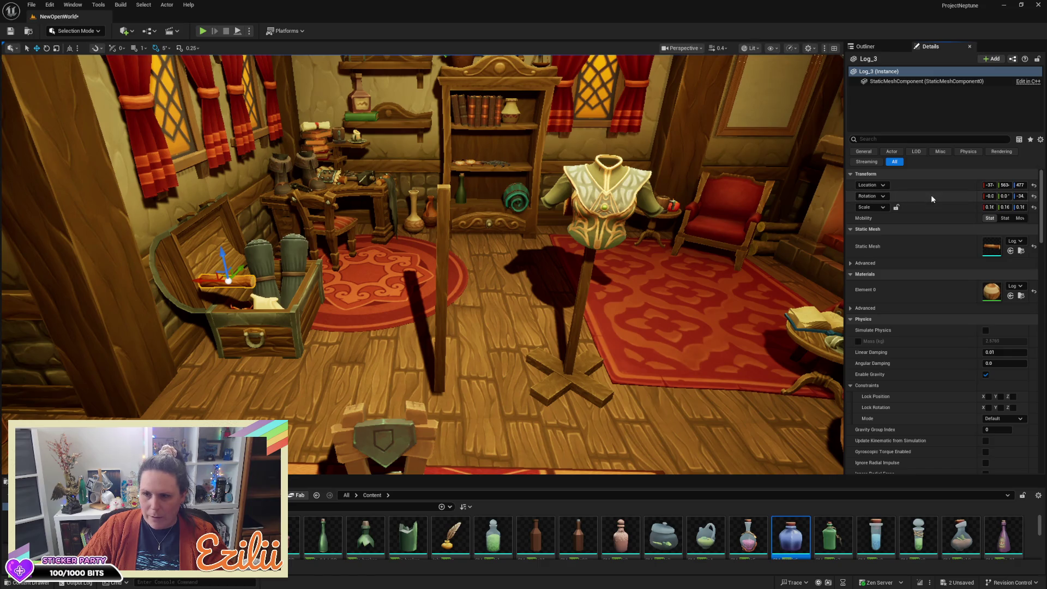
{"action": "mouse_move", "coordinate": [229, 280]}
{"action": "left_mouse_down"}
{"action": "mouse_move", "coordinate": [415, 316]}
{"action": "mouse_move", "coordinate": [521, 316]}
{"action": "mouse_move", "coordinate": [476, 317]}
{"action": "mouse_move", "coordinate": [447, 259]}
{"action": "mouse_move", "coordinate": [449, 157]}
{"action": "left_mouse_up"}
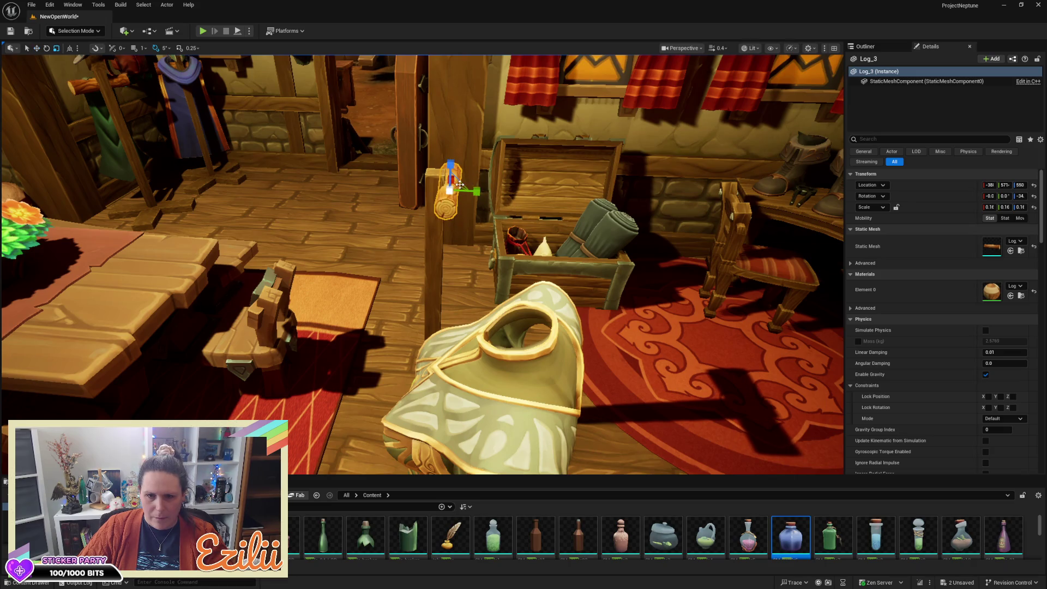
{"action": "mouse_move", "coordinate": [462, 181]}
{"action": "left_mouse_down"}
{"action": "mouse_move", "coordinate": [470, 191]}
{"action": "mouse_move", "coordinate": [460, 194]}
{"action": "mouse_move", "coordinate": [669, 193]}
{"action": "left_mouse_up"}
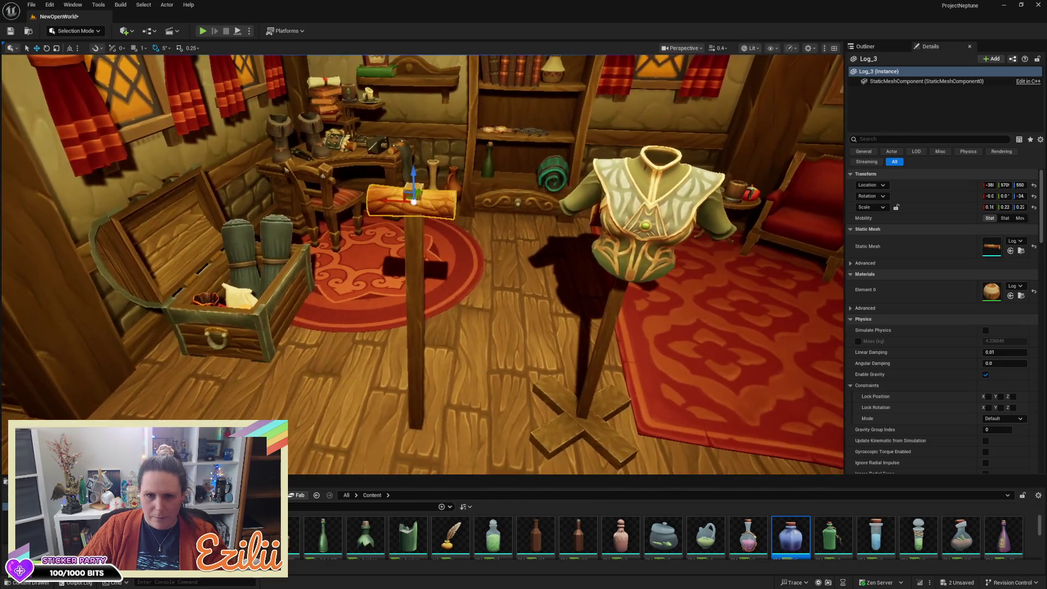
{"action": "left_click_drag", "start_coordinate": [383, 200], "coordinate": [360, 200]}
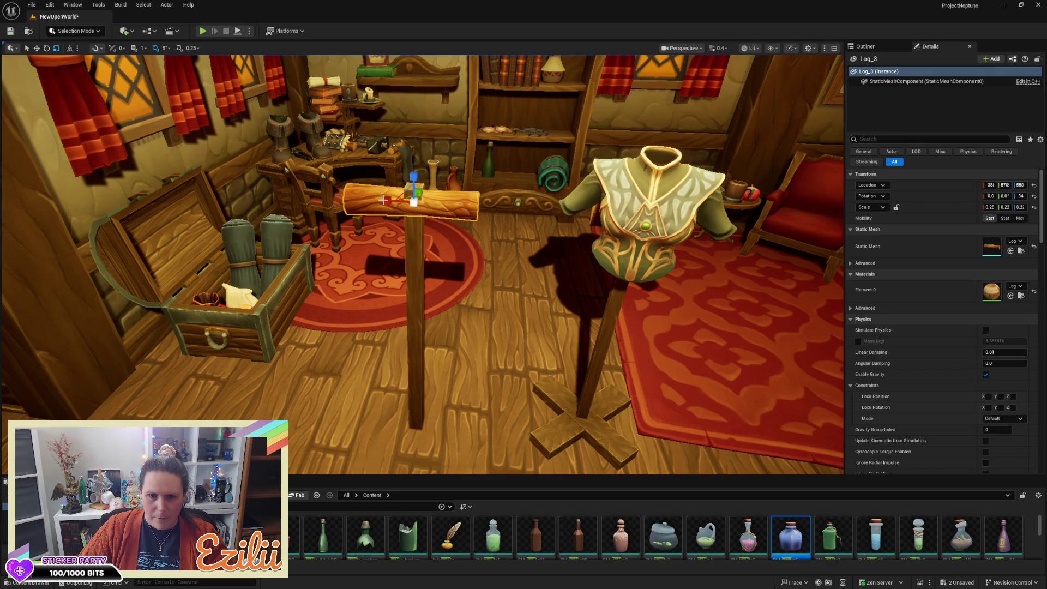
{"action": "left_click_drag", "start_coordinate": [413, 154], "coordinate": [409, 170]}
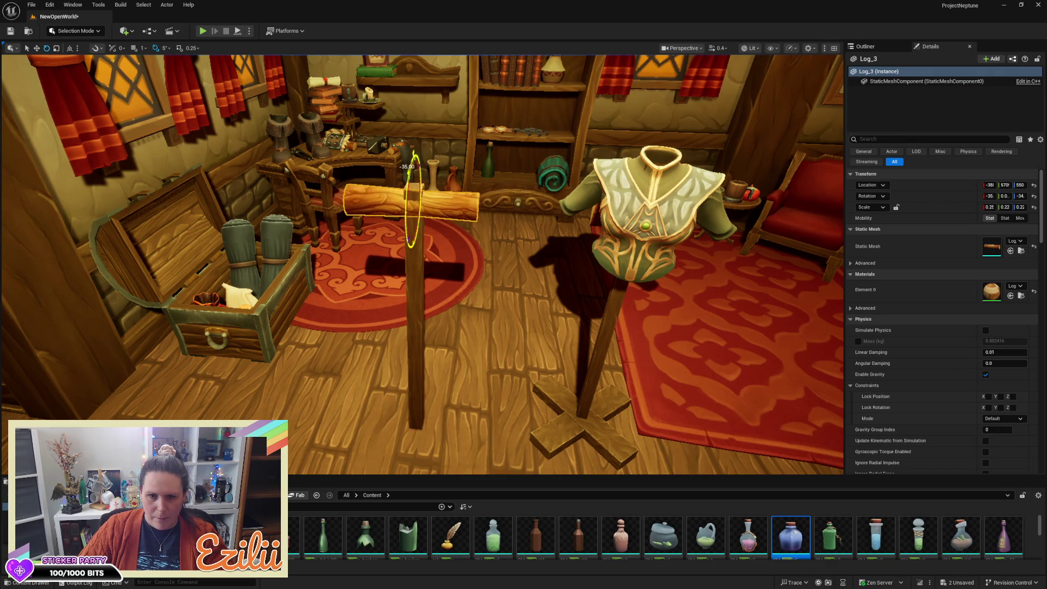
{"action": "key", "text": "Escape"}
Duplicate wall pillar Pillar_4_71 by Alt-dragging its rotate ring, angling the copy across the room
{"action": "mouse_move", "coordinate": [462, 235]}
{"action": "left_mouse_down"}
{"action": "mouse_move", "coordinate": [428, 259]}
{"action": "mouse_move", "coordinate": [368, 238]}
{"action": "mouse_move", "coordinate": [417, 340]}
{"action": "left_mouse_up"}
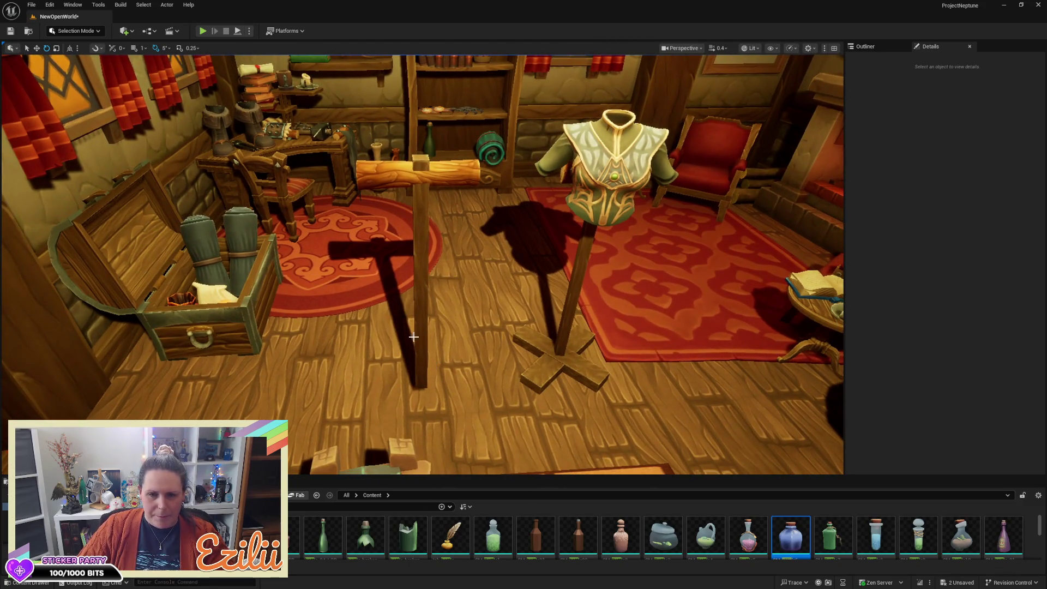
{"action": "scroll", "coordinate": [424, 320], "scroll_direction": "down", "scroll_amount": 5}
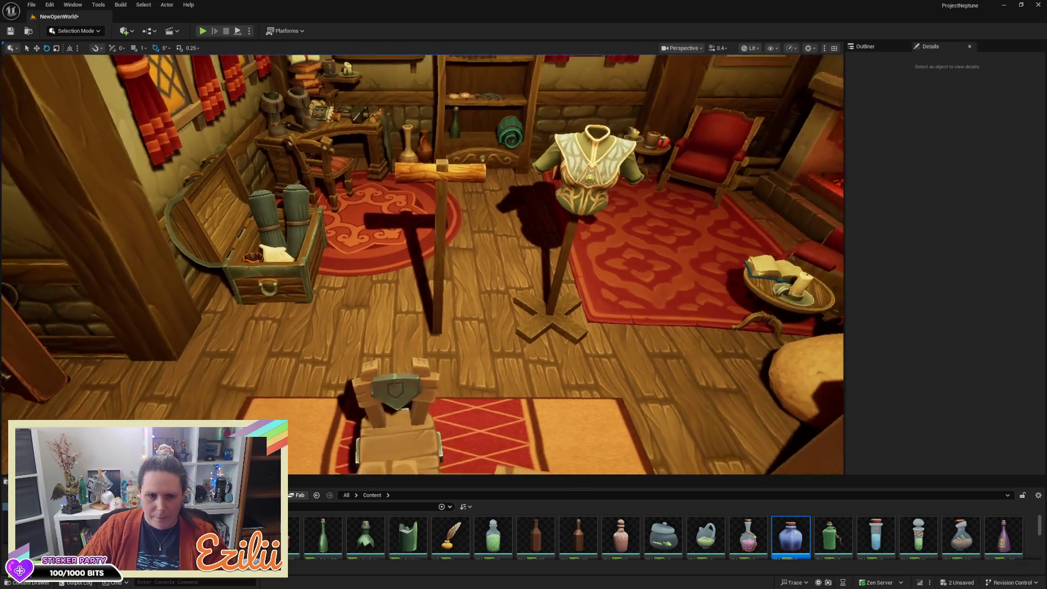
{"action": "left_click", "coordinate": [173, 286]}
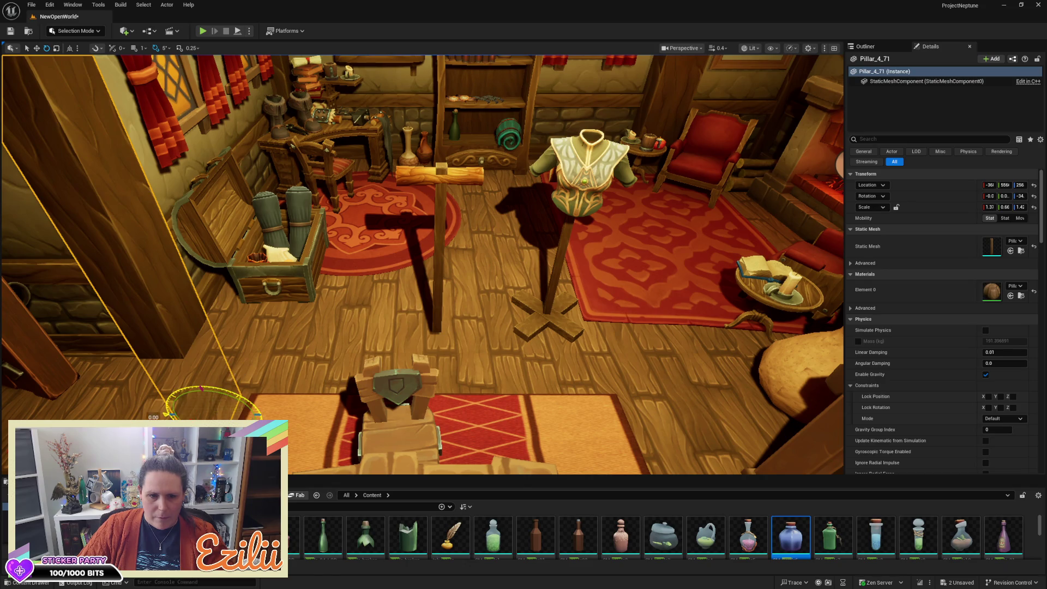
{"action": "left_click_drag", "start_coordinate": [226, 391], "coordinate": [164, 388]}
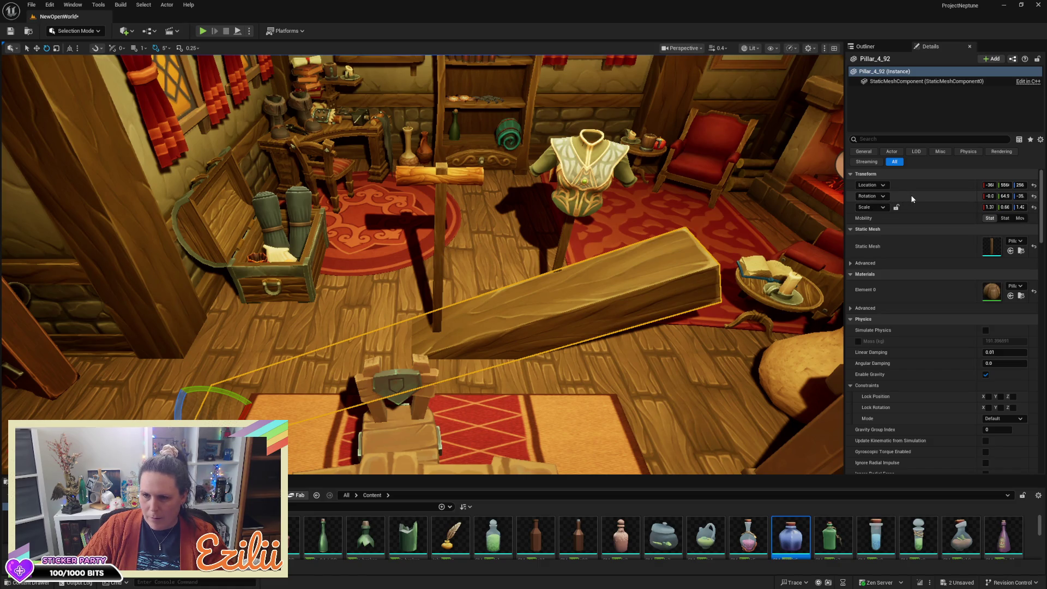
Undo the duplicated pillar's rotation, reset its scale, and move it toward the room centre
{"action": "key", "text": "ctrl+z"}
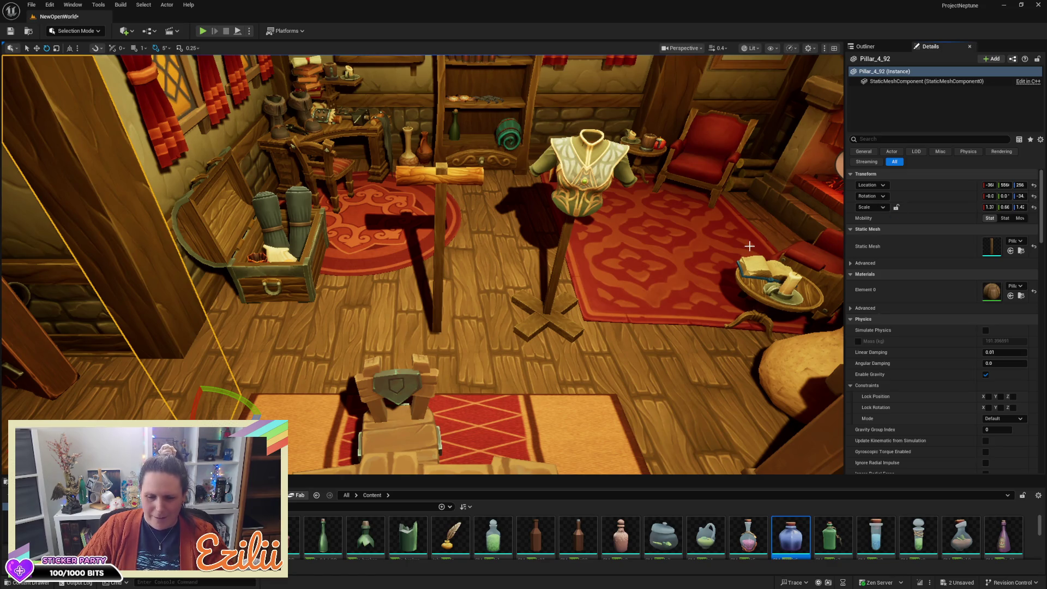
{"action": "left_click", "coordinate": [1034, 208]}
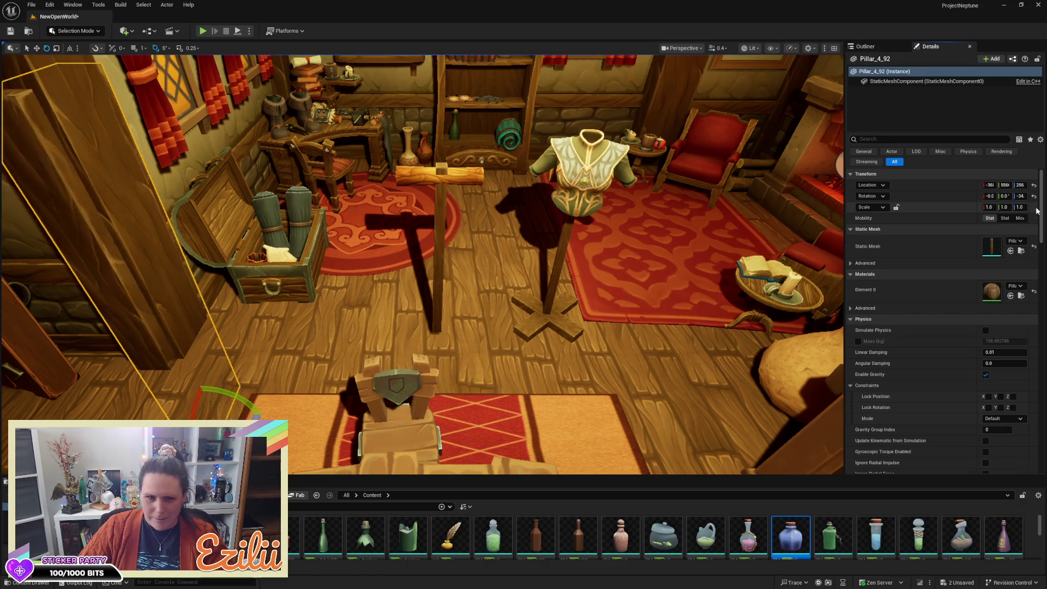
{"action": "key", "text": "w"}
{"action": "left_click_drag", "start_coordinate": [185, 409], "coordinate": [182, 389]}
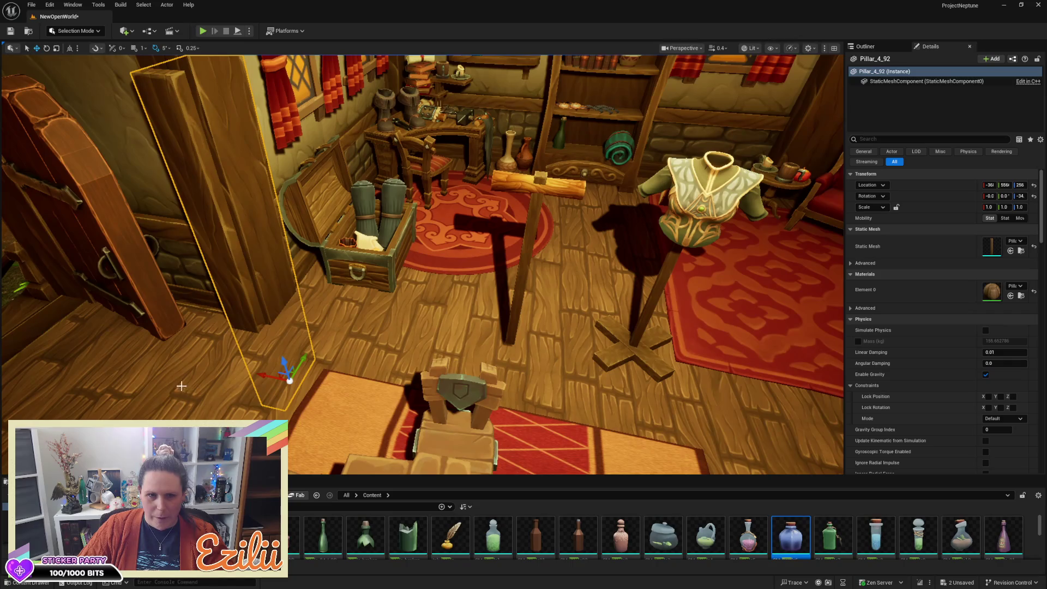
{"action": "mouse_move", "coordinate": [272, 376]}
{"action": "left_mouse_down"}
{"action": "mouse_move", "coordinate": [466, 375]}
{"action": "mouse_move", "coordinate": [455, 413]}
{"action": "mouse_move", "coordinate": [434, 427]}
{"action": "left_mouse_up"}
Place the copy beside the new post and scale Y/Z to about 0.28, forming a flat plank
{"action": "key", "text": "e"}
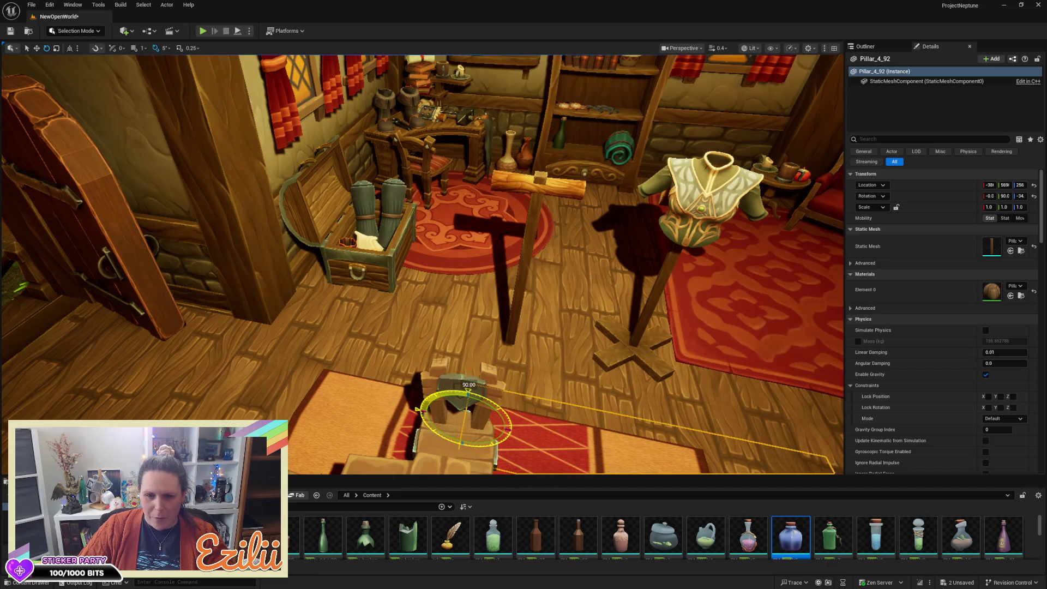
{"action": "key", "text": "w"}
{"action": "mouse_move", "coordinate": [472, 394]}
{"action": "left_mouse_down"}
{"action": "mouse_move", "coordinate": [505, 333]}
{"action": "mouse_move", "coordinate": [482, 308]}
{"action": "mouse_move", "coordinate": [514, 235]}
{"action": "mouse_move", "coordinate": [447, 250]}
{"action": "mouse_move", "coordinate": [493, 243]}
{"action": "left_mouse_up"}
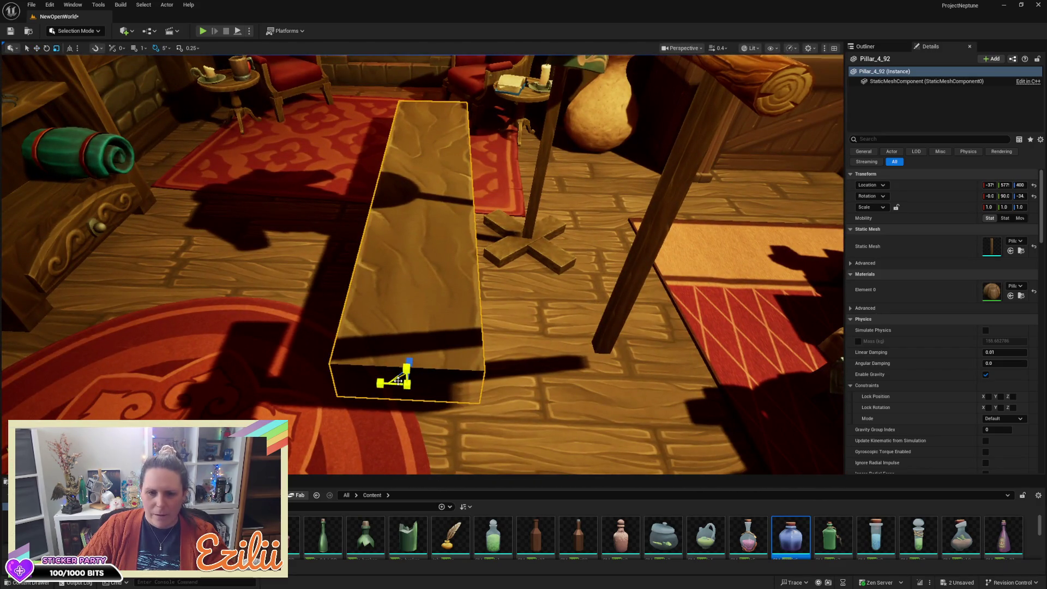
{"action": "left_click_drag", "start_coordinate": [398, 375], "coordinate": [349, 389]}
{"action": "mouse_move", "coordinate": [491, 245]}
{"action": "left_mouse_down"}
{"action": "mouse_move", "coordinate": [567, 234]}
{"action": "mouse_move", "coordinate": [431, 358]}
{"action": "mouse_move", "coordinate": [388, 366]}
{"action": "mouse_move", "coordinate": [428, 355]}
{"action": "left_mouse_up"}
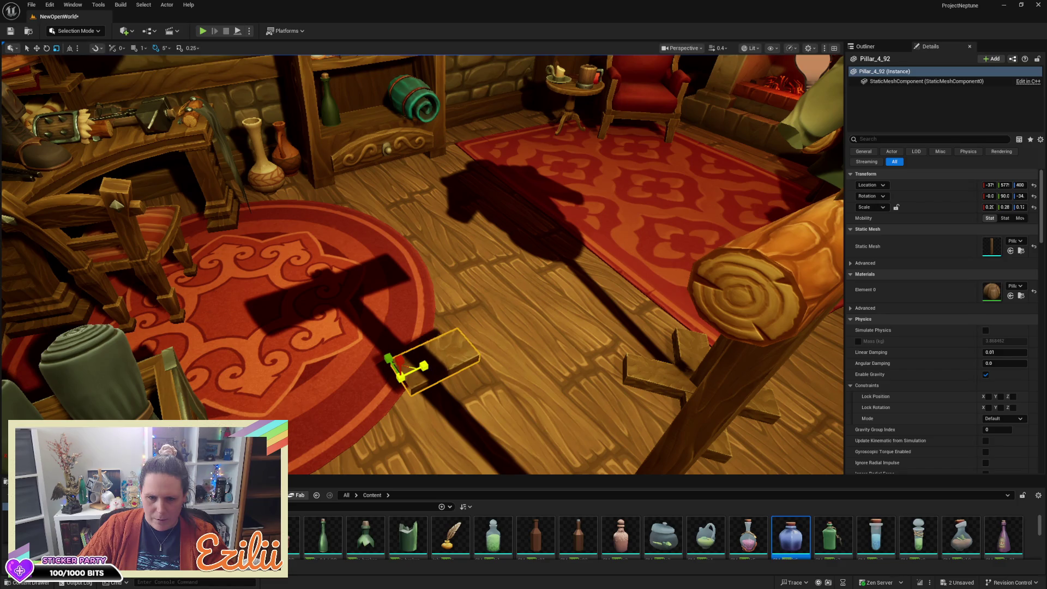
Slide the plank sideways along Y and try turning it about 25 degrees before straightening it
{"action": "key", "text": "w"}
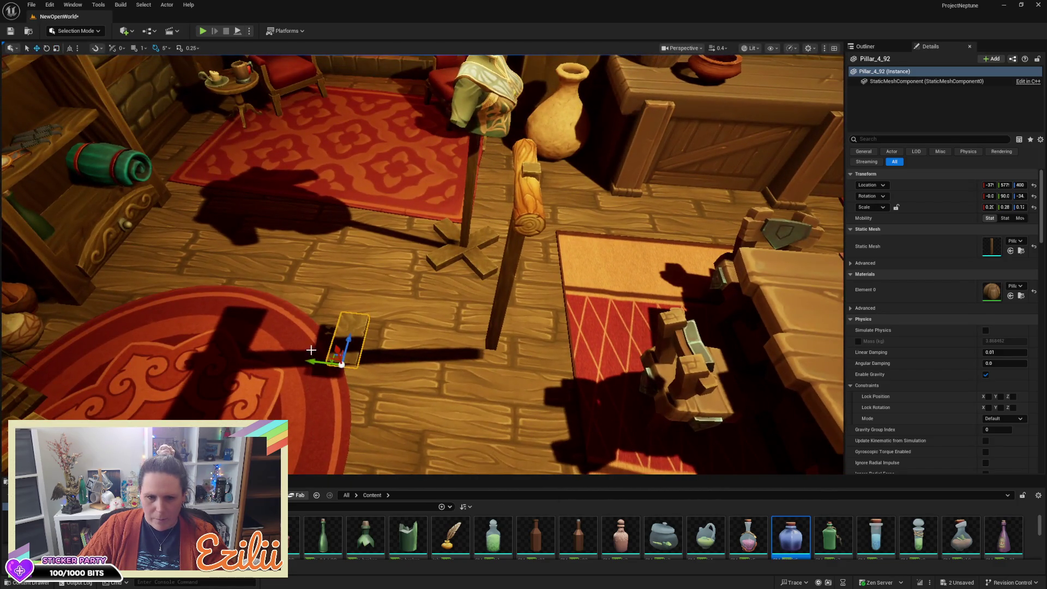
{"action": "mouse_move", "coordinate": [307, 359]}
{"action": "left_mouse_down"}
{"action": "mouse_move", "coordinate": [455, 361]}
{"action": "mouse_move", "coordinate": [497, 323]}
{"action": "left_mouse_up"}
{"action": "key", "text": "e"}
{"action": "mouse_move", "coordinate": [479, 383]}
{"action": "left_mouse_down"}
{"action": "mouse_move", "coordinate": [460, 384]}
{"action": "mouse_move", "coordinate": [479, 383]}
{"action": "left_mouse_up"}
{"action": "key", "text": "w"}
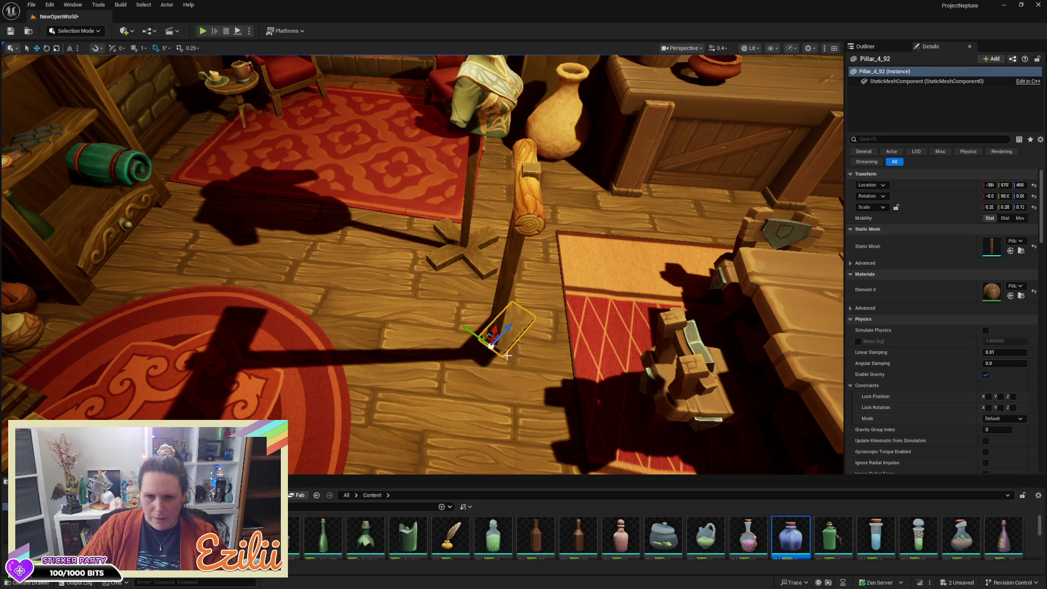
{"action": "left_click_drag", "start_coordinate": [479, 384], "coordinate": [414, 370]}
{"action": "mouse_move", "coordinate": [451, 207]}
{"action": "left_mouse_down"}
{"action": "mouse_move", "coordinate": [436, 225]}
{"action": "mouse_move", "coordinate": [381, 207]}
{"action": "mouse_move", "coordinate": [387, 183]}
{"action": "mouse_move", "coordinate": [402, 177]}
{"action": "left_mouse_up"}
Turn the plank copy to 175°, rotate both planks flat, and lower the plank onto the floor
{"action": "key", "text": "e"}
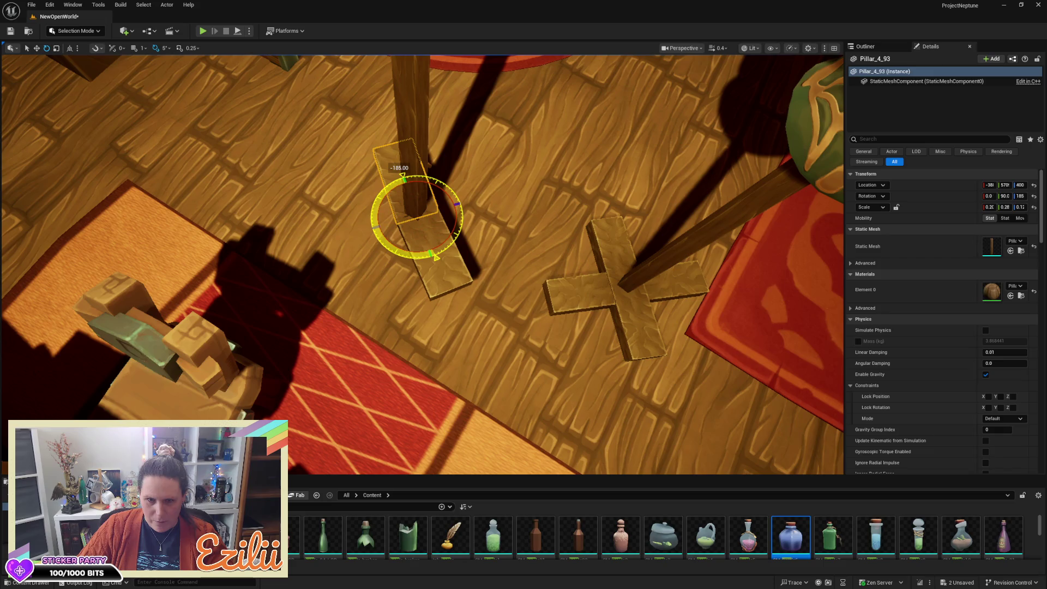
{"action": "left_click_drag", "start_coordinate": [402, 174], "coordinate": [398, 176]}
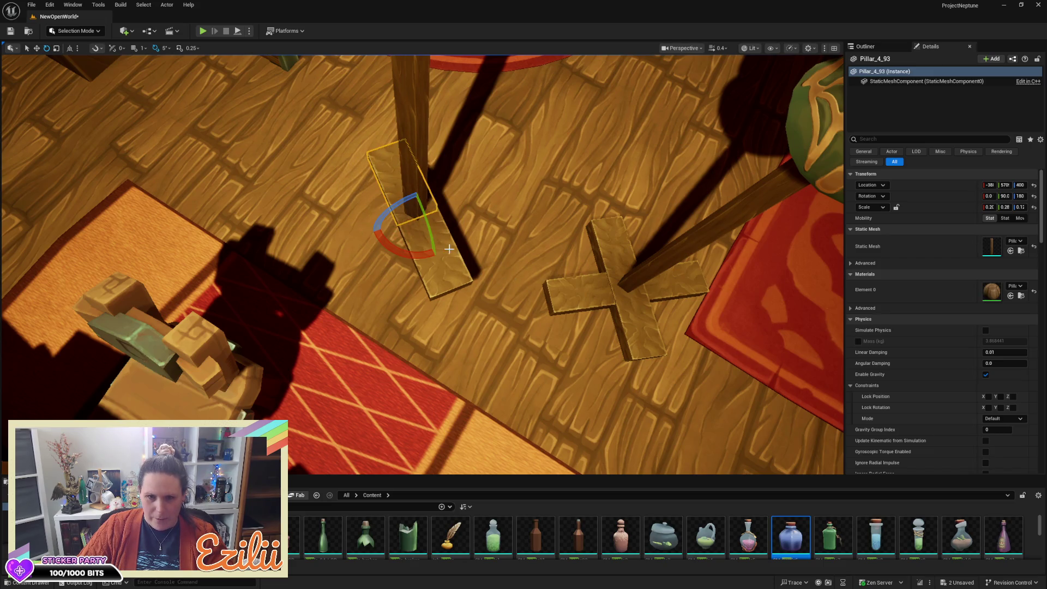
{"action": "left_click", "coordinate": [414, 240], "text": "ctrl"}
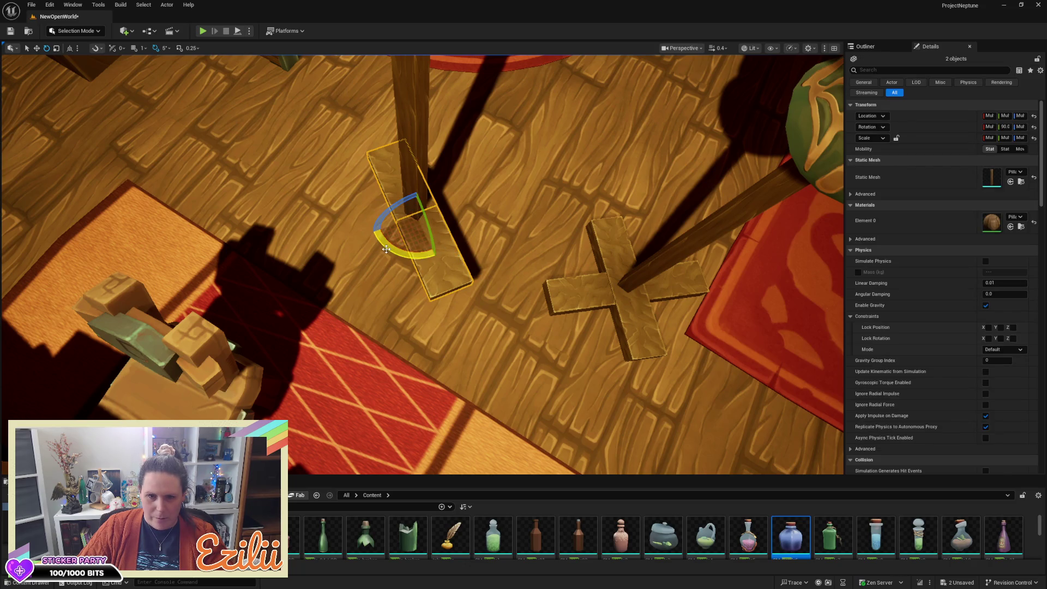
{"action": "left_click_drag", "start_coordinate": [408, 254], "coordinate": [436, 256]}
{"action": "key", "text": "w"}
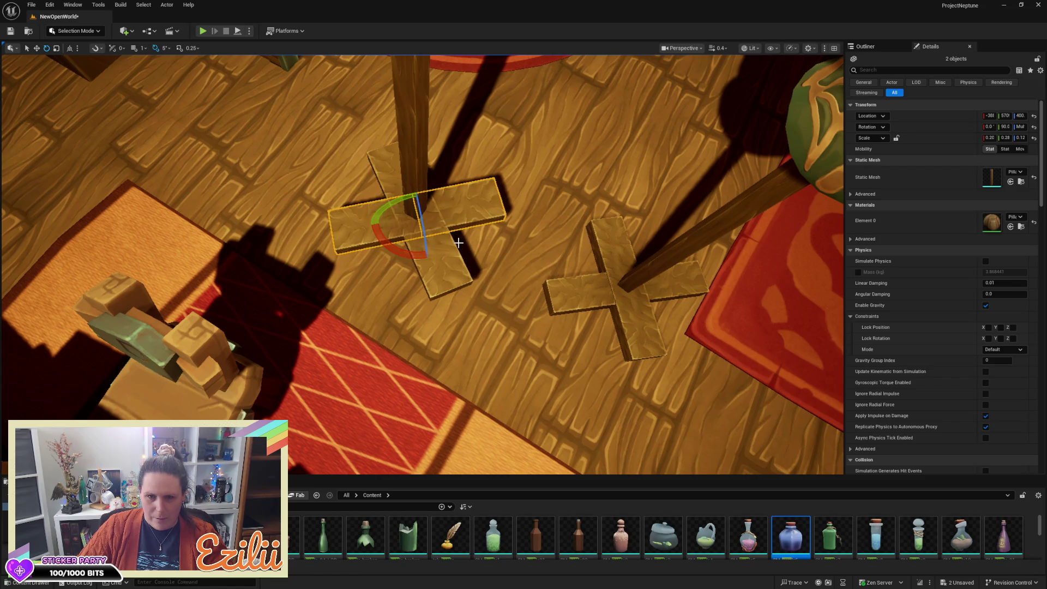
{"action": "mouse_move", "coordinate": [410, 194]}
{"action": "left_mouse_down"}
{"action": "mouse_move", "coordinate": [433, 204]}
{"action": "mouse_move", "coordinate": [420, 228]}
{"action": "mouse_move", "coordinate": [424, 218]}
{"action": "left_mouse_up"}
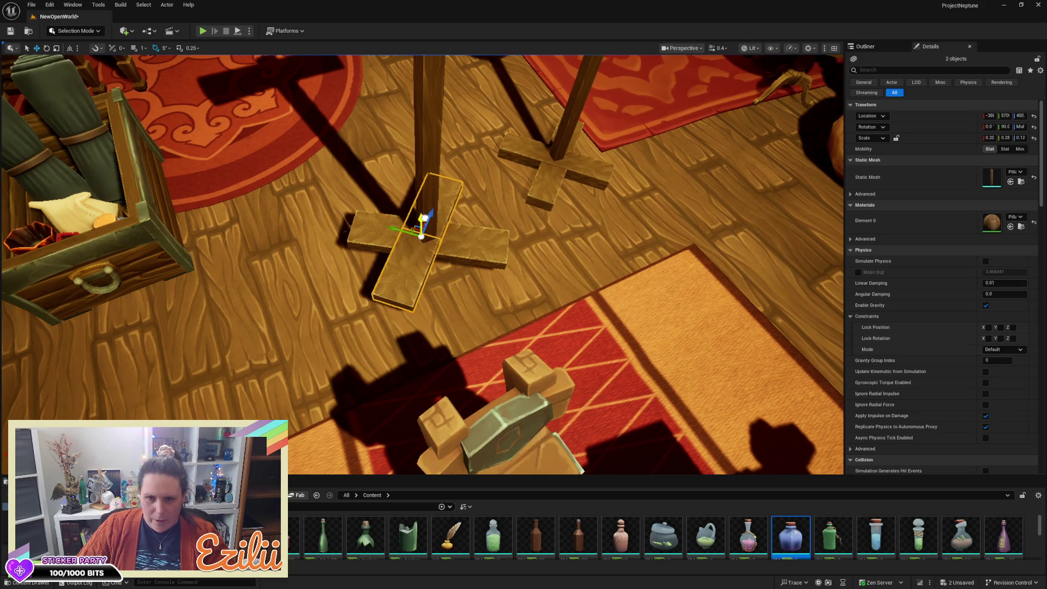
{"action": "scroll", "coordinate": [423, 217], "scroll_direction": "down", "scroll_amount": 10}
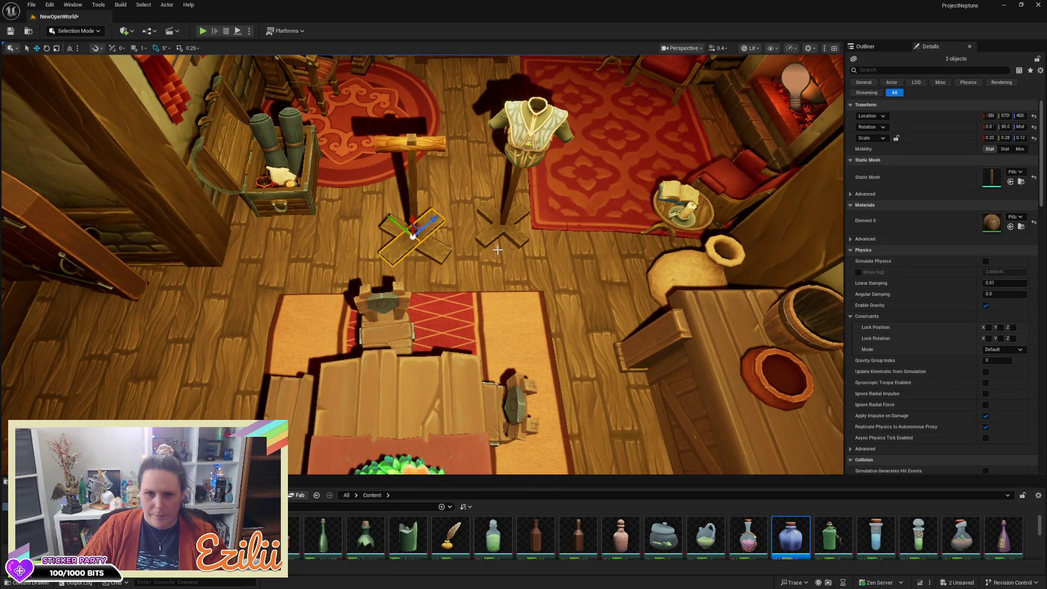
{"action": "key", "text": "Escape"}
Paste the new post's location onto the SK_Dw_F_Chest_BMage chest armor
{"action": "left_click", "coordinate": [519, 147]}
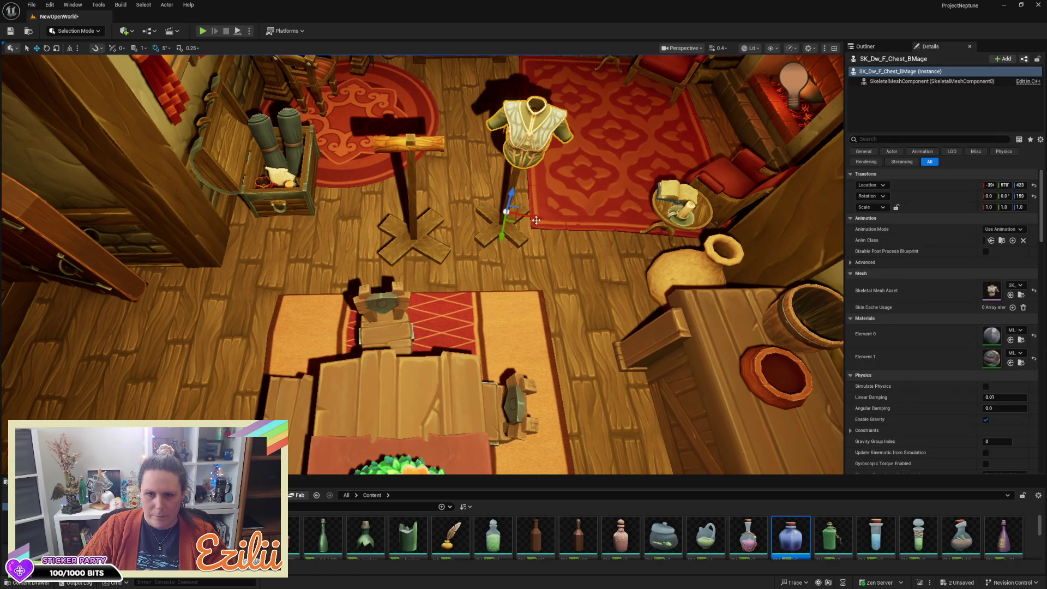
{"action": "left_click", "coordinate": [612, 131]}
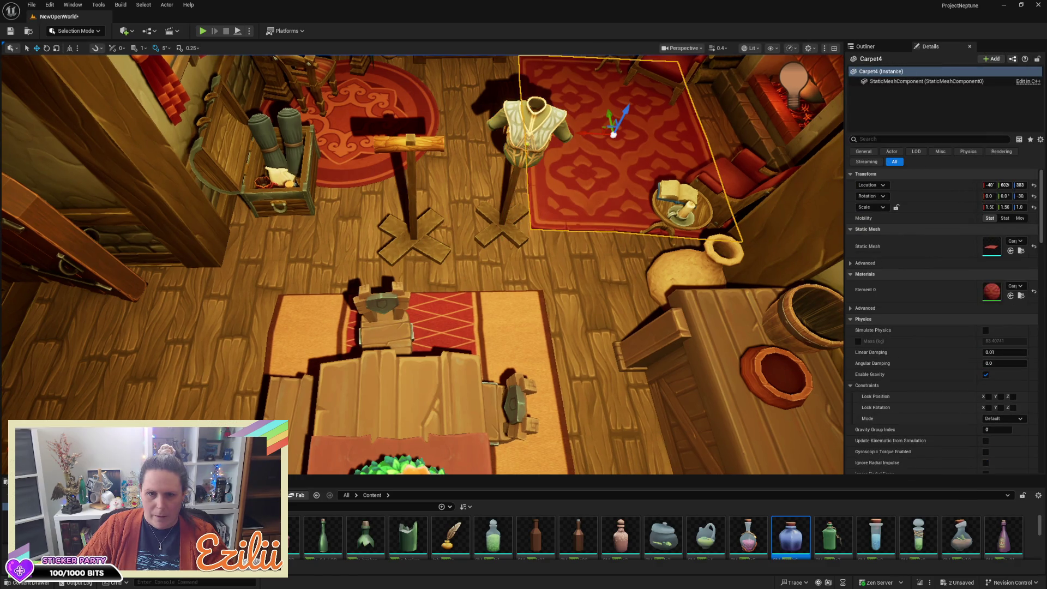
{"action": "left_click", "coordinate": [410, 181]}
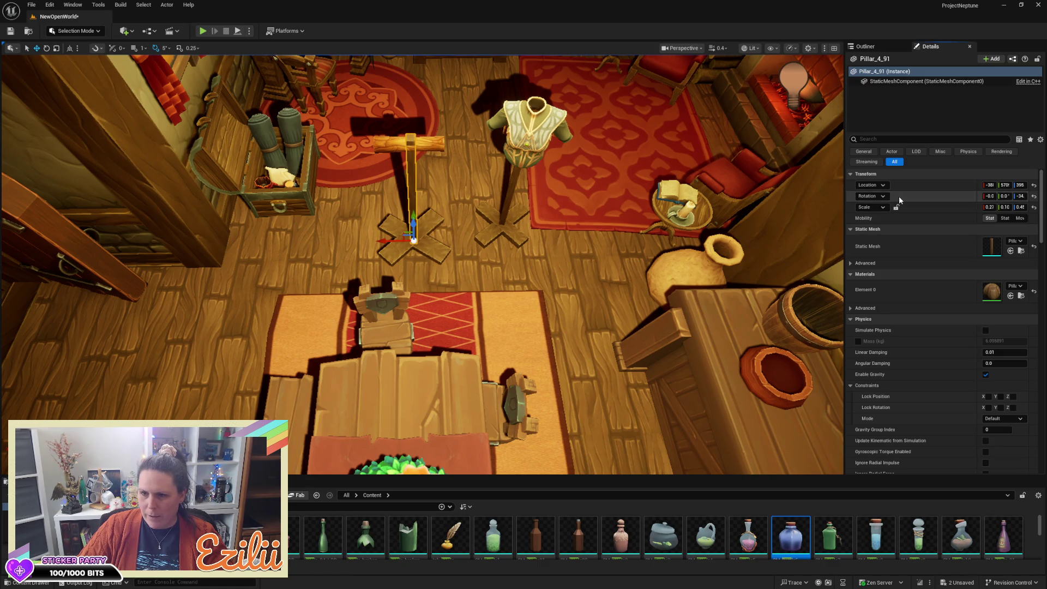
{"action": "left_click", "coordinate": [527, 134]}
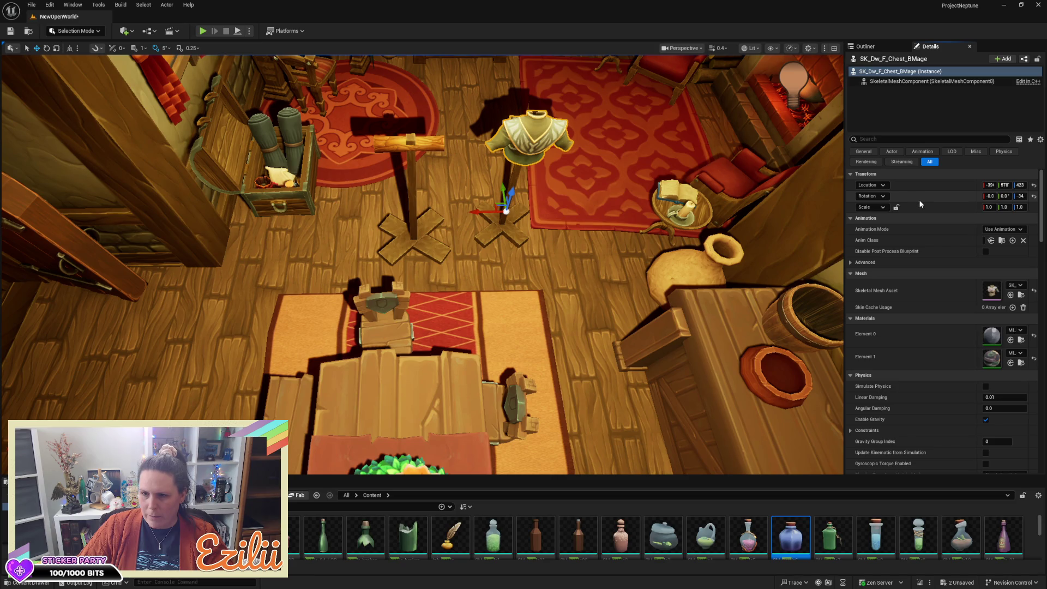
{"action": "left_click", "coordinate": [408, 177]}
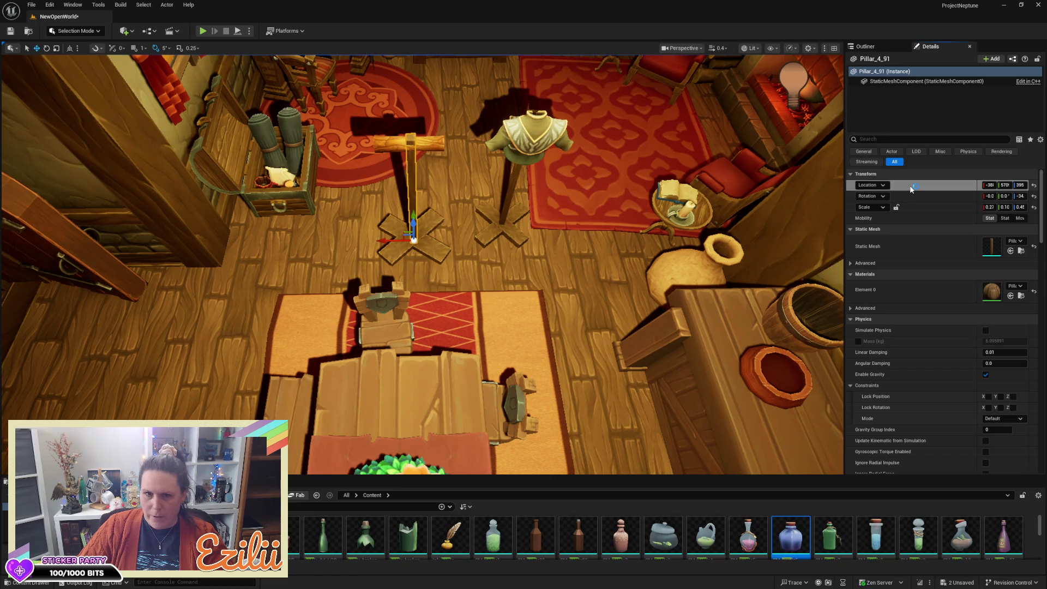
{"action": "left_click", "coordinate": [528, 143]}
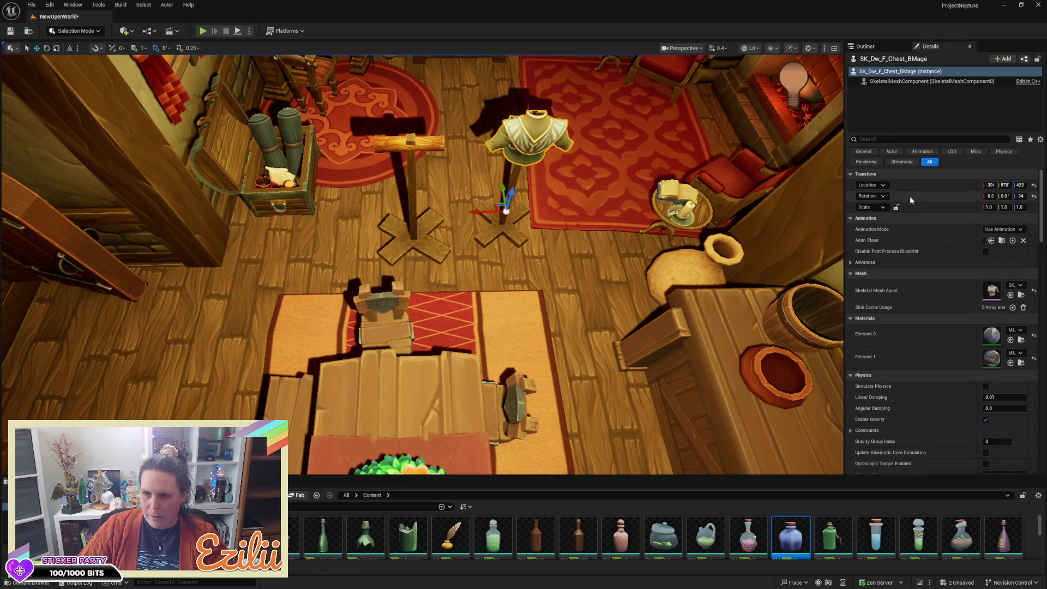
{"action": "key", "text": "ctrl+v"}
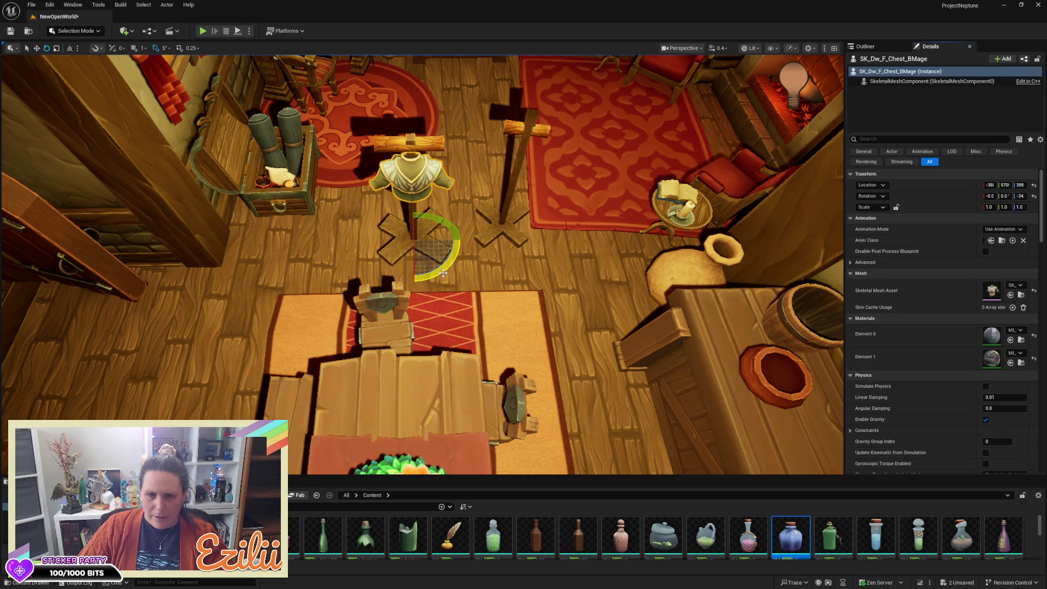
Raise the chest armor up the post and shift it sideways to centre it
{"action": "left_click_drag", "start_coordinate": [518, 252], "coordinate": [518, 208]}
{"action": "key", "text": "w"}
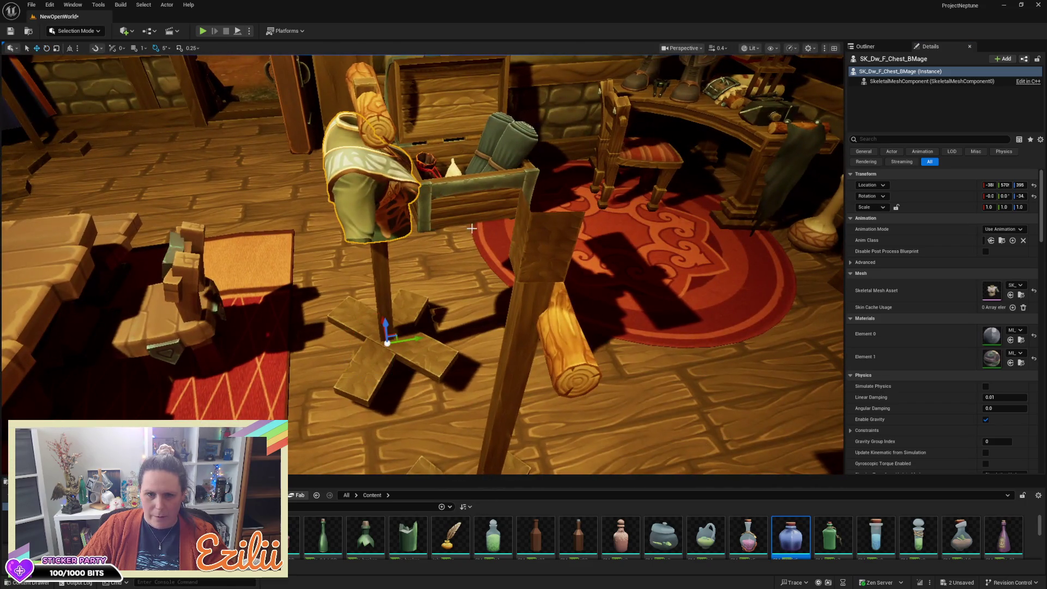
{"action": "mouse_move", "coordinate": [390, 326]}
{"action": "left_mouse_down"}
{"action": "mouse_move", "coordinate": [381, 291]}
{"action": "mouse_move", "coordinate": [509, 380]}
{"action": "mouse_move", "coordinate": [463, 299]}
{"action": "mouse_move", "coordinate": [416, 287]}
{"action": "left_mouse_up"}
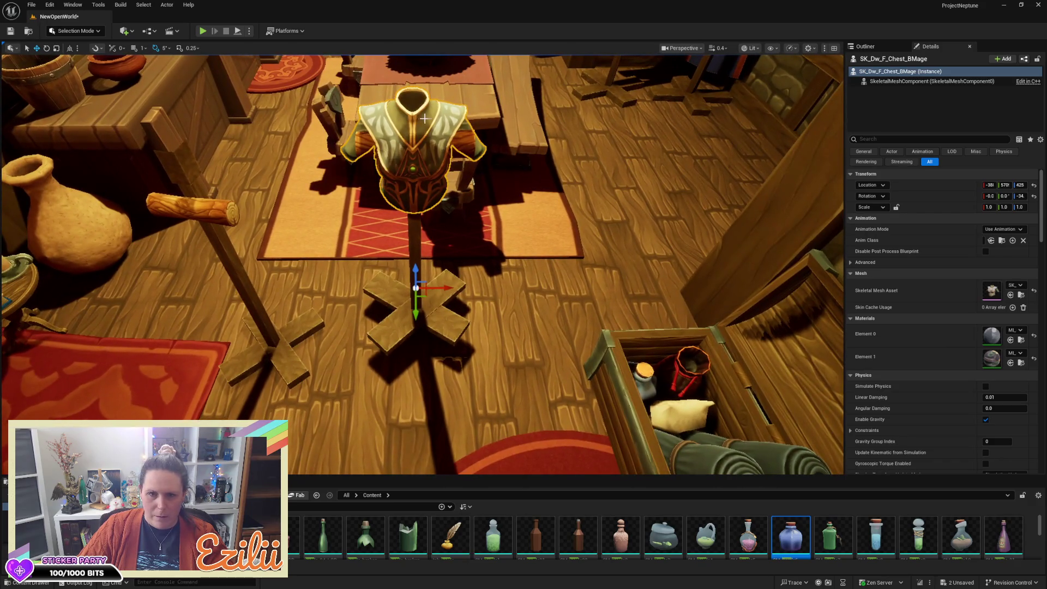
{"action": "left_click_drag", "start_coordinate": [542, 203], "coordinate": [528, 267]}
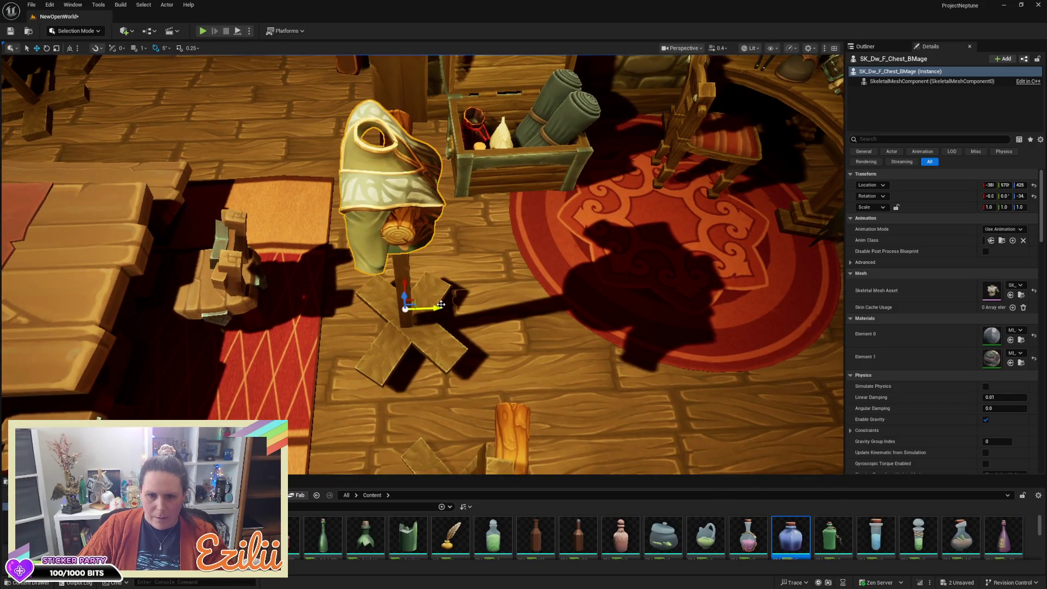
{"action": "mouse_move", "coordinate": [440, 307]}
{"action": "left_mouse_down"}
{"action": "mouse_move", "coordinate": [459, 306]}
{"action": "mouse_move", "coordinate": [360, 316]}
{"action": "mouse_move", "coordinate": [348, 362]}
{"action": "mouse_move", "coordinate": [401, 199]}
{"action": "left_mouse_up"}
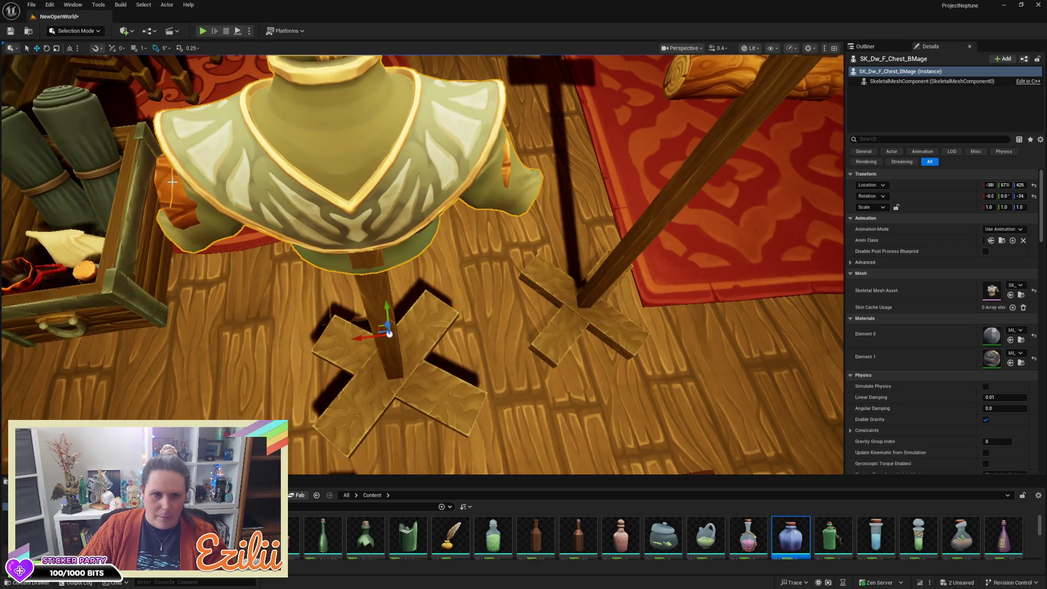
Check the stand from several sides and lower the SK_Dw_F_Chest_BMage chest armor slightly on the post
{"action": "left_click", "coordinate": [184, 192]}
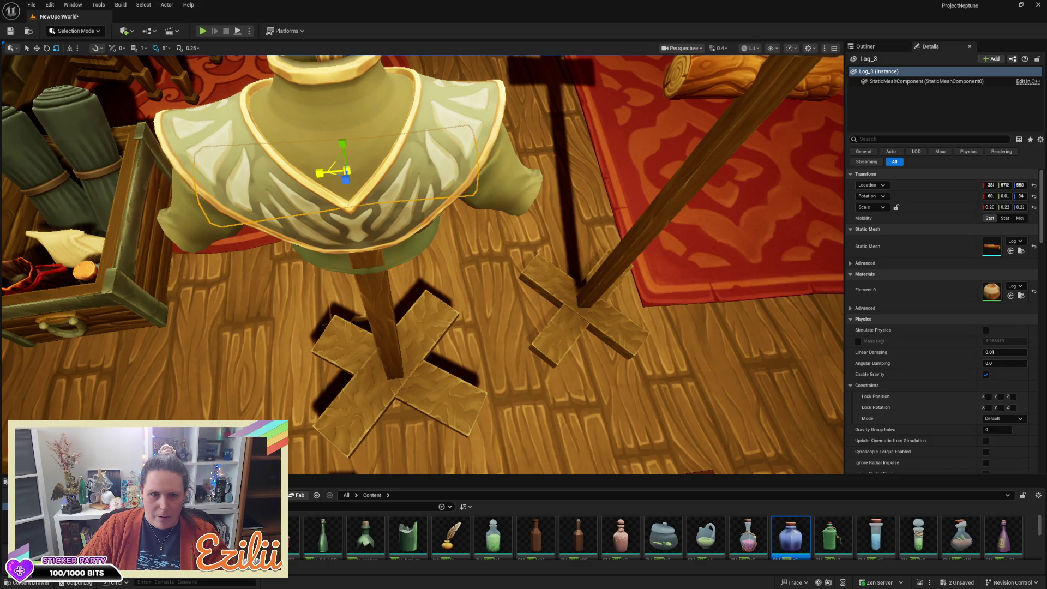
{"action": "mouse_move", "coordinate": [446, 163]}
{"action": "left_mouse_down"}
{"action": "mouse_move", "coordinate": [480, 215]}
{"action": "mouse_move", "coordinate": [483, 169]}
{"action": "mouse_move", "coordinate": [463, 191]}
{"action": "mouse_move", "coordinate": [474, 175]}
{"action": "mouse_move", "coordinate": [446, 166]}
{"action": "left_mouse_up"}
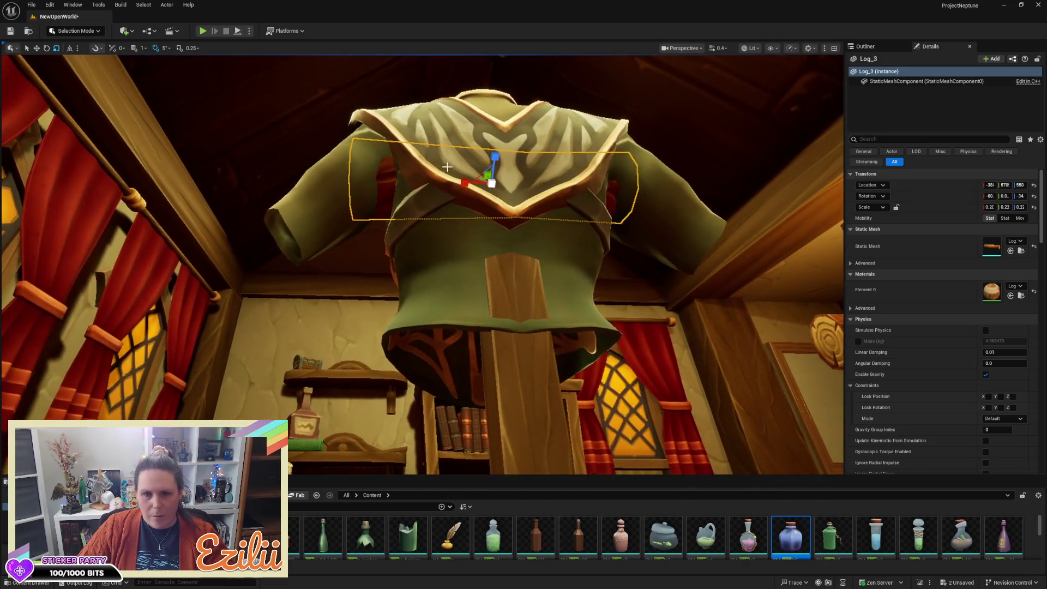
{"action": "left_click", "coordinate": [472, 181]}
{"action": "mouse_move", "coordinate": [472, 181]}
{"action": "left_mouse_down"}
{"action": "mouse_move", "coordinate": [485, 193]}
{"action": "mouse_move", "coordinate": [474, 180]}
{"action": "mouse_move", "coordinate": [309, 142]}
{"action": "mouse_move", "coordinate": [382, 151]}
{"action": "mouse_move", "coordinate": [370, 207]}
{"action": "left_mouse_up"}
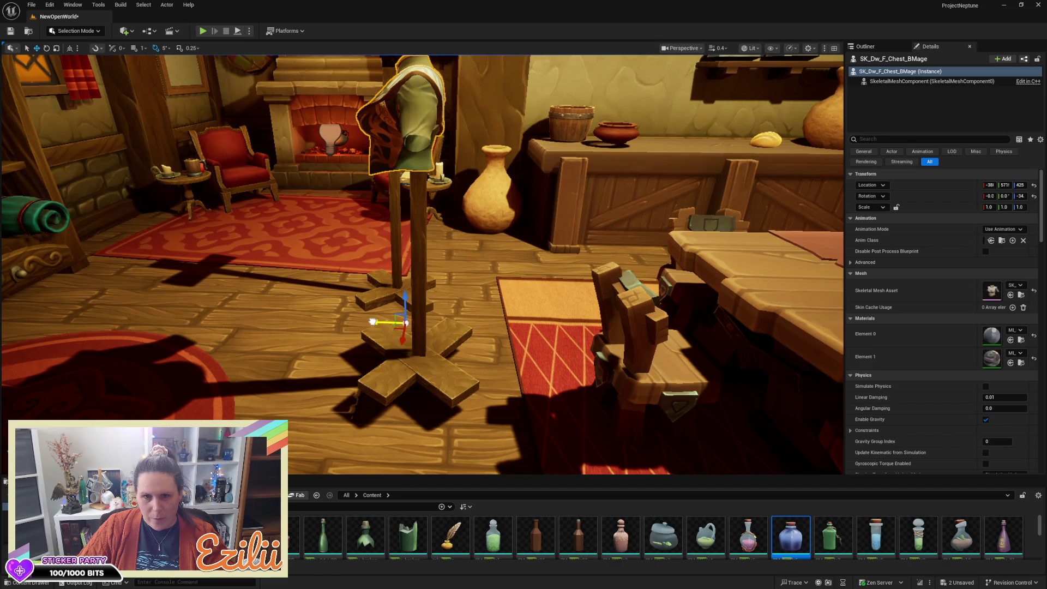
{"action": "left_click_drag", "start_coordinate": [371, 323], "coordinate": [545, 327]}
{"action": "left_click_drag", "start_coordinate": [415, 327], "coordinate": [382, 262]}
{"action": "left_click_drag", "start_coordinate": [349, 306], "coordinate": [330, 358]}
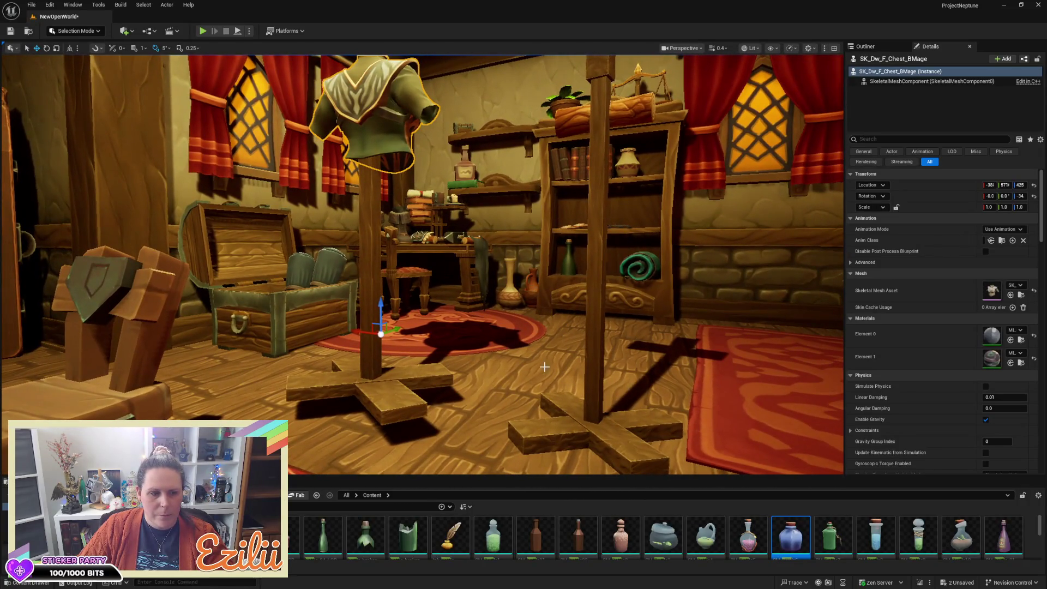
{"action": "left_click_drag", "start_coordinate": [381, 302], "coordinate": [359, 305]}
{"action": "mouse_move", "coordinate": [332, 360]}
{"action": "left_mouse_down"}
{"action": "mouse_move", "coordinate": [273, 349]}
{"action": "mouse_move", "coordinate": [381, 344]}
{"action": "mouse_move", "coordinate": [303, 352]}
{"action": "mouse_move", "coordinate": [305, 376]}
{"action": "mouse_move", "coordinate": [319, 316]}
{"action": "mouse_move", "coordinate": [185, 332]}
{"action": "left_mouse_up"}
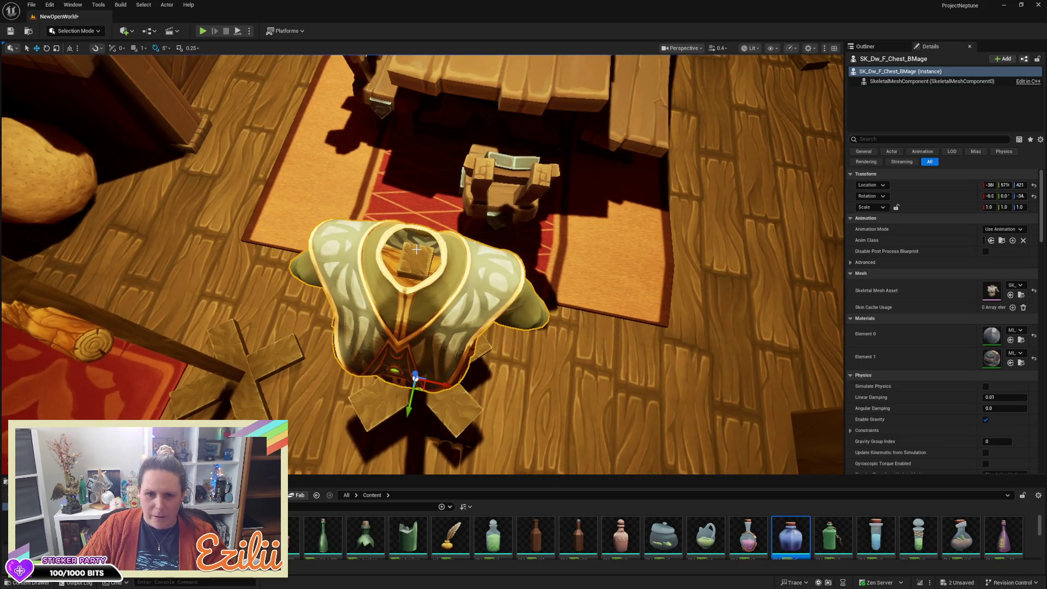
Alt-duplicate Pillar_4_91, halve its height, and centre the copy inside the armor's neck opening
{"action": "left_click", "coordinate": [417, 253]}
{"action": "mouse_move", "coordinate": [519, 280]}
{"action": "left_mouse_down"}
{"action": "mouse_move", "coordinate": [507, 282]}
{"action": "mouse_move", "coordinate": [520, 290]}
{"action": "left_mouse_up"}
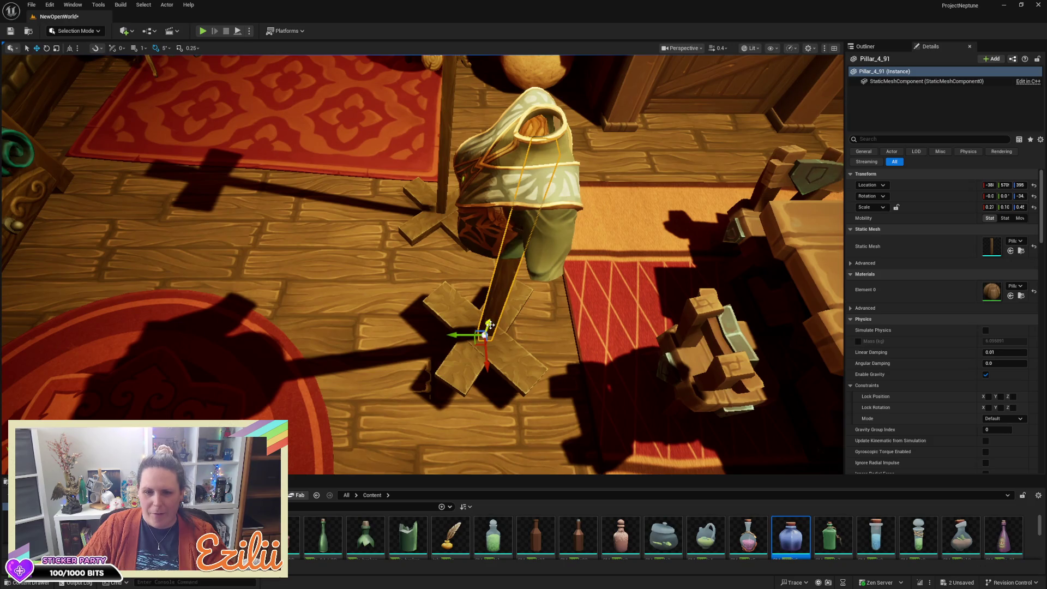
{"action": "left_click_drag", "start_coordinate": [489, 325], "coordinate": [484, 299]}
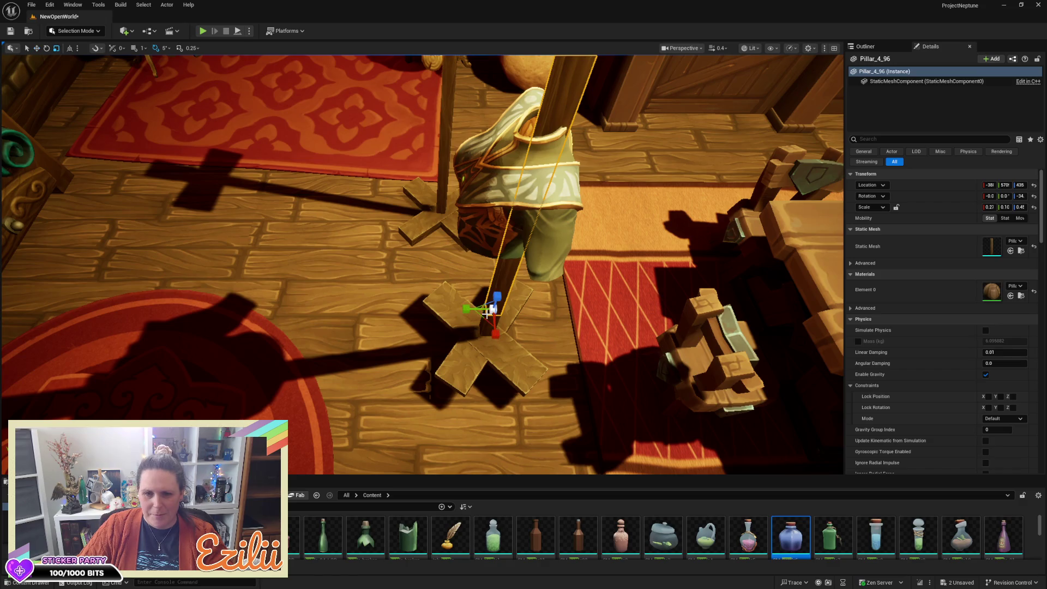
{"action": "left_click_drag", "start_coordinate": [496, 302], "coordinate": [496, 314]}
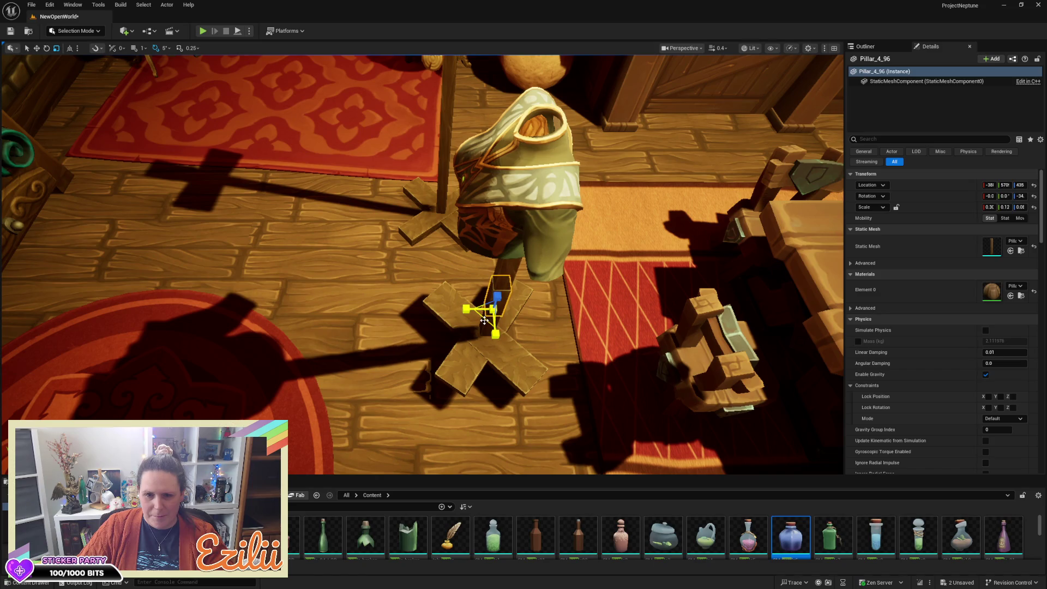
{"action": "left_click_drag", "start_coordinate": [496, 291], "coordinate": [477, 101]}
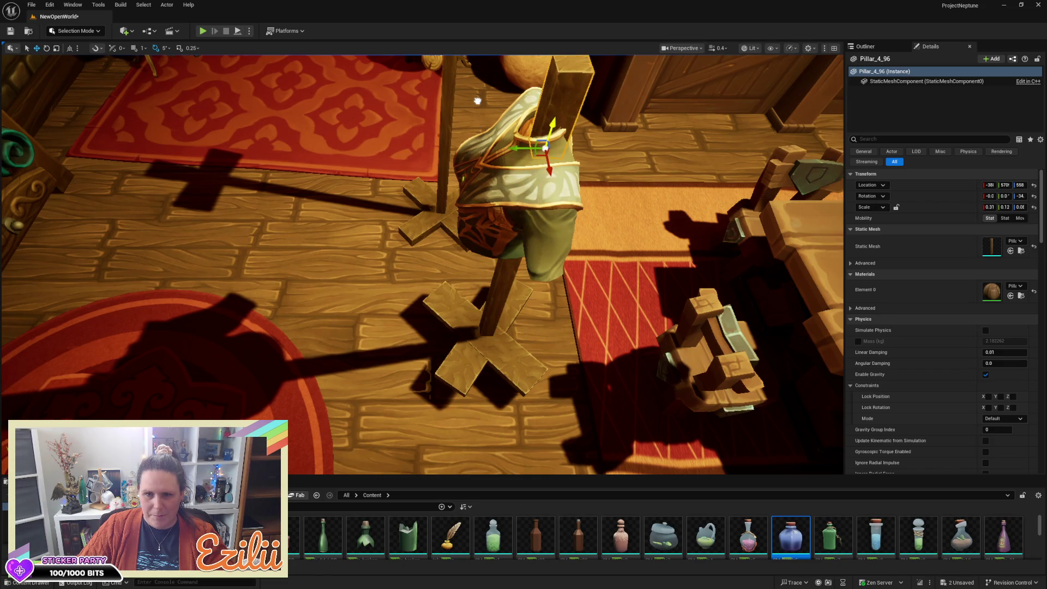
{"action": "mouse_move", "coordinate": [515, 146]}
{"action": "left_mouse_down"}
{"action": "mouse_move", "coordinate": [506, 157]}
{"action": "mouse_move", "coordinate": [534, 148]}
{"action": "left_mouse_up"}
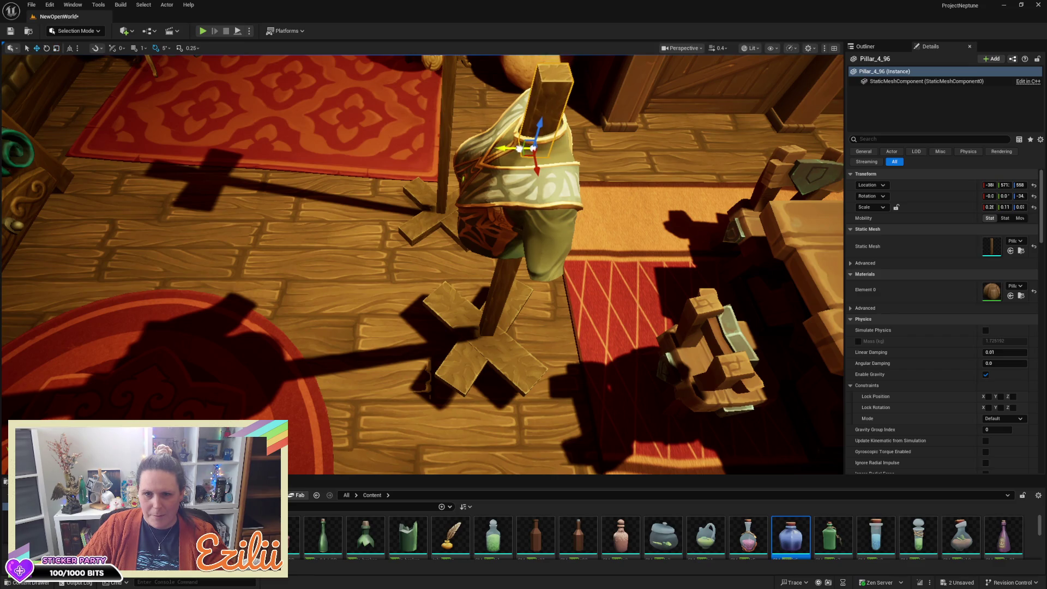
View the mannequin from the front and save the level
{"action": "mouse_move", "coordinate": [564, 144]}
{"action": "left_mouse_down"}
{"action": "mouse_move", "coordinate": [531, 148]}
{"action": "mouse_move", "coordinate": [506, 113]}
{"action": "mouse_move", "coordinate": [604, 146]}
{"action": "left_mouse_up"}
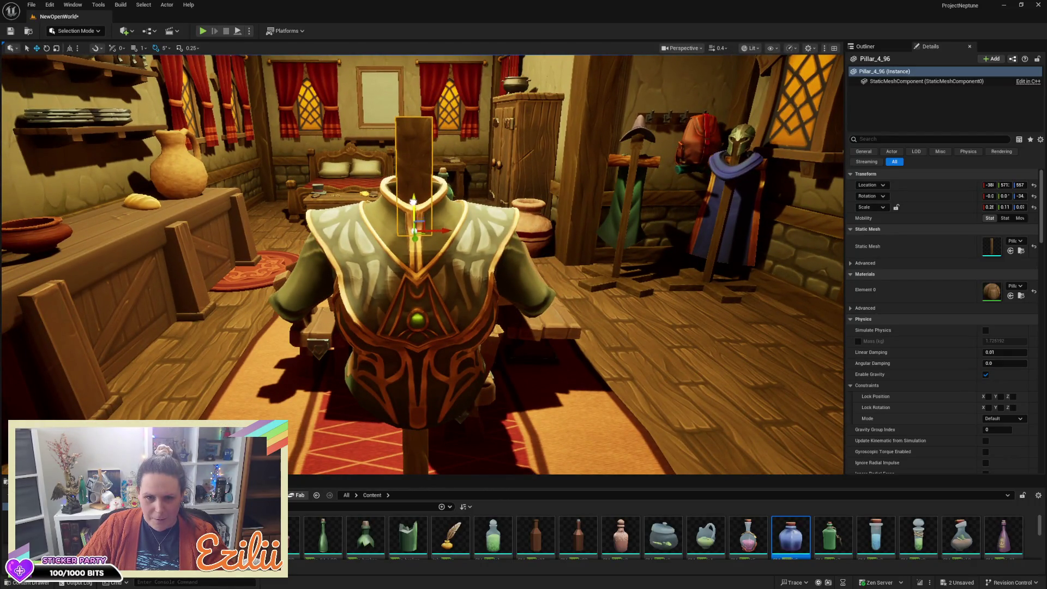
{"action": "mouse_move", "coordinate": [450, 190]}
{"action": "left_mouse_down"}
{"action": "mouse_move", "coordinate": [425, 164]}
{"action": "mouse_move", "coordinate": [270, 179]}
{"action": "left_mouse_up"}
{"action": "left_click_drag", "start_coordinate": [452, 201], "coordinate": [452, 201]}
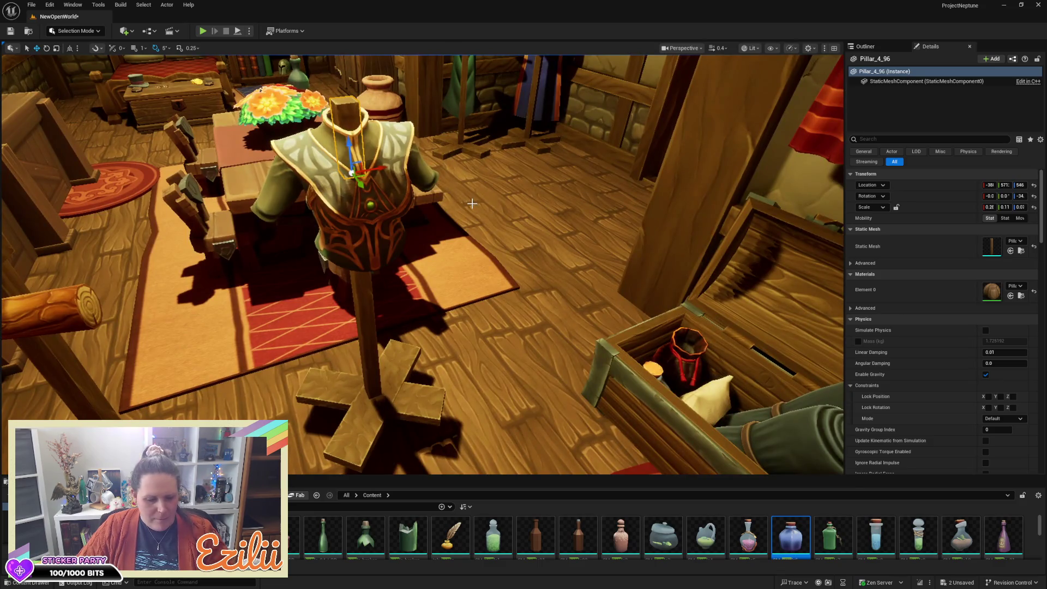
{"action": "key", "text": "ctrl+s"}
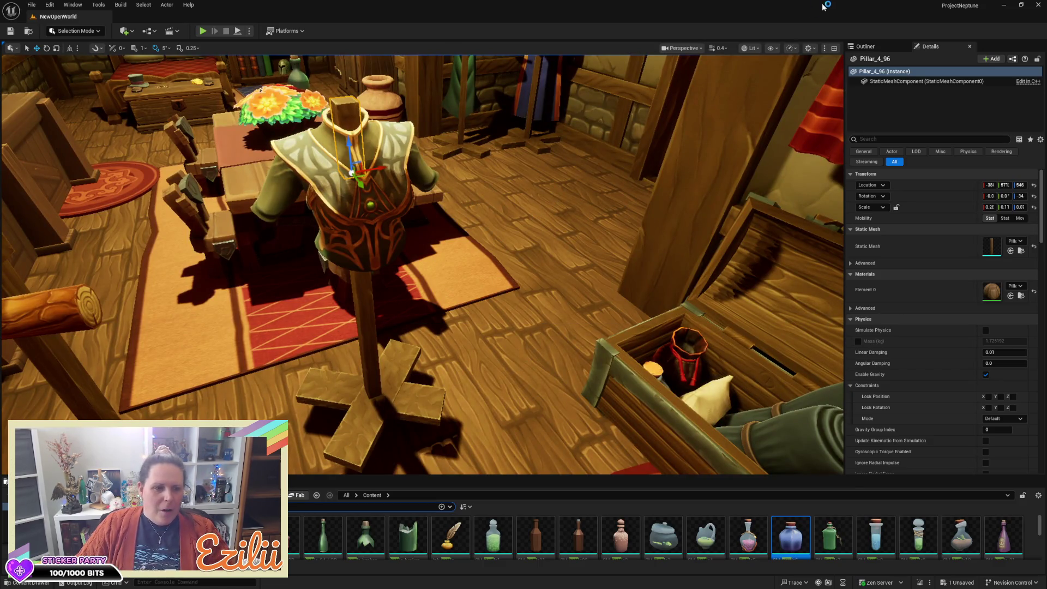